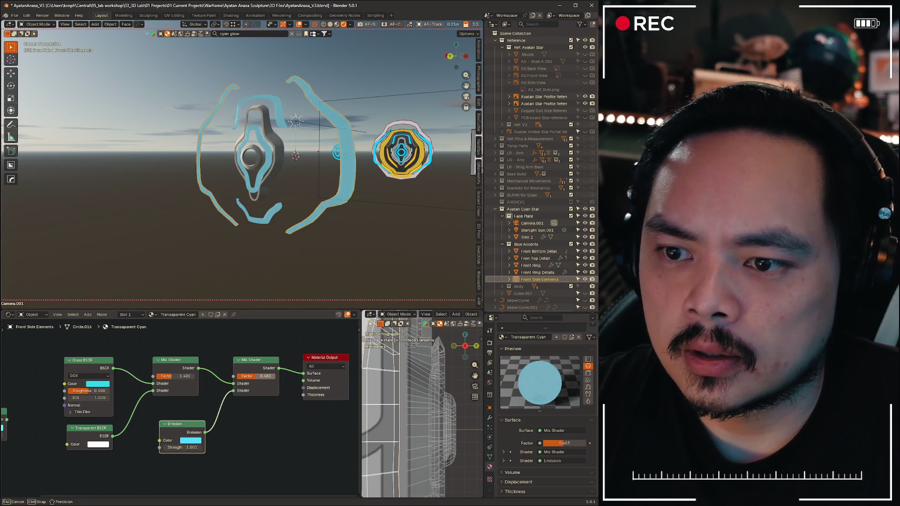
# Lower the cyan material's mix factor and check it with a test render
pyautogui.moveTo(565, 443); pyautogui.dragTo(559, 443)
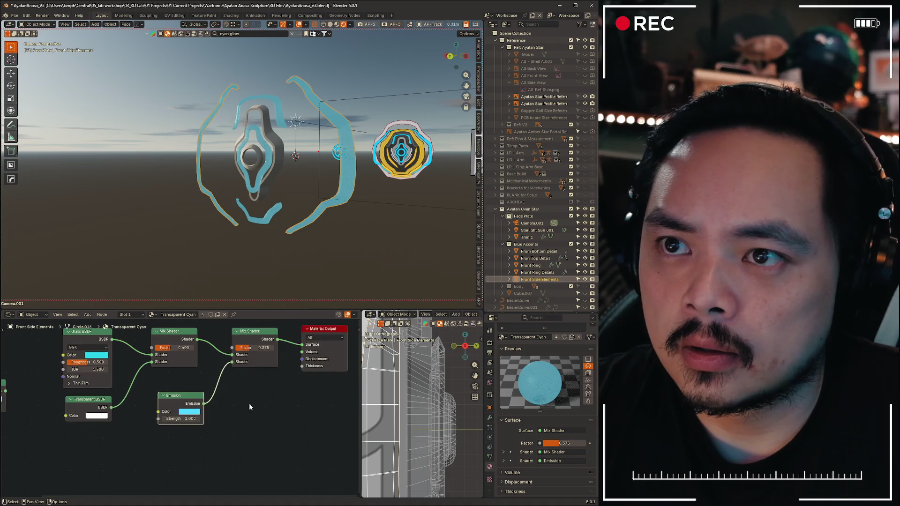
pyautogui.scroll(5, 269, 425)
pyautogui.scroll(-8, 269, 438)
pyautogui.scroll(2, 262, 420)
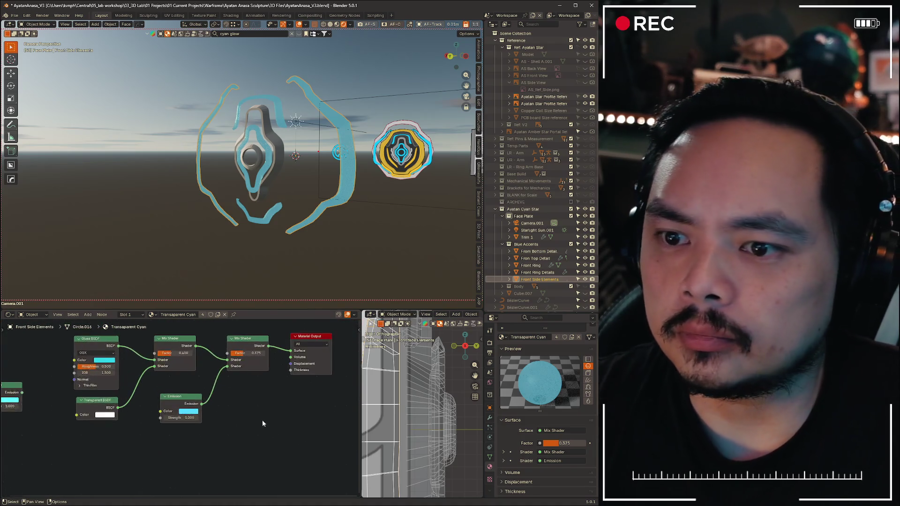
pyautogui.press('F12')
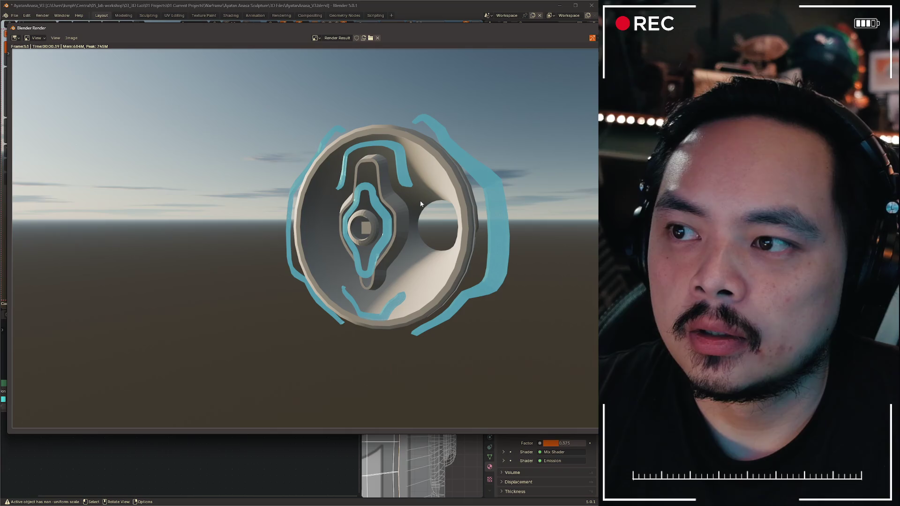
pyautogui.press('Escape')
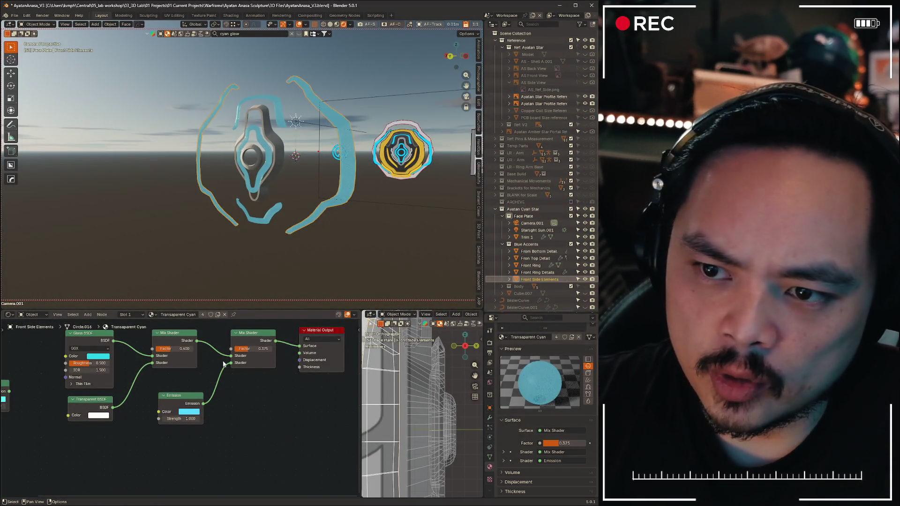
# Swap the emission into the final mix's other shader socket, set Fac 0.750, and test-render
pyautogui.moveTo(232, 363); pyautogui.dragTo(196, 347)
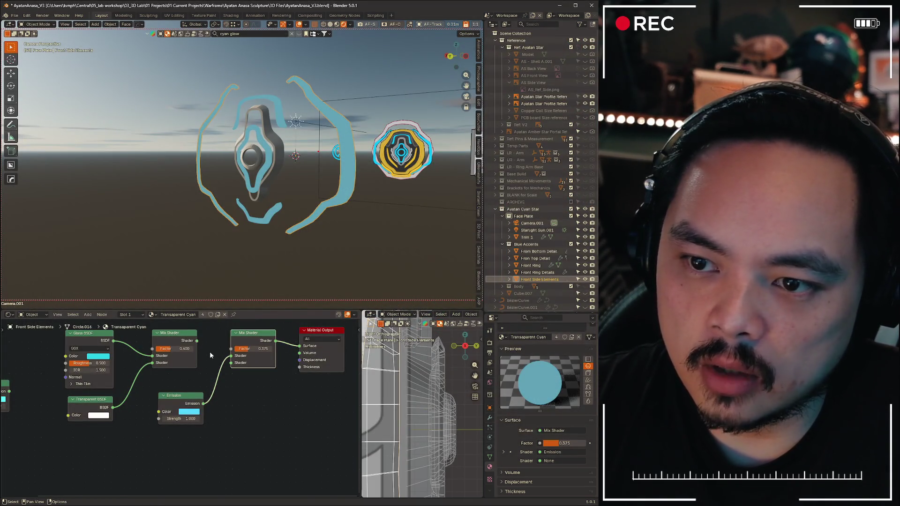
pyautogui.moveTo(204, 404); pyautogui.dragTo(233, 362)
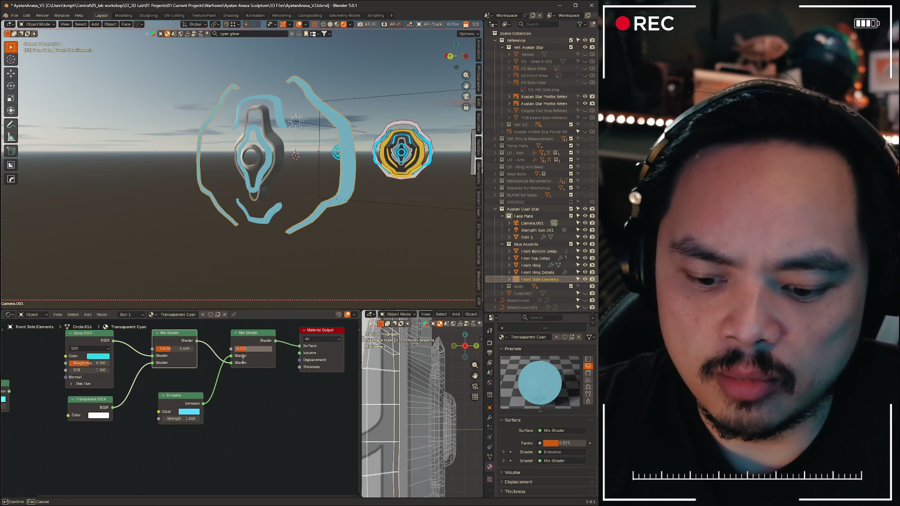
pyautogui.write('.25')
pyautogui.moveTo(243, 349); pyautogui.dragTo(263, 349)
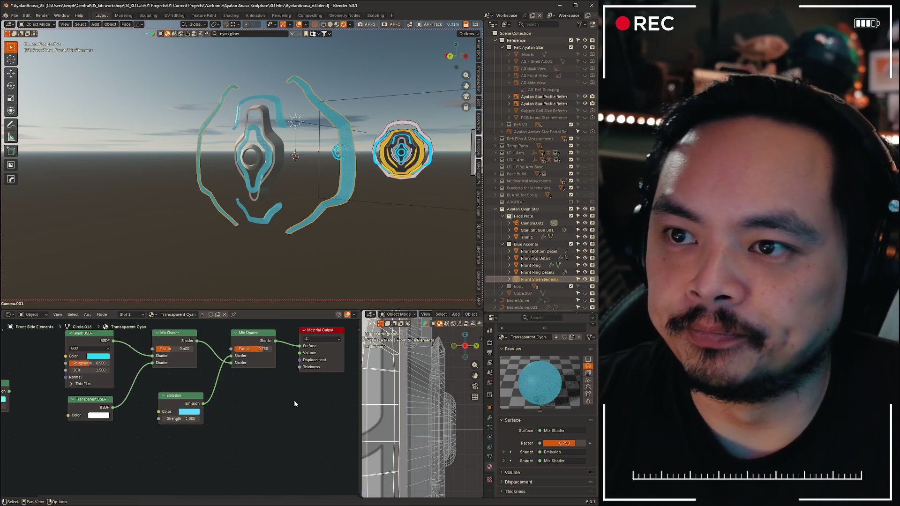
pyautogui.press('F12')
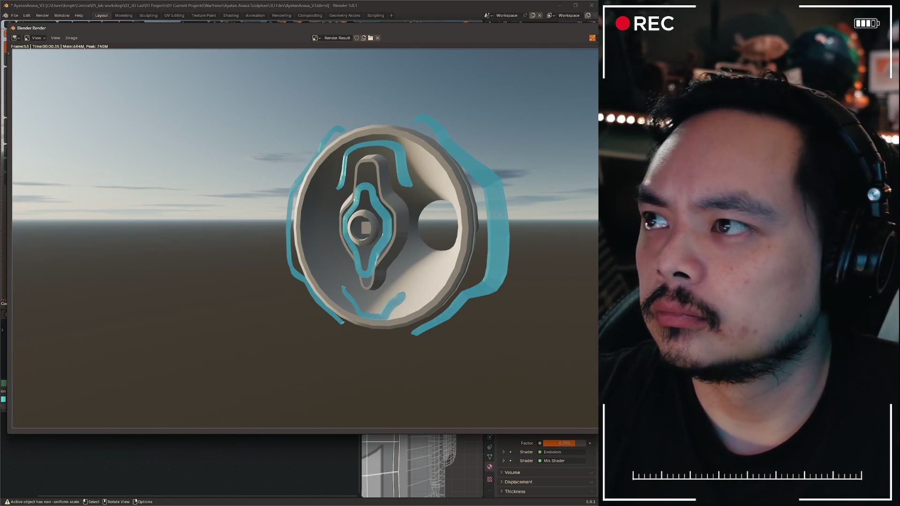
pyautogui.press('Escape')
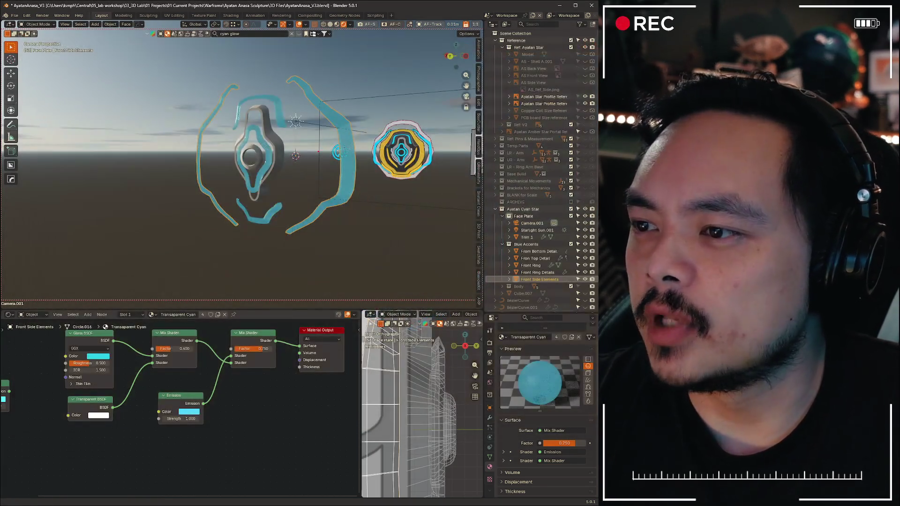
# Bring up the EEVEE render settings and glance at the Raytracing panel
pyautogui.click(490, 367)
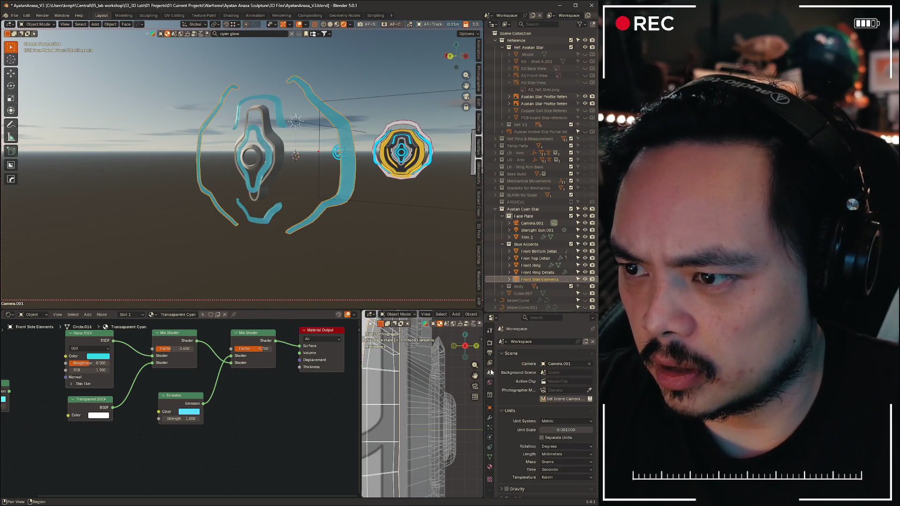
pyautogui.click(489, 346)
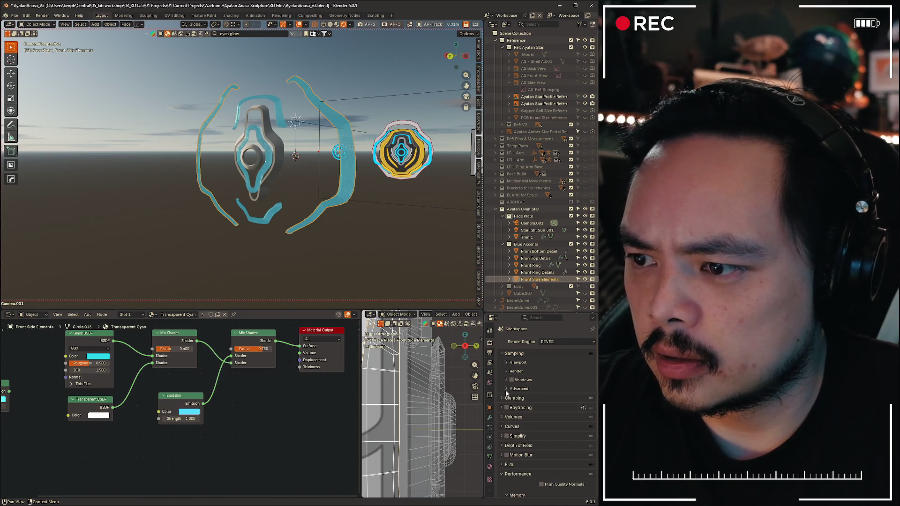
pyautogui.click(502, 408)
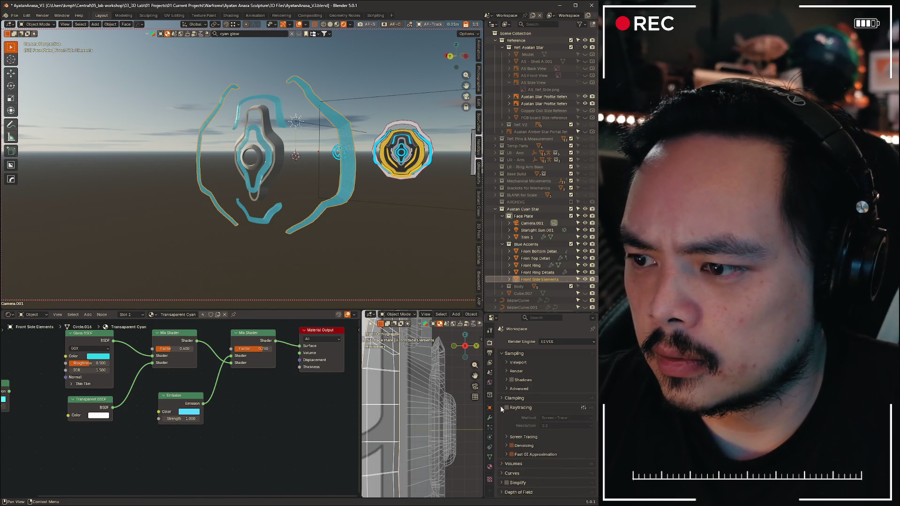
pyautogui.click(502, 408)
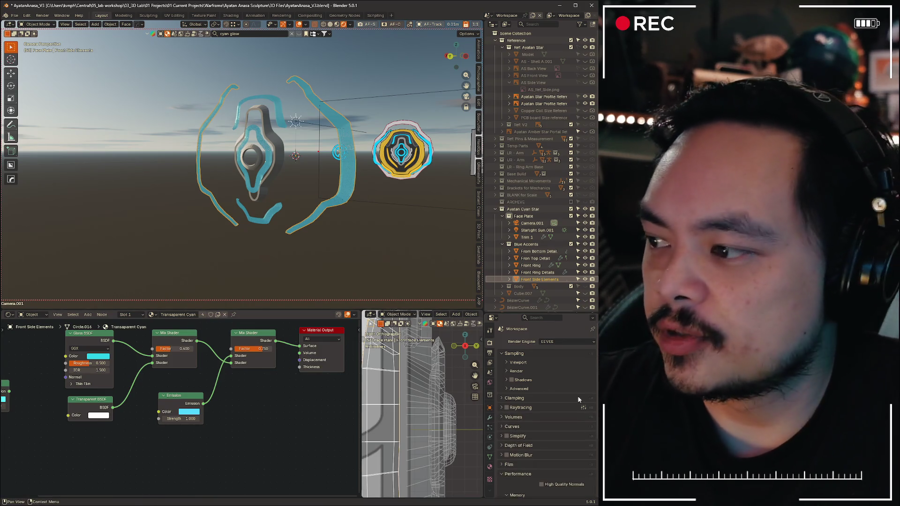
pyautogui.scroll(-2, 517, 399)
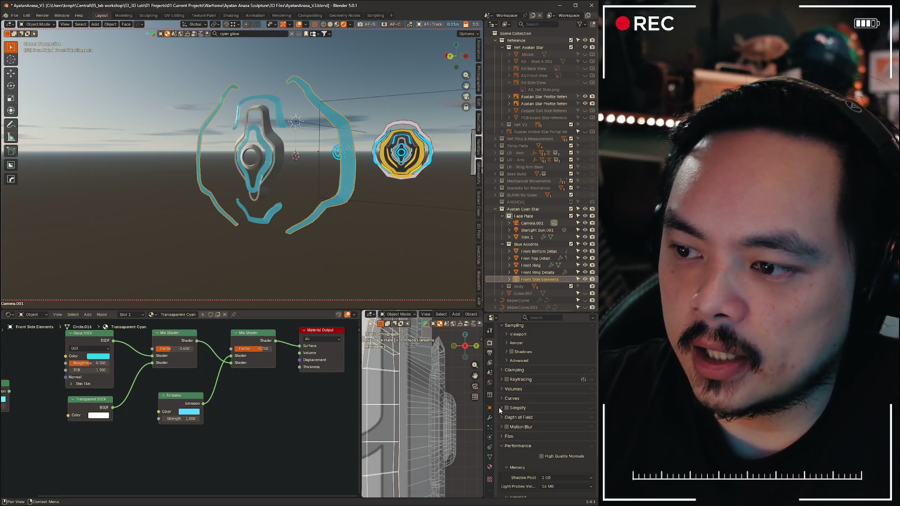
pyautogui.scroll(-3, 534, 421)
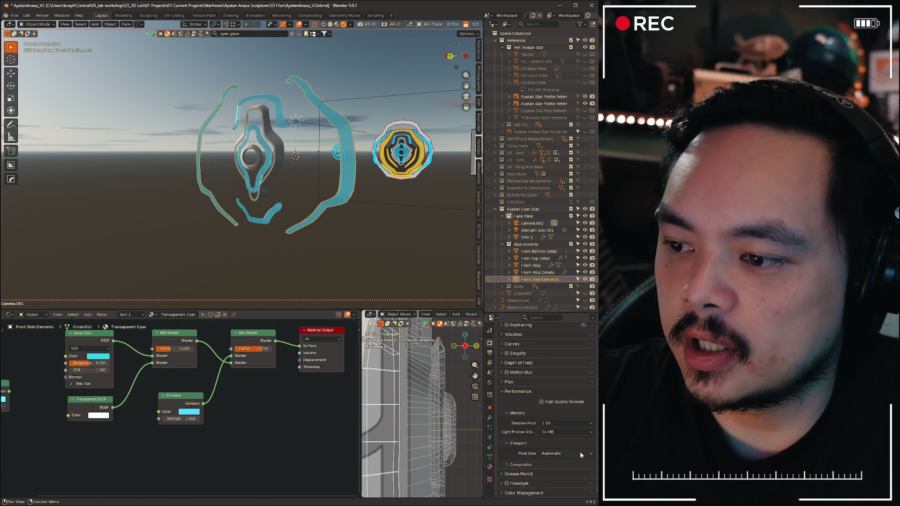
pyautogui.scroll(3, 519, 472)
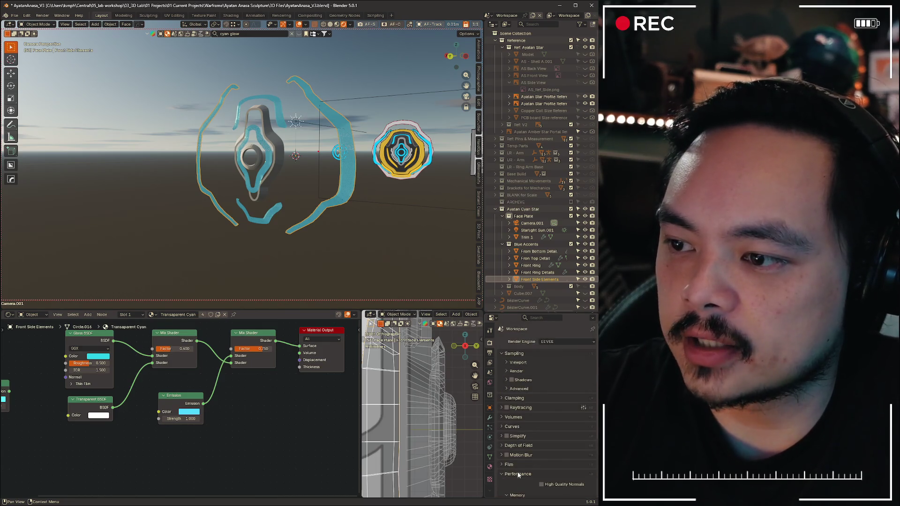
# Review the Sampling sub-panels (shadows, advanced) and the Raytracing options again
pyautogui.click(507, 371)
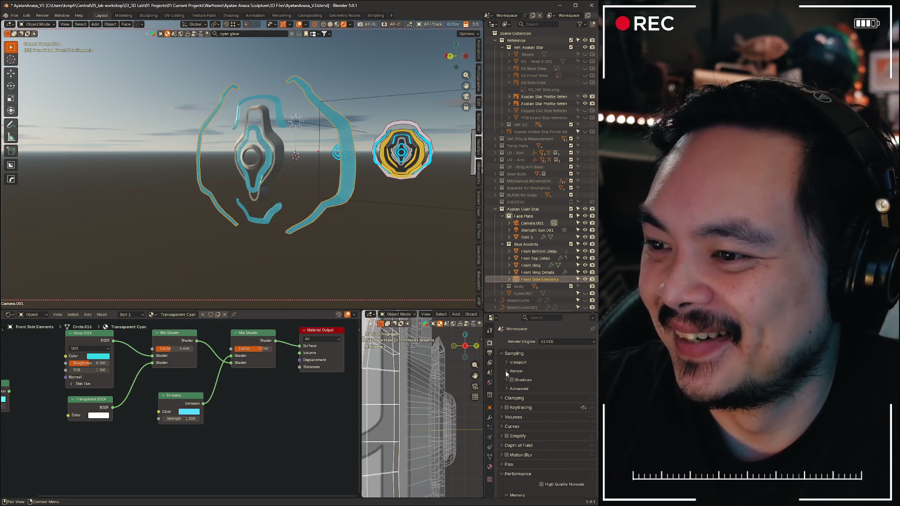
pyautogui.click(507, 380)
pyautogui.click(506, 380)
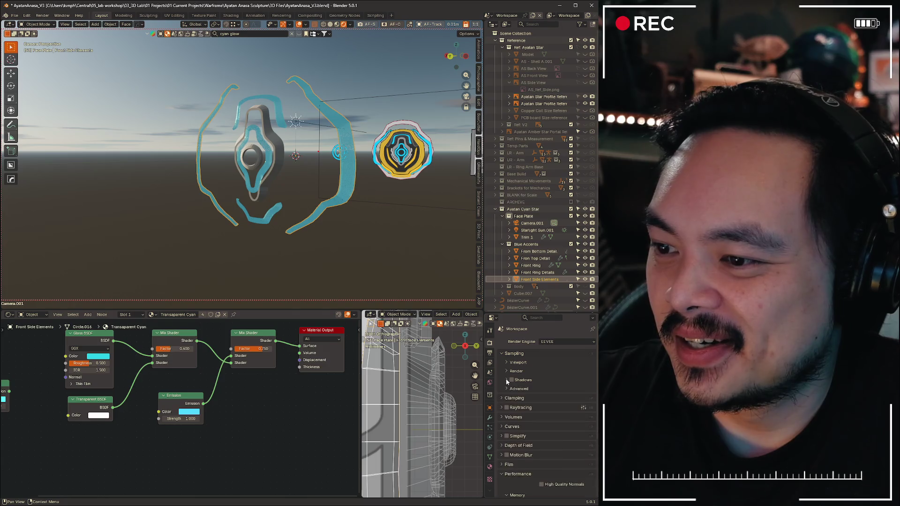
pyautogui.click(506, 389)
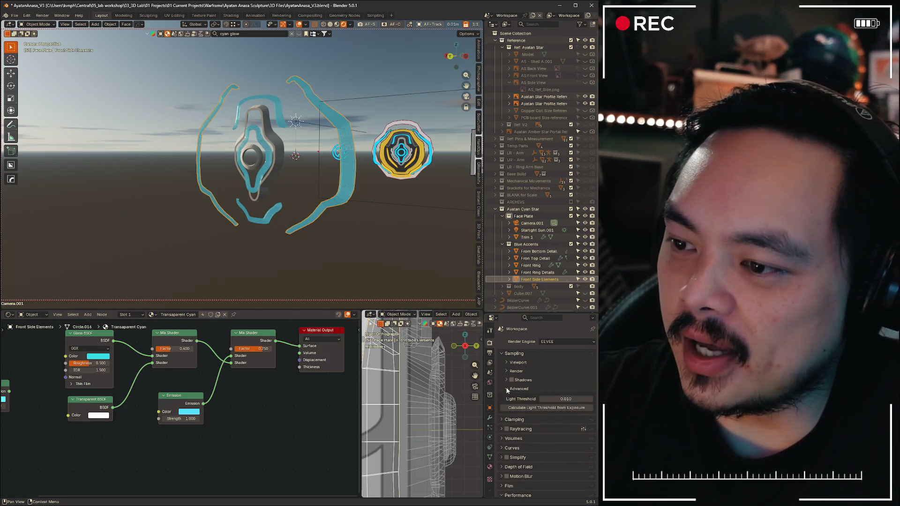
pyautogui.click(507, 389)
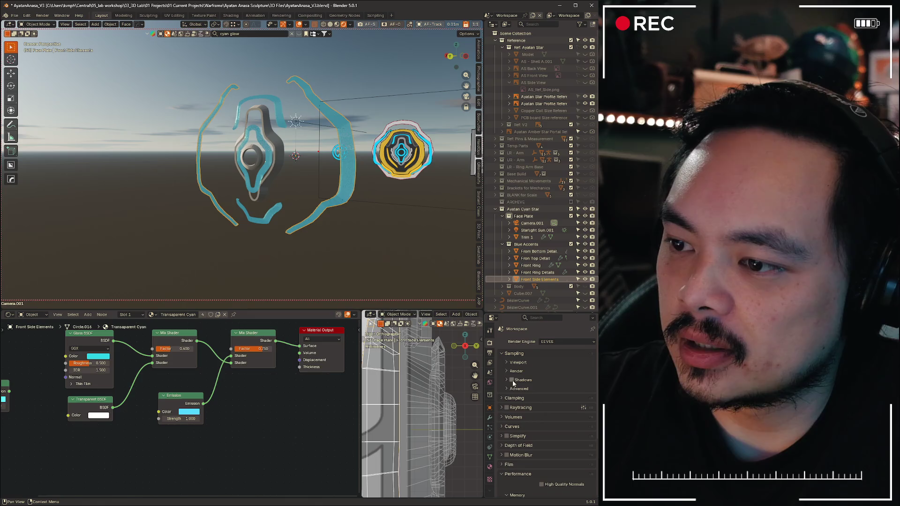
pyautogui.click(505, 408)
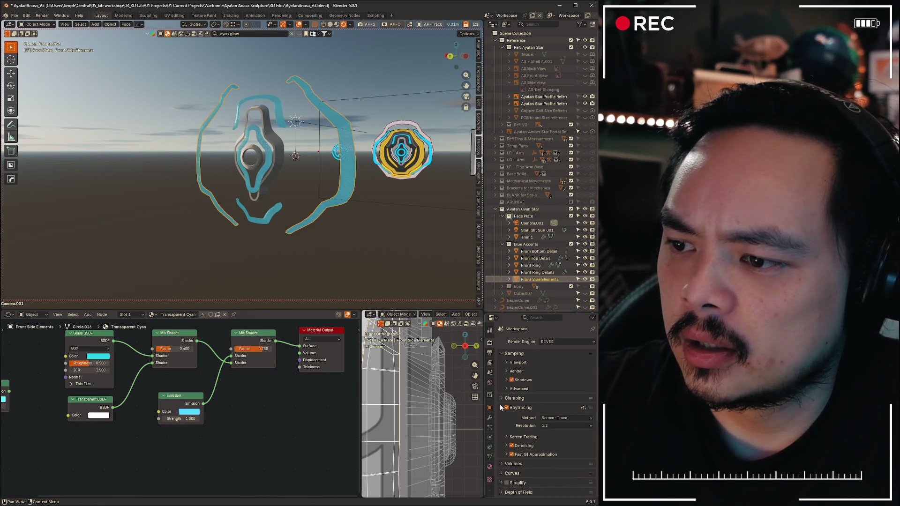
pyautogui.click(505, 409)
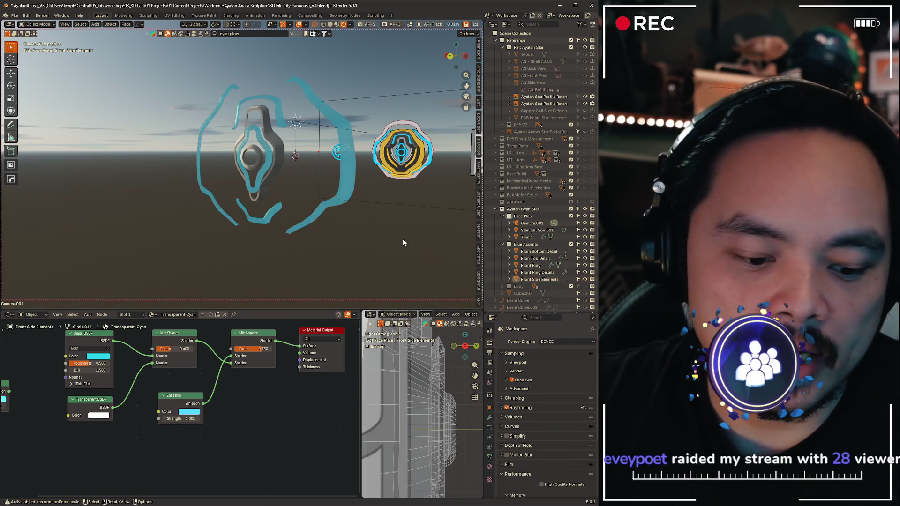
# Save the blend file as AyatanAnasa_V3 and check a fresh test render of the face plate
pyautogui.hotkey('ctrl', 's')
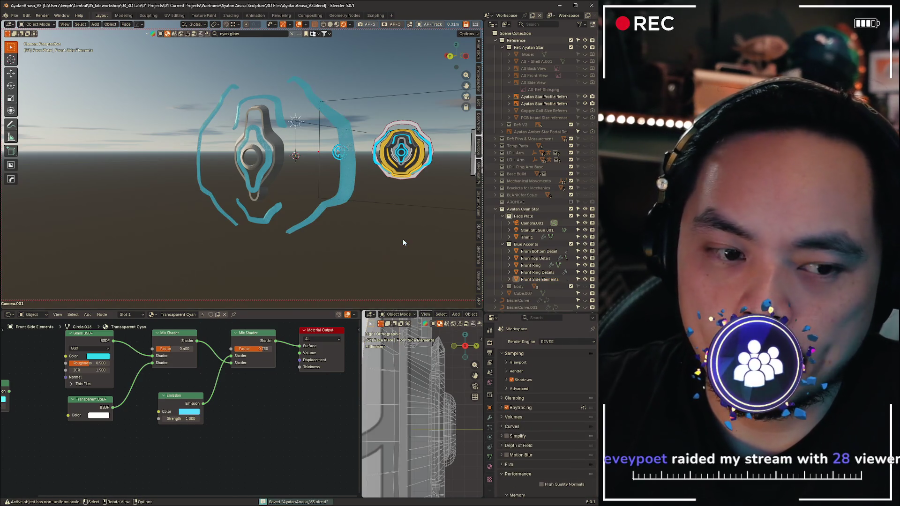
pyautogui.press('F12')
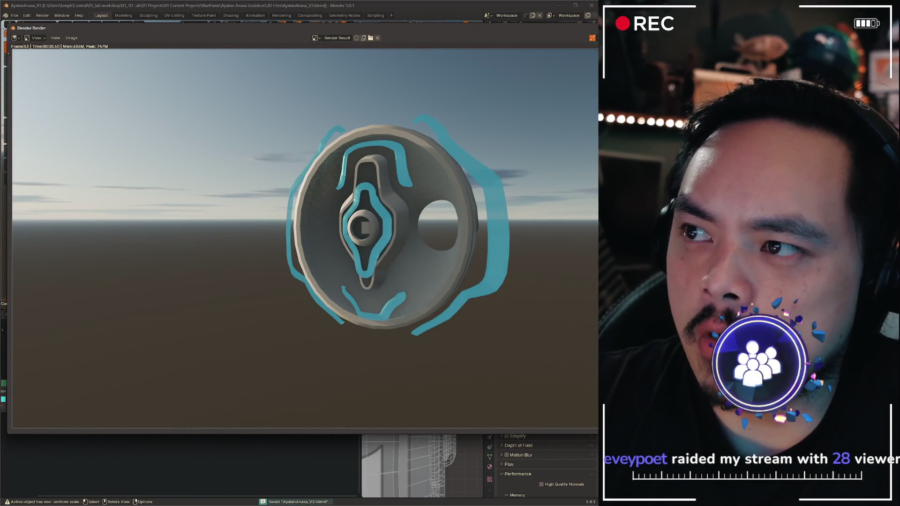
pyautogui.press('Escape')
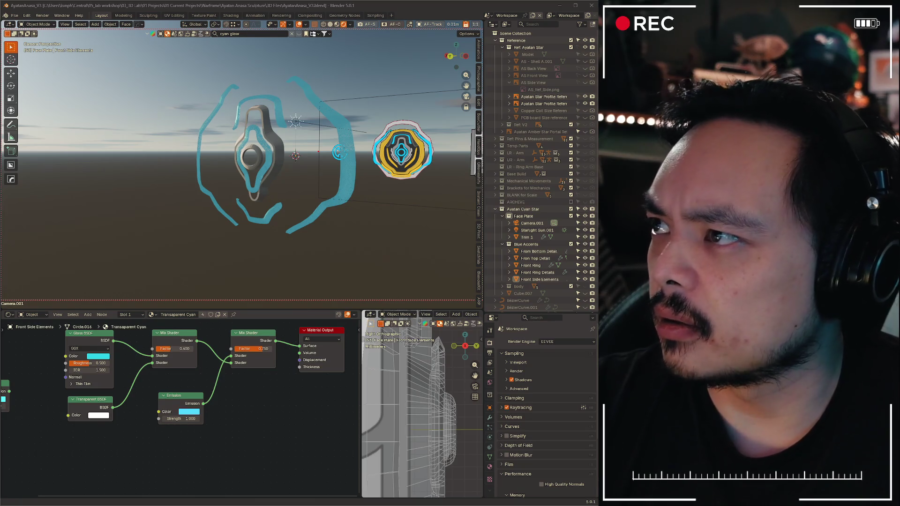
pyautogui.hotkey('alt', 'Tab')
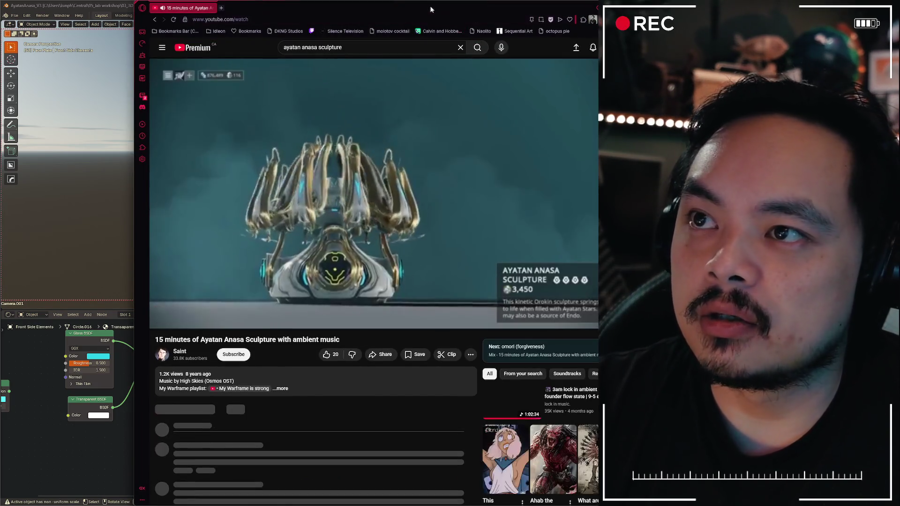
pyautogui.moveTo(394, 8); pyautogui.dragTo(353, 34)
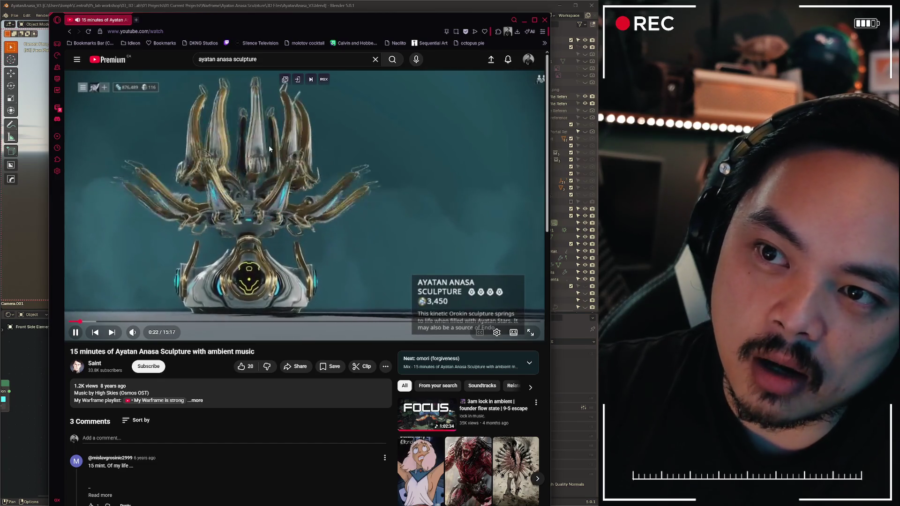
pyautogui.click(546, 20)
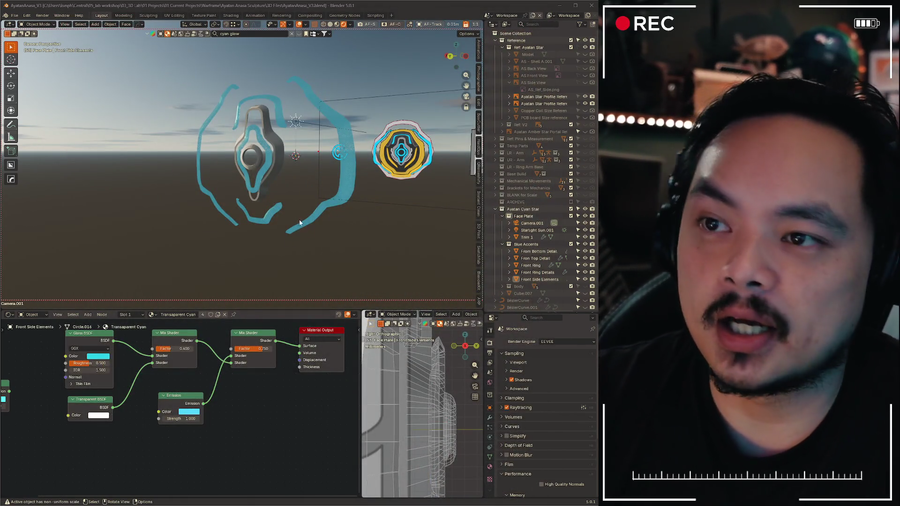
pyautogui.moveTo(299, 219)
pyautogui.mouseDown(button='middle')
pyautogui.moveTo(361, 220)
pyautogui.moveTo(362, 178)
pyautogui.mouseUp(button='middle')
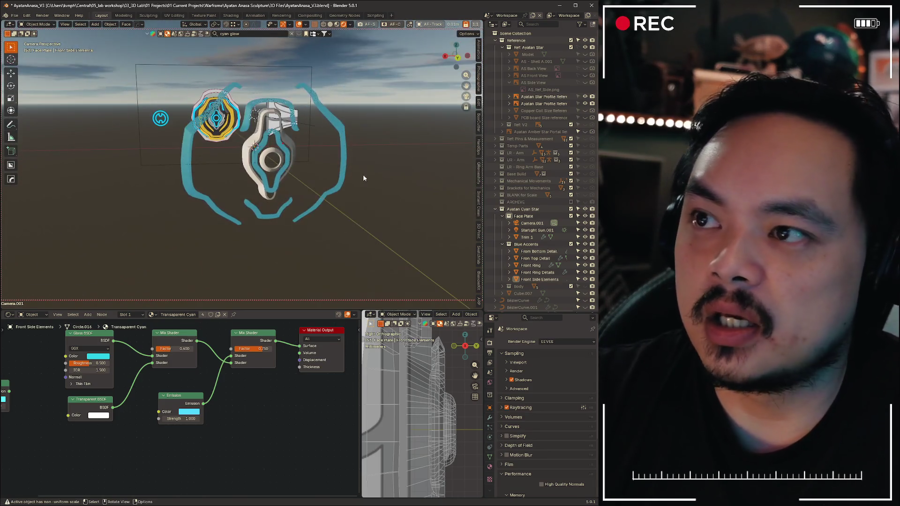
pyautogui.moveTo(328, 216)
pyautogui.mouseDown(button='middle')
pyautogui.moveTo(193, 204)
pyautogui.moveTo(390, 207)
pyautogui.moveTo(235, 200)
pyautogui.mouseUp(button='middle')
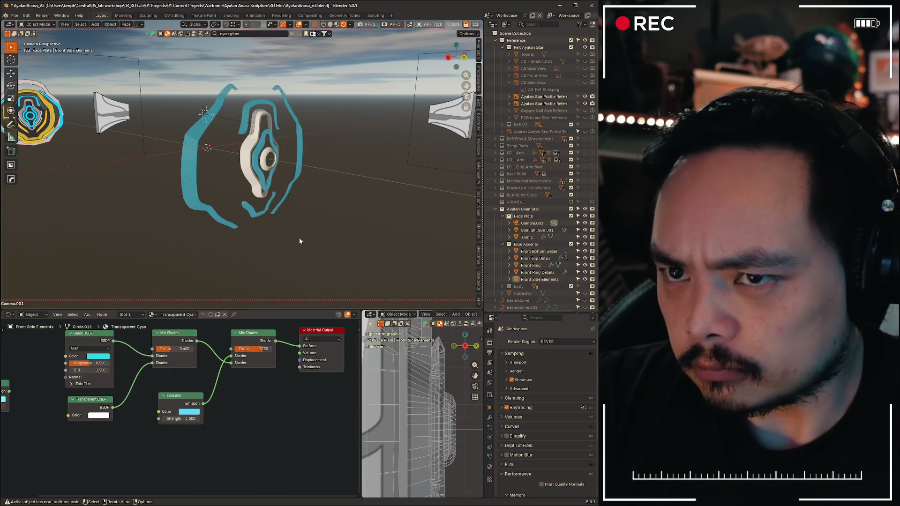
pyautogui.moveTo(345, 235)
pyautogui.mouseDown(button='middle')
pyautogui.moveTo(184, 226)
pyautogui.moveTo(211, 211)
pyautogui.moveTo(239, 211)
pyautogui.moveTo(269, 176)
pyautogui.mouseUp(button='middle')
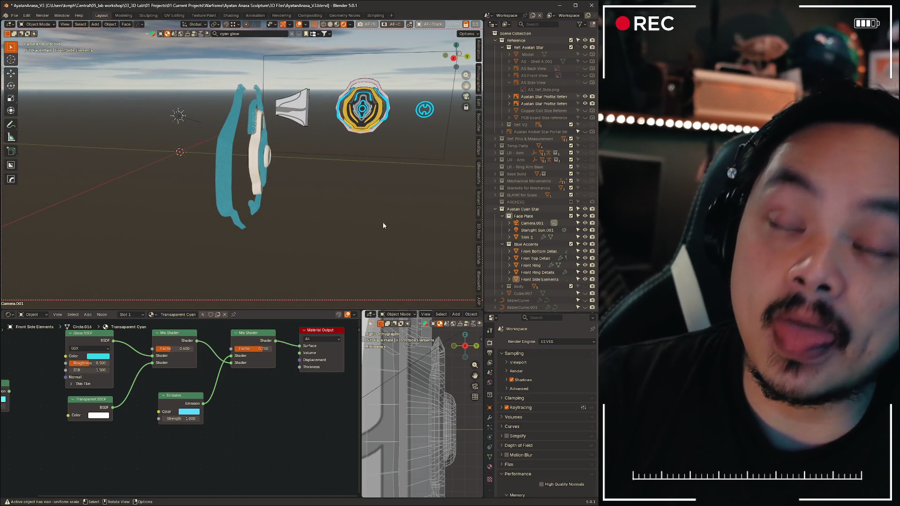
pyautogui.moveTo(339, 254)
pyautogui.mouseDown(button='middle')
pyautogui.moveTo(164, 262)
pyautogui.moveTo(281, 212)
pyautogui.moveTo(422, 169)
pyautogui.mouseUp(button='middle')
pyautogui.scroll(-4, 540, 240)
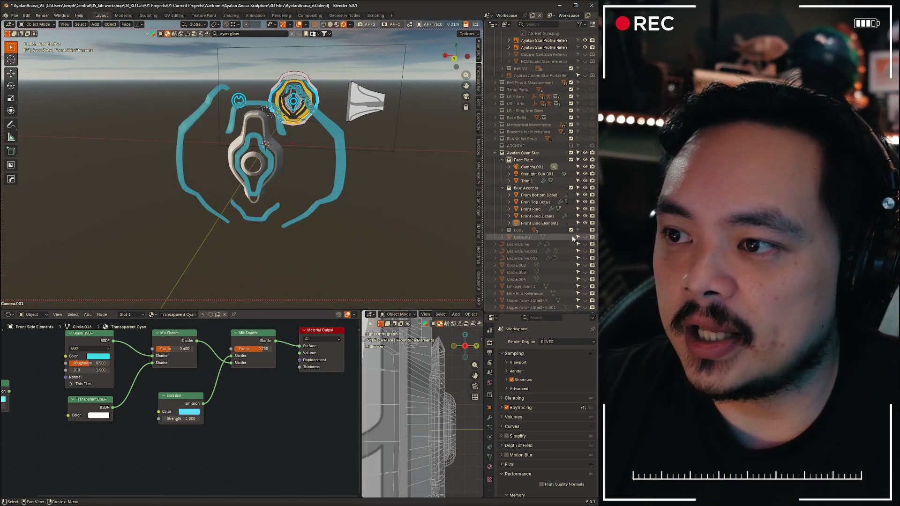
# Show the Body collection and orbit to inspect the grey body mesh behind the face plate
pyautogui.click(584, 231)
pyautogui.moveTo(256, 240)
pyautogui.mouseDown(button='middle')
pyautogui.moveTo(351, 245)
pyautogui.moveTo(340, 224)
pyautogui.moveTo(348, 222)
pyautogui.moveTo(319, 225)
pyautogui.mouseUp(button='middle')
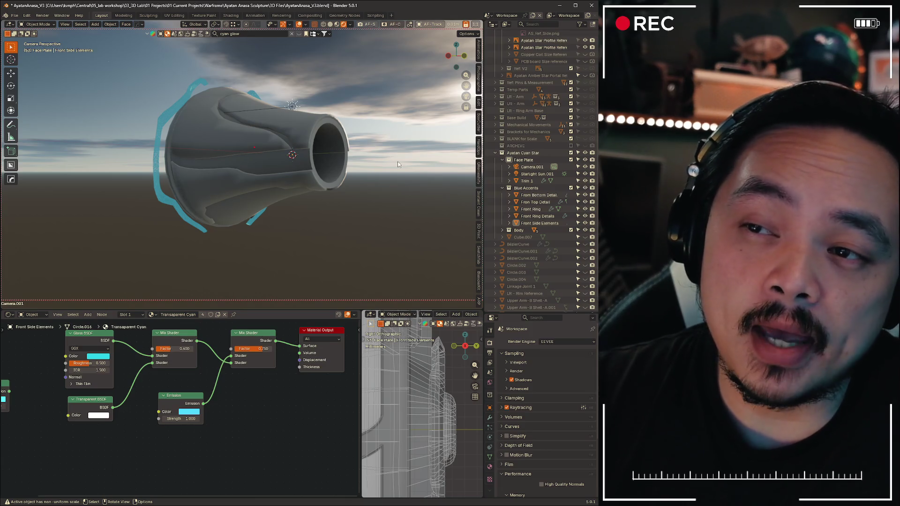
pyautogui.moveTo(397, 161); pyautogui.dragTo(237, 192, button='middle')
pyautogui.press('KP_0')
pyautogui.scroll(2, 207, 183)
pyautogui.scroll(-2, 221, 183)
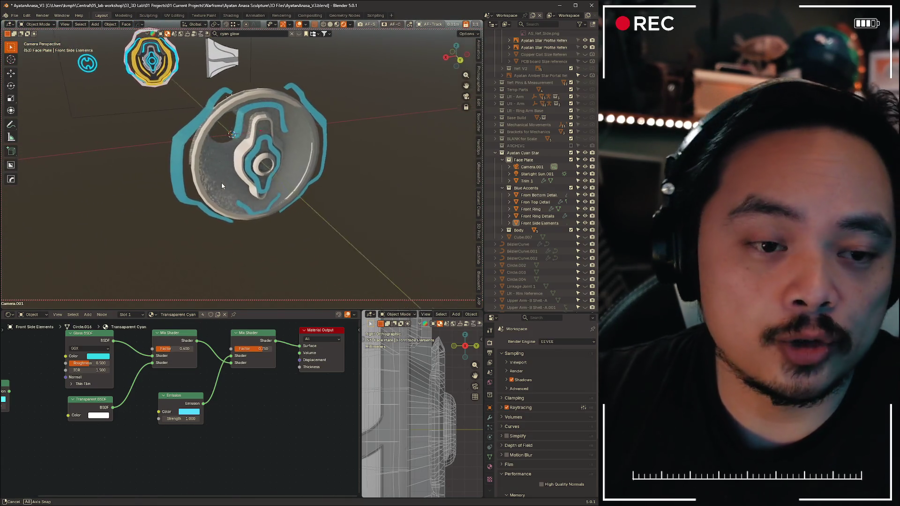
pyautogui.moveTo(332, 200)
pyautogui.mouseDown(button='middle')
pyautogui.moveTo(378, 203)
pyautogui.moveTo(354, 172)
pyautogui.mouseUp(button='middle')
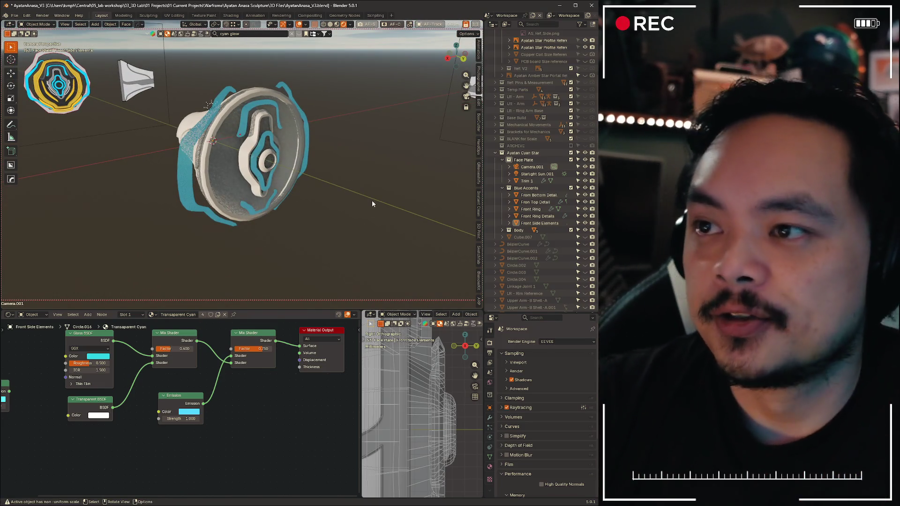
pyautogui.moveTo(375, 205)
pyautogui.mouseDown(button='middle')
pyautogui.moveTo(299, 197)
pyautogui.moveTo(316, 205)
pyautogui.moveTo(311, 191)
pyautogui.mouseUp(button='middle')
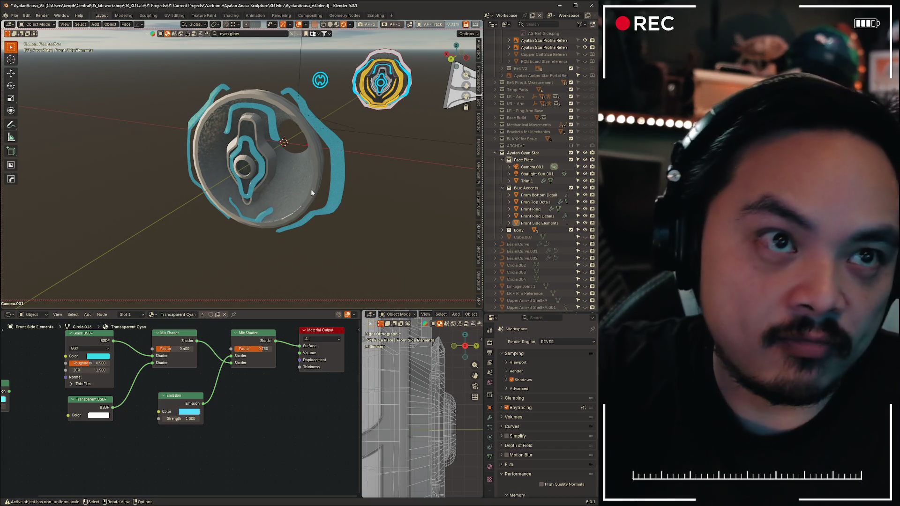
pyautogui.moveTo(352, 176)
pyautogui.mouseDown(button='middle')
pyautogui.moveTo(407, 187)
pyautogui.moveTo(362, 171)
pyautogui.moveTo(448, 170)
pyautogui.mouseUp(button='middle')
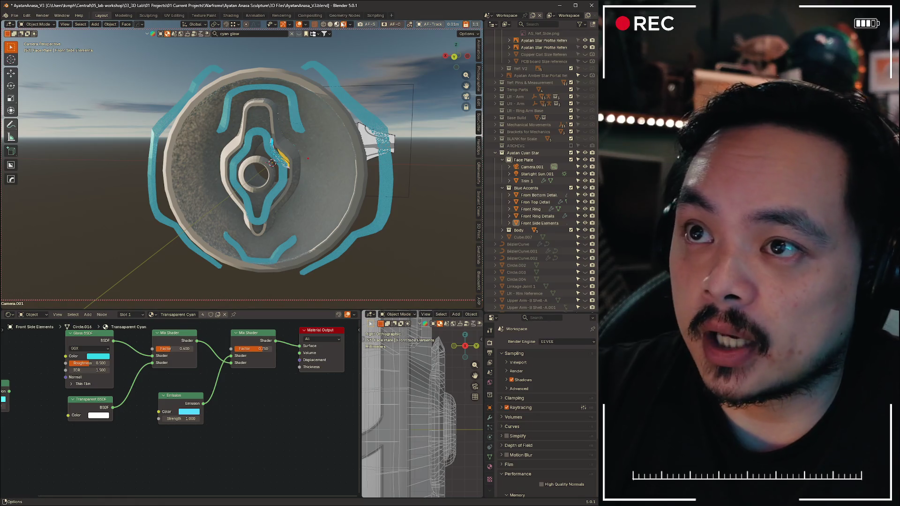
# Switch to opaque solid grey shading with X-ray off and select the Trim 1 piece
pyautogui.click(333, 25)
pyautogui.hotkey('alt', 'z')
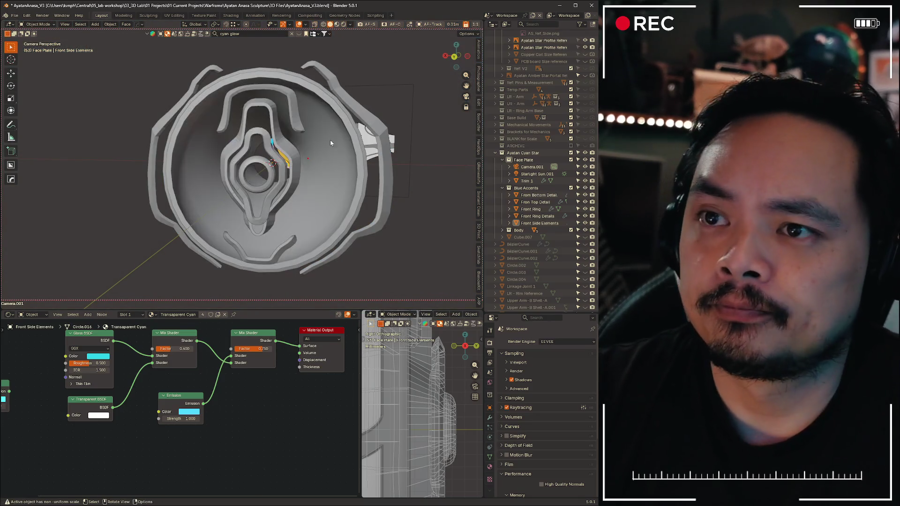
pyautogui.moveTo(149, 132); pyautogui.dragTo(136, 146, button='middle')
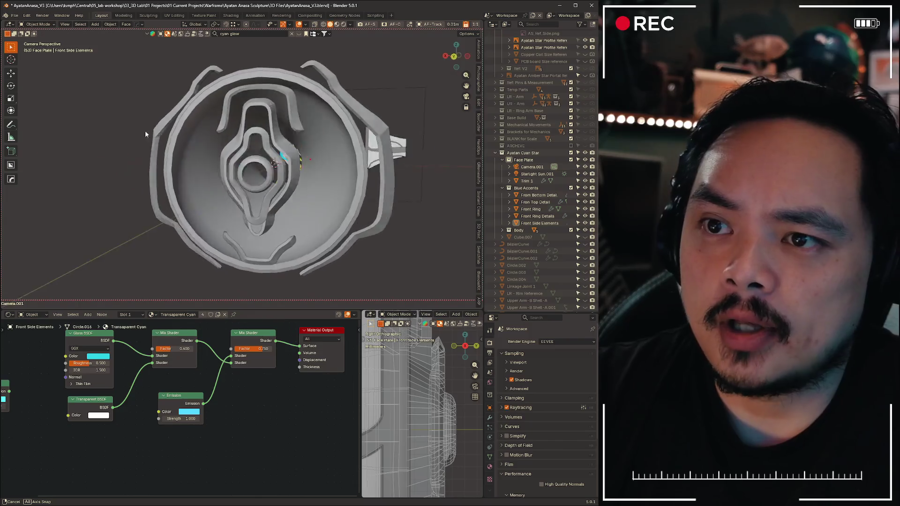
pyautogui.moveTo(437, 165); pyautogui.dragTo(415, 177, button='middle')
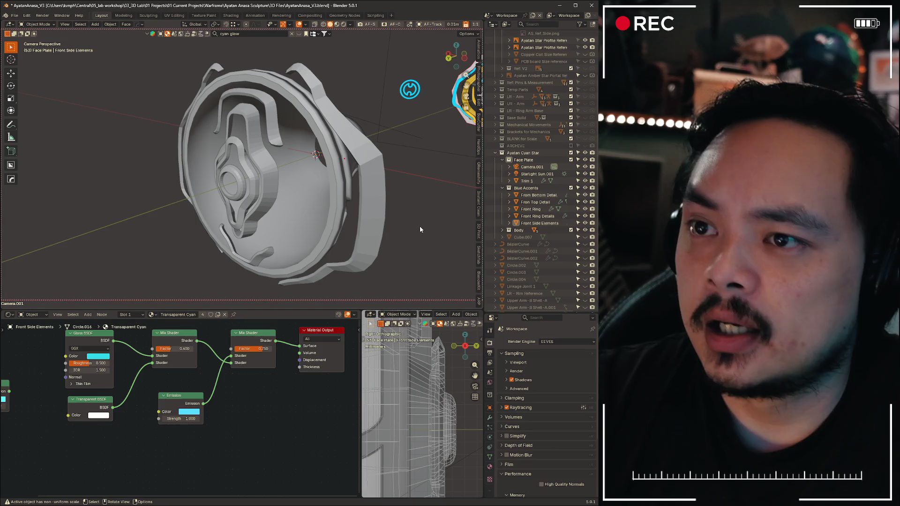
pyautogui.moveTo(419, 226)
pyautogui.mouseDown(button='middle')
pyautogui.moveTo(440, 219)
pyautogui.moveTo(254, 216)
pyautogui.moveTo(285, 228)
pyautogui.mouseUp(button='middle')
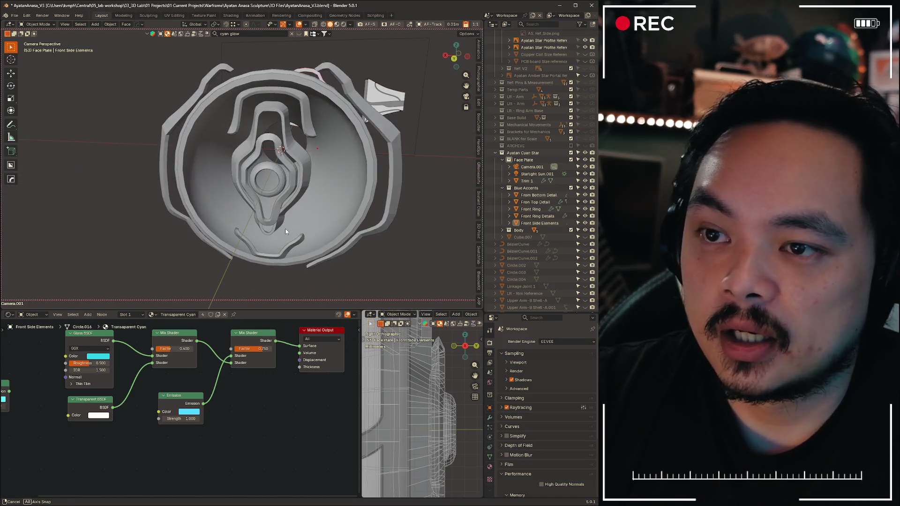
pyautogui.click(310, 180)
pyautogui.moveTo(426, 243)
pyautogui.mouseDown(button='middle')
pyautogui.moveTo(435, 226)
pyautogui.moveTo(417, 226)
pyautogui.moveTo(433, 250)
pyautogui.moveTo(385, 248)
pyautogui.mouseUp(button='middle')
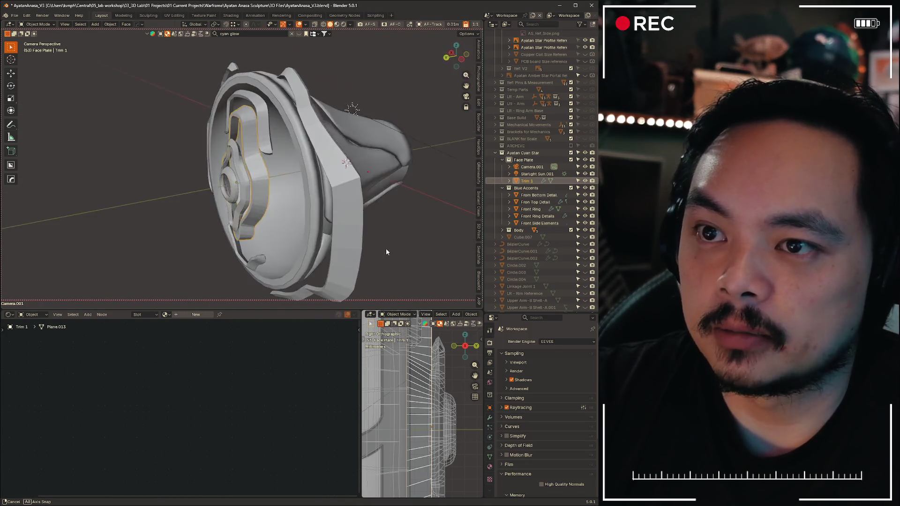
# Enter Edit Mode on Trim 1 and enlarge the 3D view for a close-up of the band
pyautogui.press('KP_1')
pyautogui.scroll(3, 374, 213)
pyautogui.moveTo(374, 214)
pyautogui.mouseDown(button='middle')
pyautogui.moveTo(344, 212)
pyautogui.moveTo(363, 197)
pyautogui.moveTo(226, 190)
pyautogui.moveTo(242, 214)
pyautogui.moveTo(218, 179)
pyautogui.mouseUp(button='middle')
pyautogui.scroll(4, 363, 197)
pyautogui.click(274, 176)
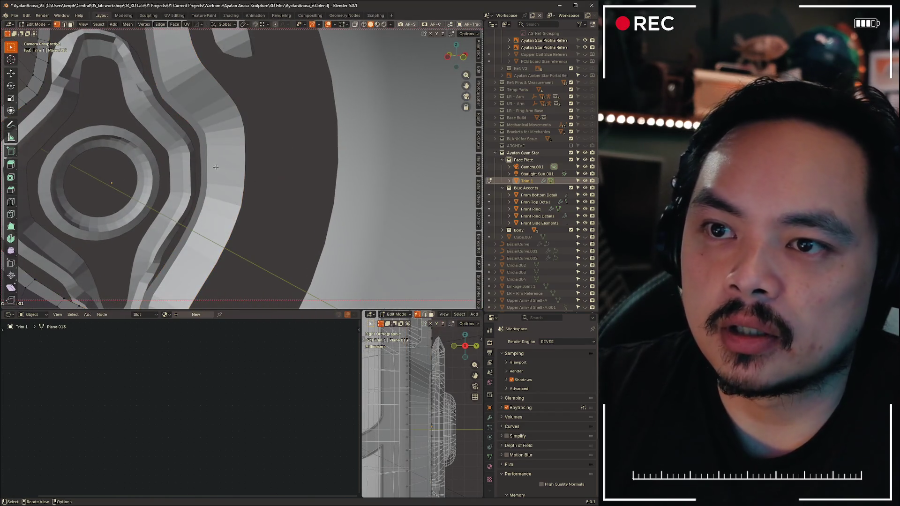
pyautogui.scroll(-5, 205, 167)
pyautogui.moveTo(205, 169)
pyautogui.mouseDown(button='middle')
pyautogui.moveTo(328, 144)
pyautogui.moveTo(257, 197)
pyautogui.mouseUp(button='middle')
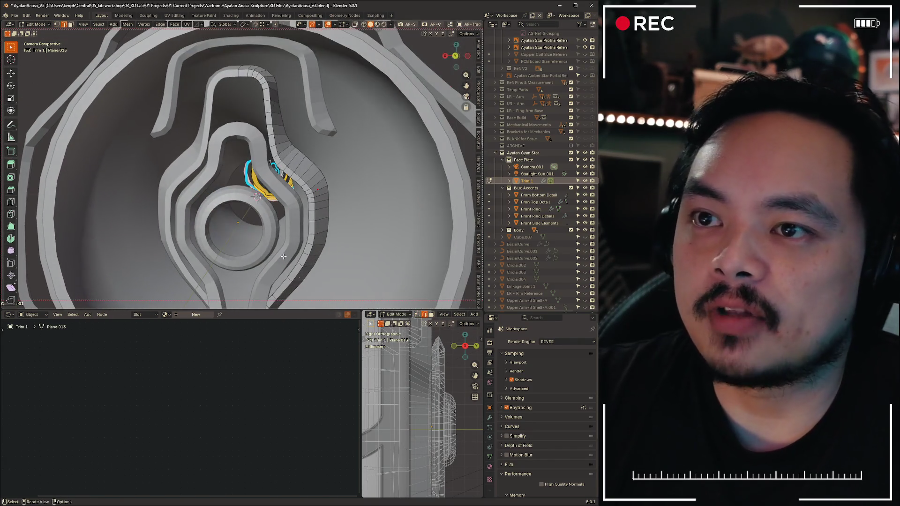
pyautogui.moveTo(211, 310); pyautogui.dragTo(212, 447)
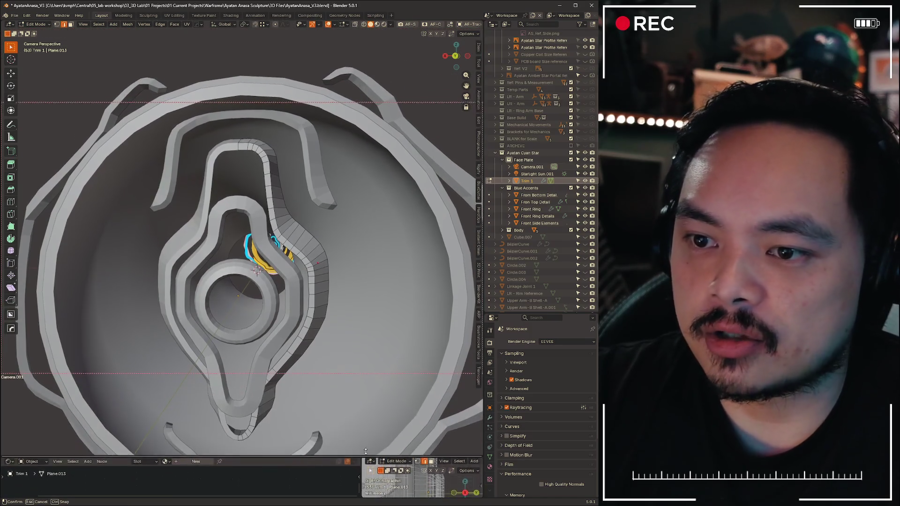
pyautogui.scroll(3, 320, 299)
pyautogui.moveTo(320, 300)
pyautogui.mouseDown(button='middle')
pyautogui.moveTo(141, 233)
pyautogui.moveTo(211, 274)
pyautogui.moveTo(253, 284)
pyautogui.mouseUp(button='middle')
# Inspect the Trim 1 mesh from camera and front views, then return to Object Mode
pyautogui.press('Tab')
pyautogui.press('KP_0')
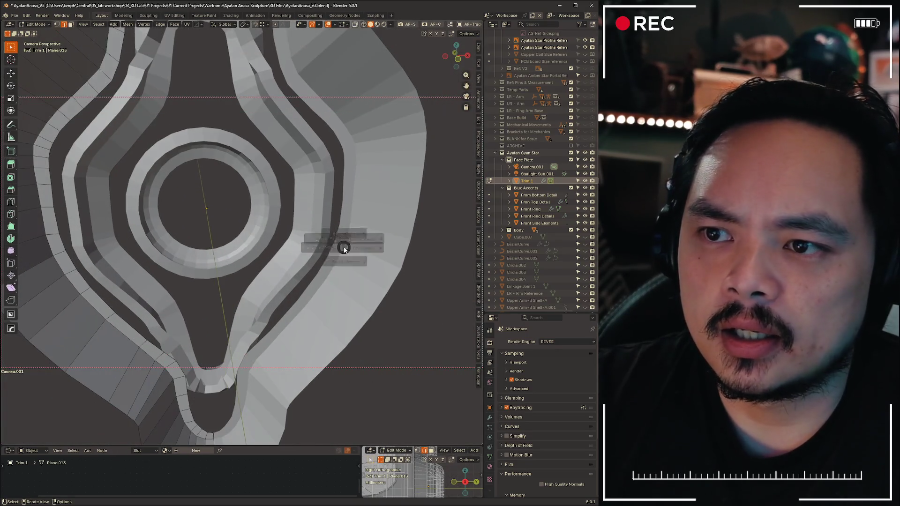
pyautogui.press('Tab')
pyautogui.moveTo(131, 351)
pyautogui.mouseDown(button='middle')
pyautogui.moveTo(210, 272)
pyautogui.moveTo(341, 232)
pyautogui.moveTo(276, 198)
pyautogui.moveTo(278, 224)
pyautogui.mouseUp(button='middle')
pyautogui.hotkey('ctrl', 'Tab')
pyautogui.scroll(3, 393, 233)
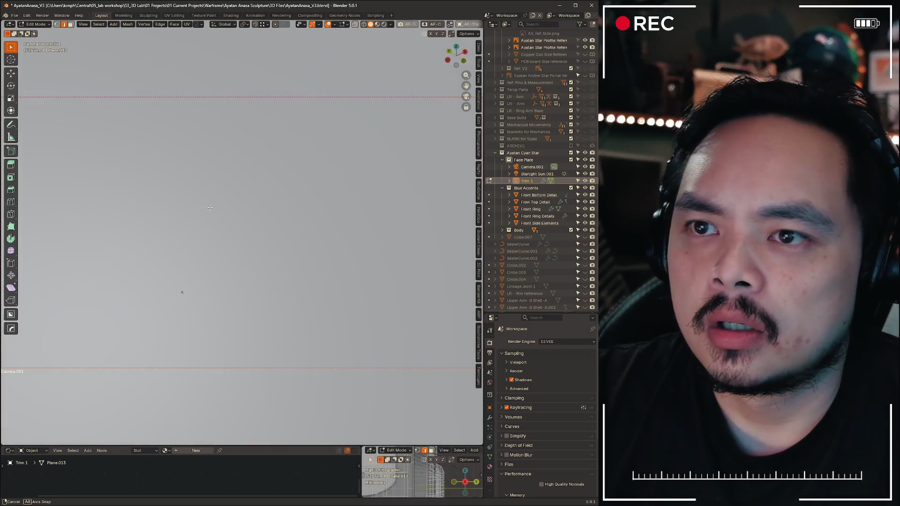
pyautogui.press('Tab')
pyautogui.hotkey('ctrl', 'Tab')
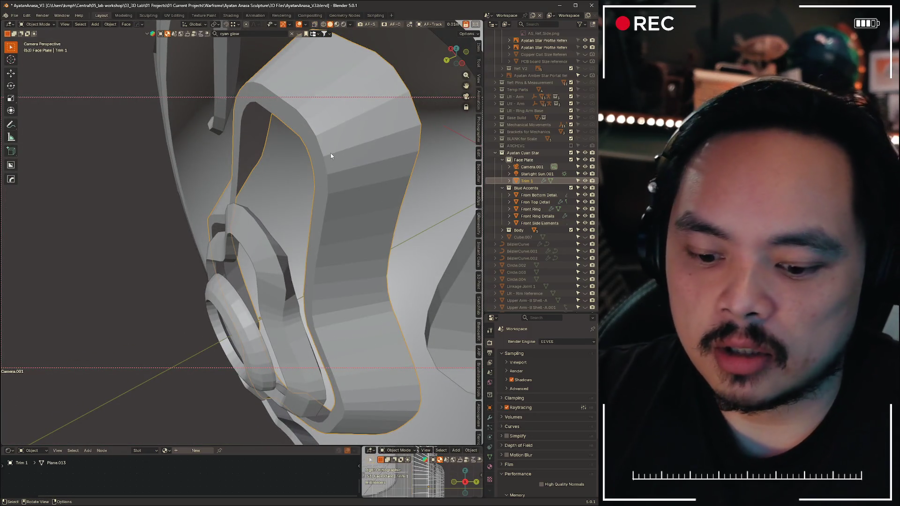
# Isolate the Trim 1 band in local view and examine its side up close
pyautogui.press('KP_Divide')
pyautogui.scroll(4, 371, 182)
pyautogui.moveTo(357, 172)
pyautogui.mouseDown(button='middle')
pyautogui.moveTo(216, 145)
pyautogui.moveTo(248, 122)
pyautogui.moveTo(169, 151)
pyautogui.moveTo(157, 171)
pyautogui.moveTo(115, 188)
pyautogui.moveTo(383, 141)
pyautogui.moveTo(351, 133)
pyautogui.moveTo(428, 122)
pyautogui.moveTo(209, 132)
pyautogui.moveTo(236, 154)
pyautogui.mouseUp(button='middle')
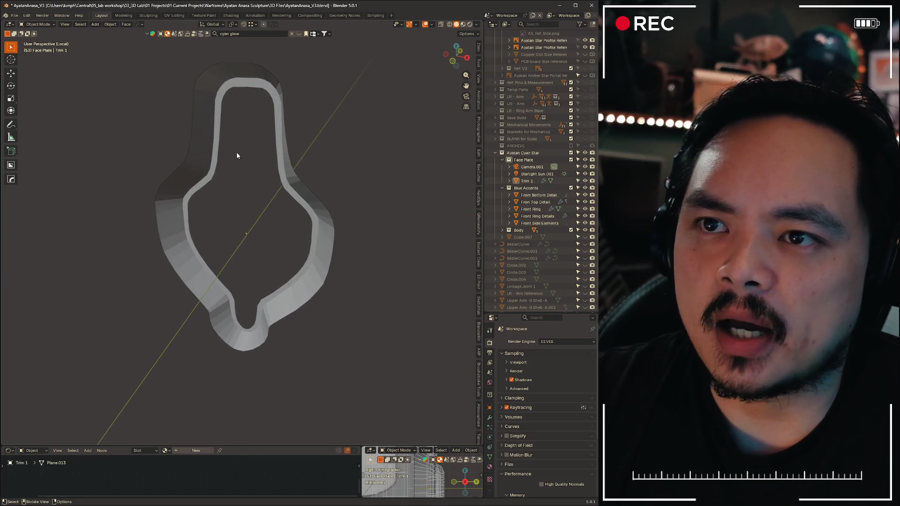
pyautogui.keyDown('alt'); pyautogui.moveTo(357, 151); pyautogui.dragTo(220, 153, button='middle'); pyautogui.keyUp('alt')
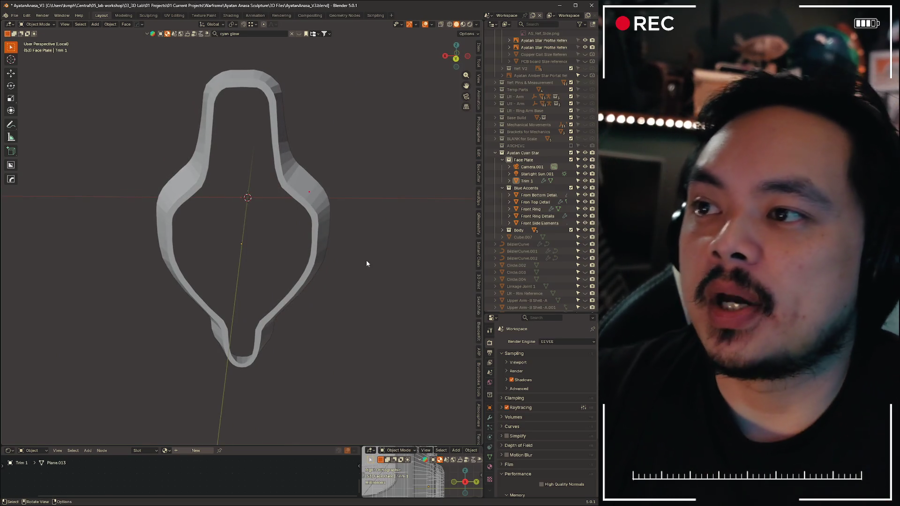
pyautogui.moveTo(366, 260)
pyautogui.mouseDown(button='middle')
pyautogui.moveTo(361, 281)
pyautogui.moveTo(363, 268)
pyautogui.moveTo(382, 270)
pyautogui.moveTo(337, 270)
pyautogui.mouseUp(button='middle')
pyautogui.scroll(3, 355, 268)
pyautogui.scroll(3, 317, 278)
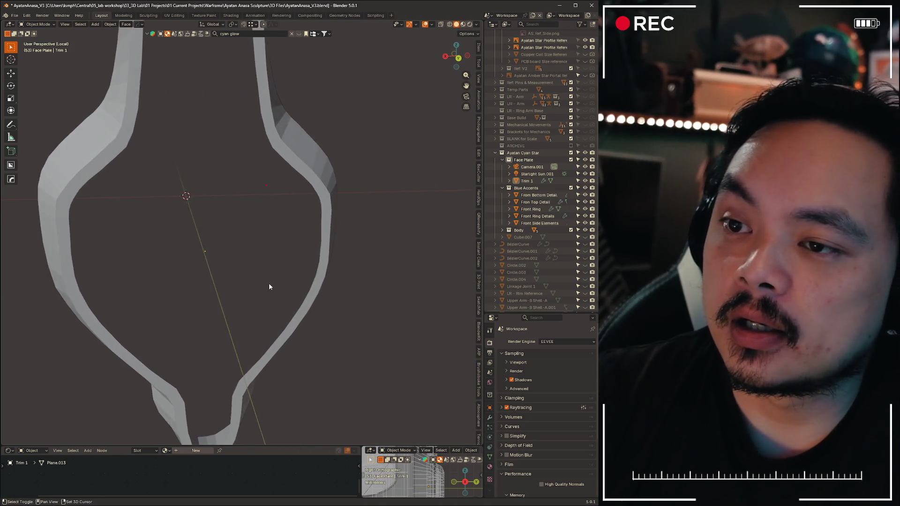
pyautogui.keyDown('shift'); pyautogui.moveTo(269, 283); pyautogui.dragTo(315, 277, button='middle'); pyautogui.keyUp('shift')
pyautogui.click(299, 254)
# Edit the trim's mesh, shifting selected inner edges along the Y axis
pyautogui.press('Tab')
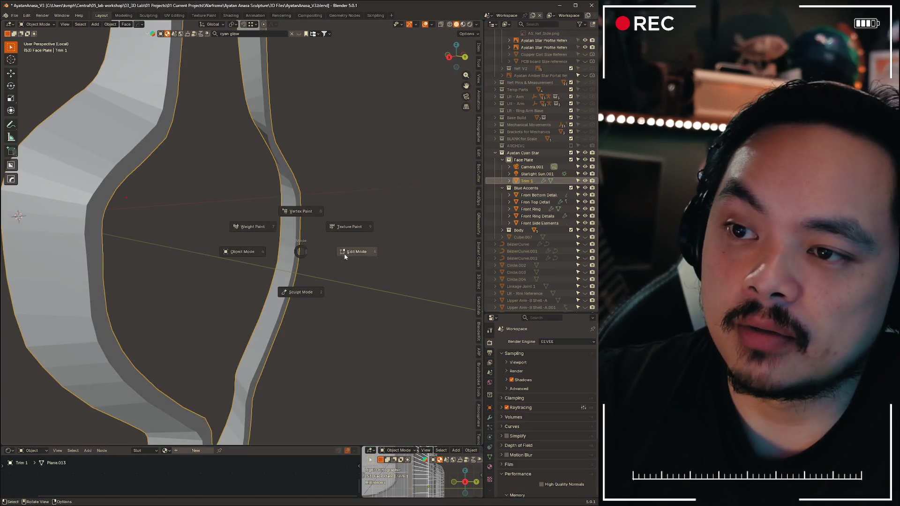
pyautogui.moveTo(326, 261); pyautogui.dragTo(218, 252, button='middle')
pyautogui.press('g')
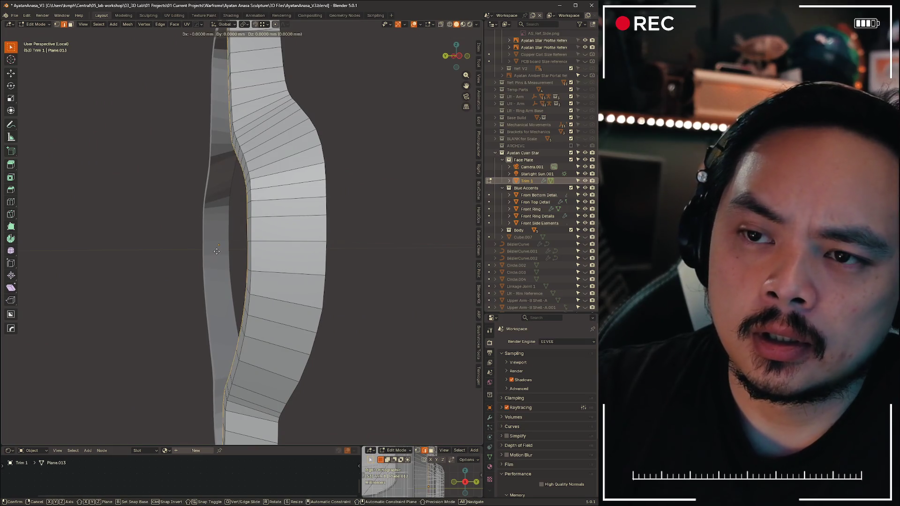
pyautogui.press('z')
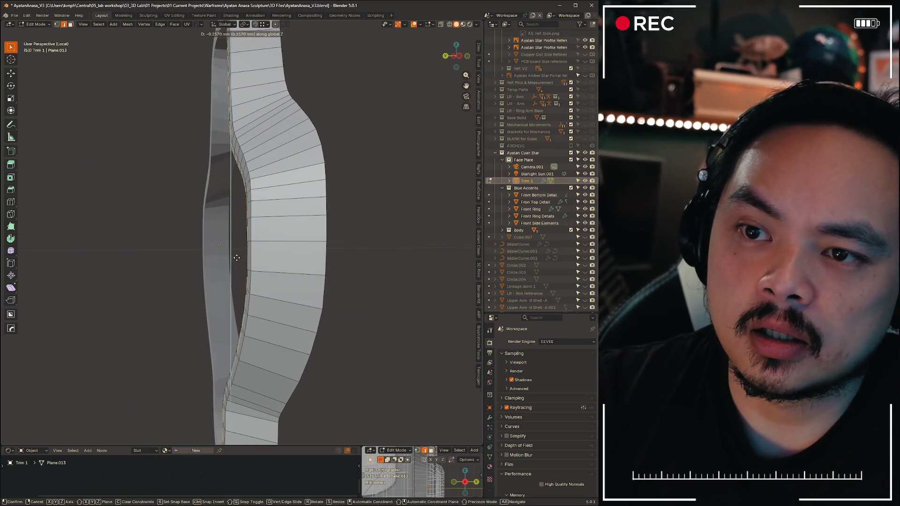
pyautogui.press('y')
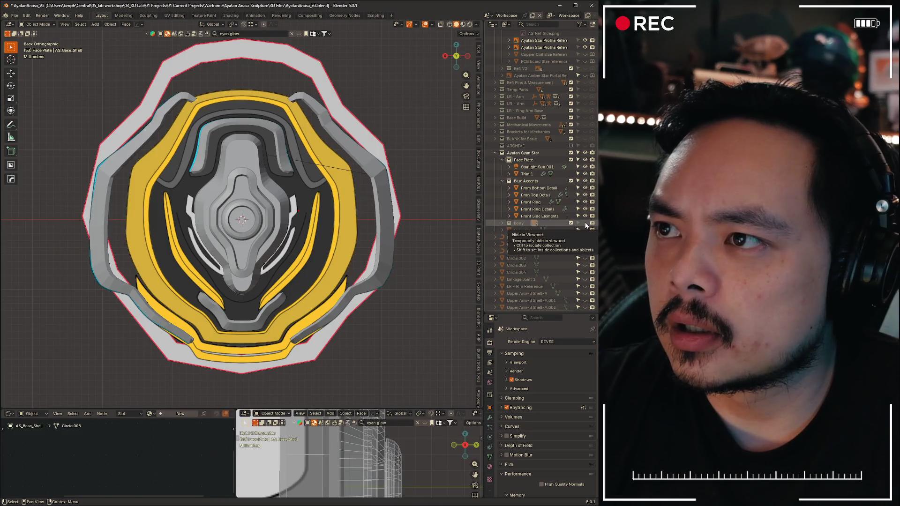
# Zoom in on the top of the face plate and bring up the Add menu for new objects
pyautogui.click(586, 223)
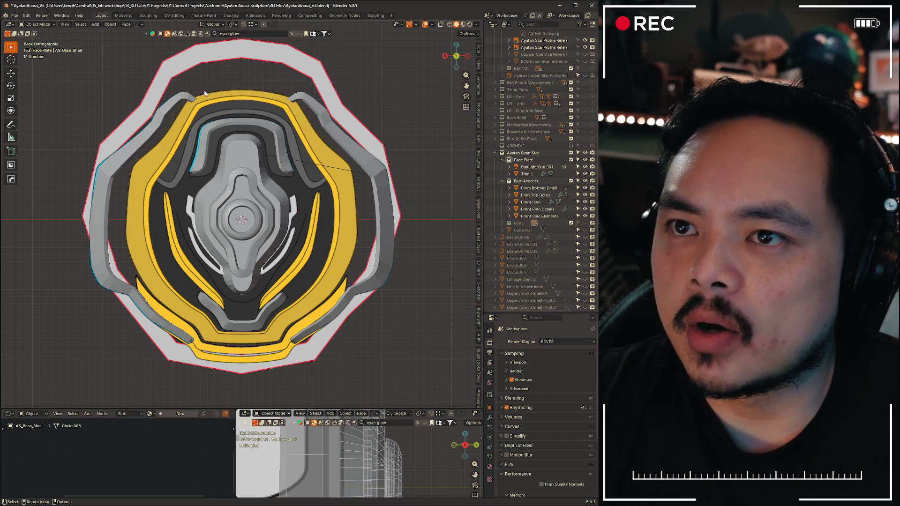
pyautogui.scroll(4, 390, 87)
pyautogui.keyDown('shift'); pyautogui.moveTo(362, 109); pyautogui.dragTo(190, 105, button='middle'); pyautogui.keyUp('shift')
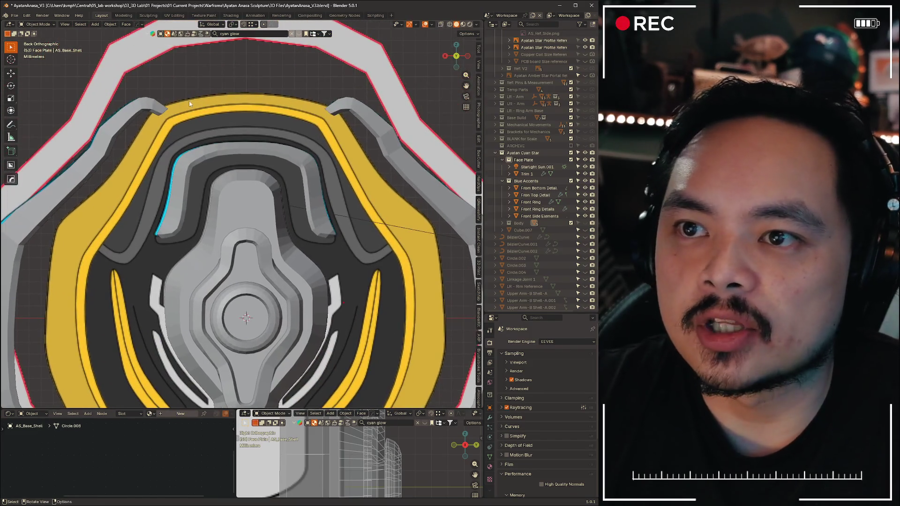
pyautogui.scroll(-5, 208, 163)
pyautogui.scroll(1, 234, 156)
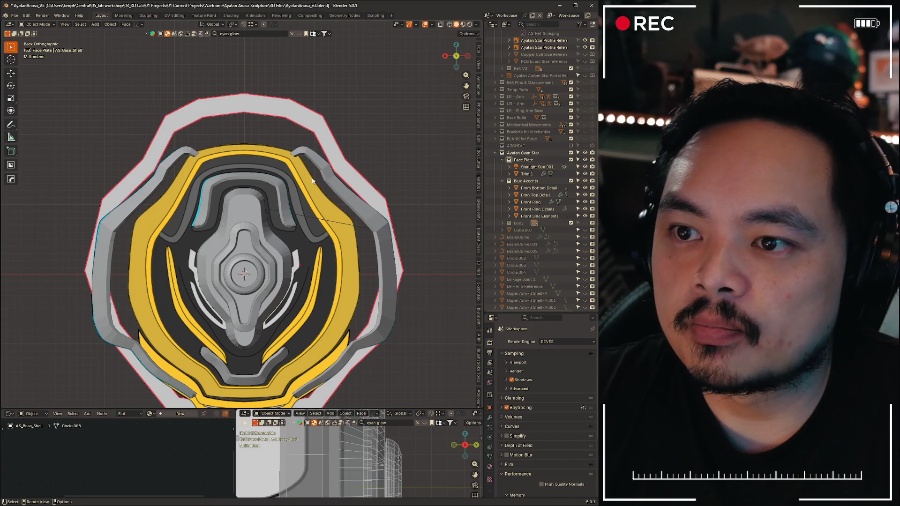
pyautogui.scroll(2, 283, 156)
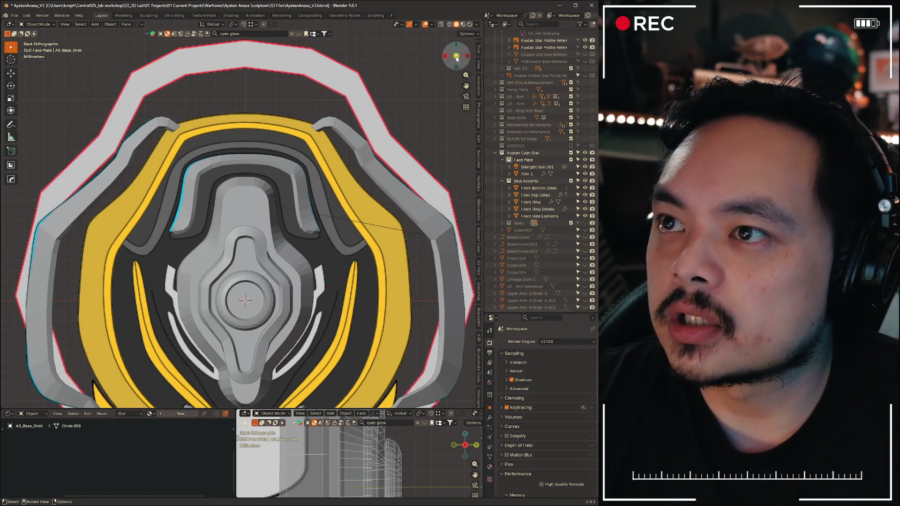
pyautogui.scroll(-4, 301, 272)
pyautogui.scroll(4, 270, 210)
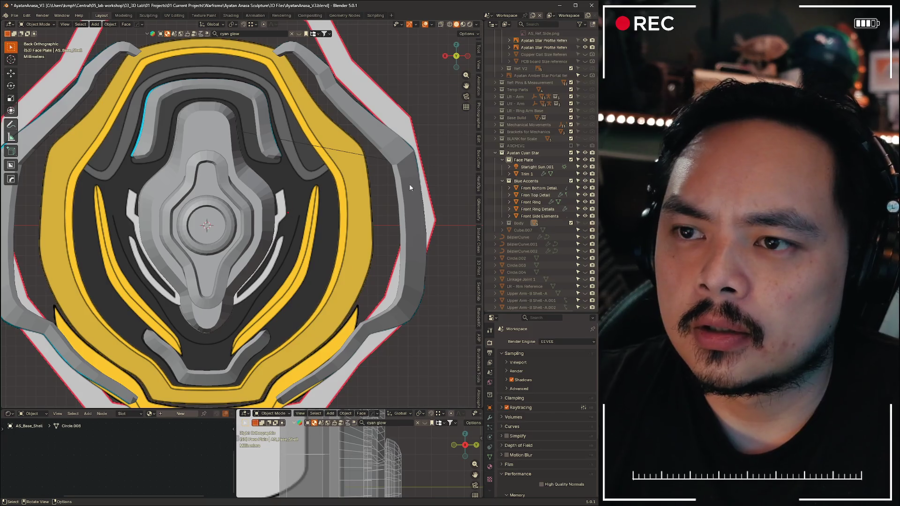
pyautogui.hotkey('shift', 'a')
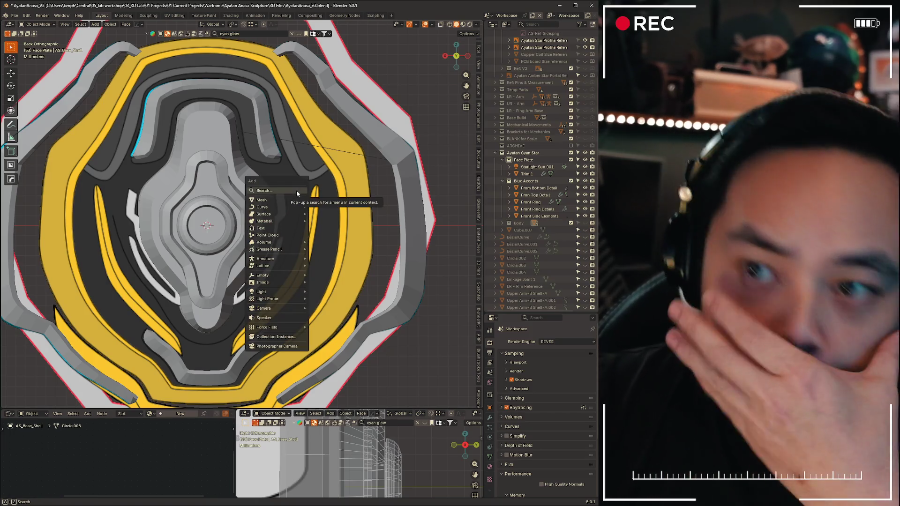
pyautogui.moveTo(261, 200)
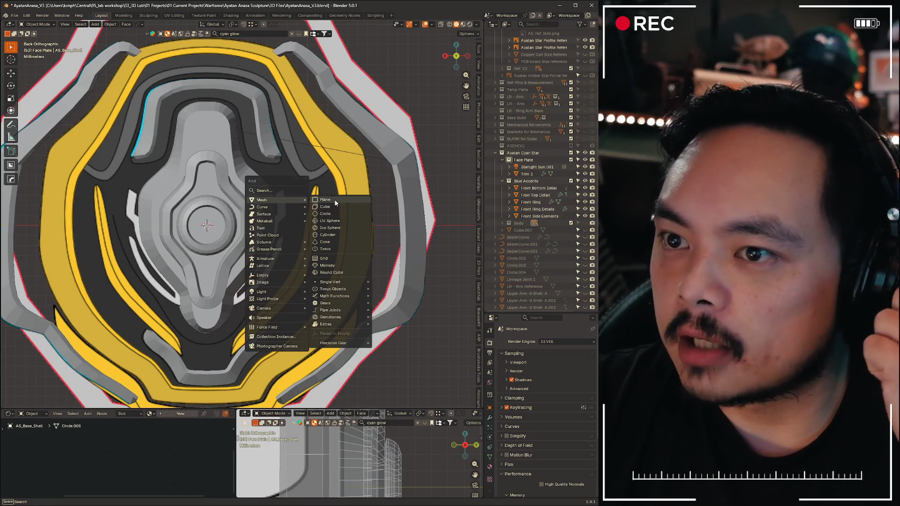
# Add a 4 mm plane rotated 90° on X and slide it along X onto the yellow band's right side
pyautogui.click(334, 200)
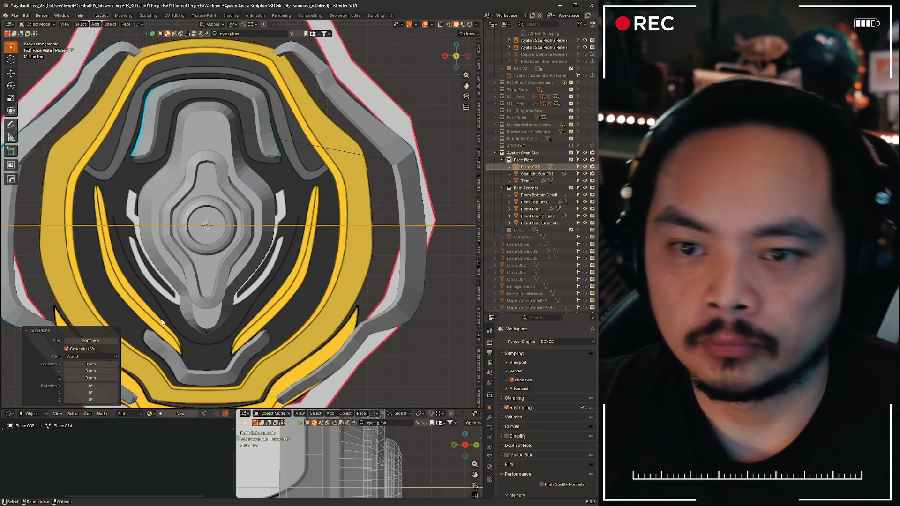
pyautogui.doubleClick(91, 340)
pyautogui.write('90')
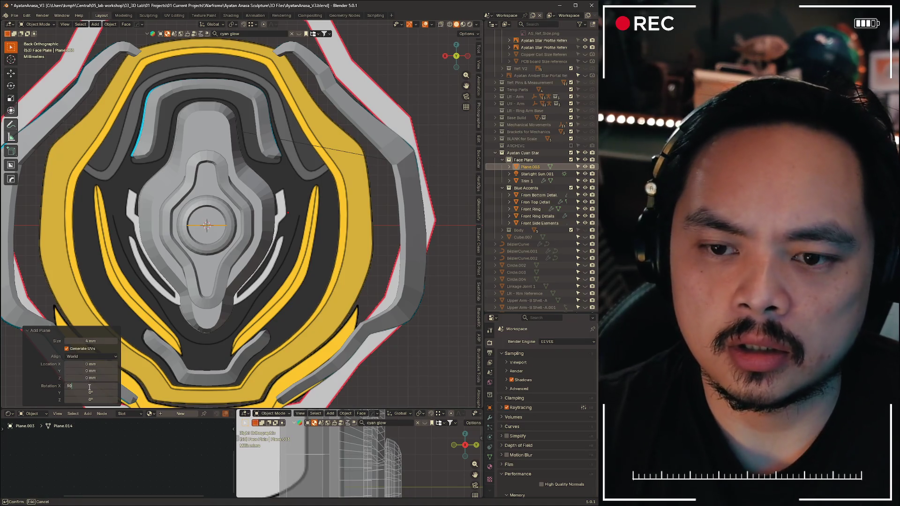
pyautogui.press('Return')
pyautogui.press('g')
pyautogui.press('x')
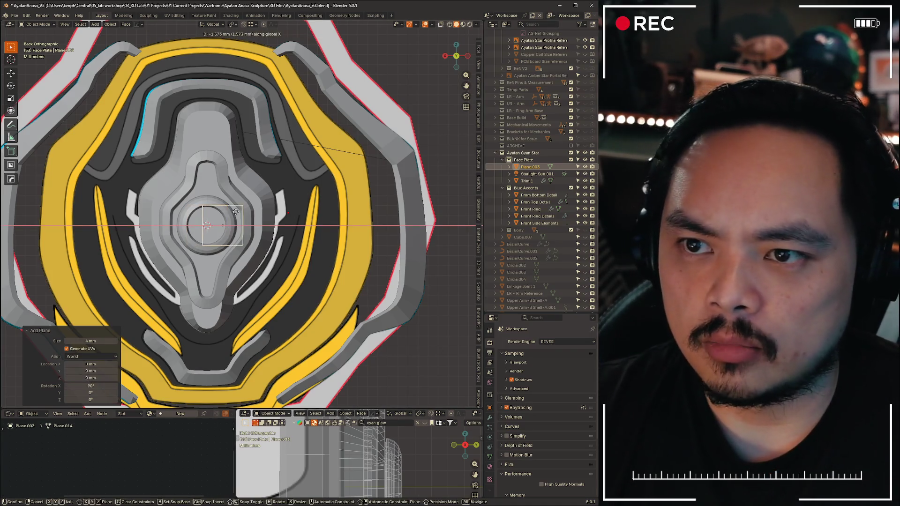
pyautogui.click(358, 225)
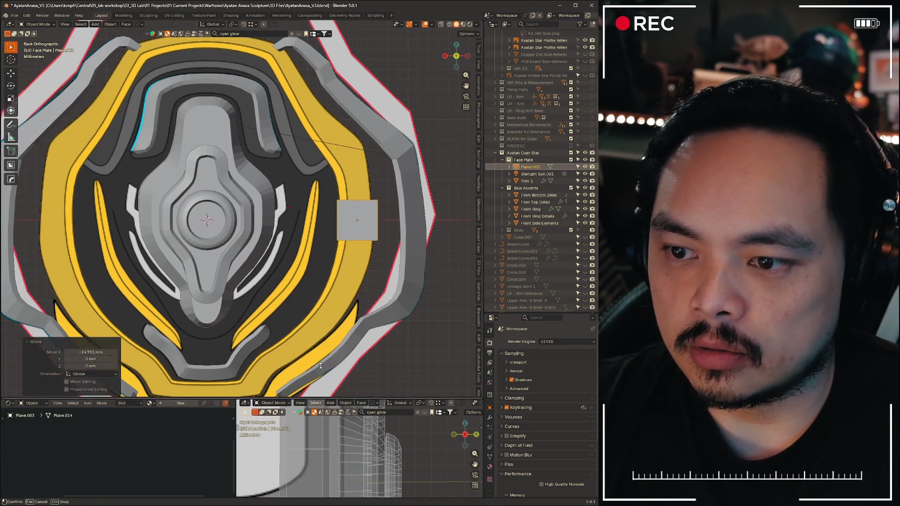
pyautogui.moveTo(315, 410); pyautogui.dragTo(315, 242)
# Make the lower-left pane a 3D view showing the face plate's left side profile
pyautogui.click(10, 258)
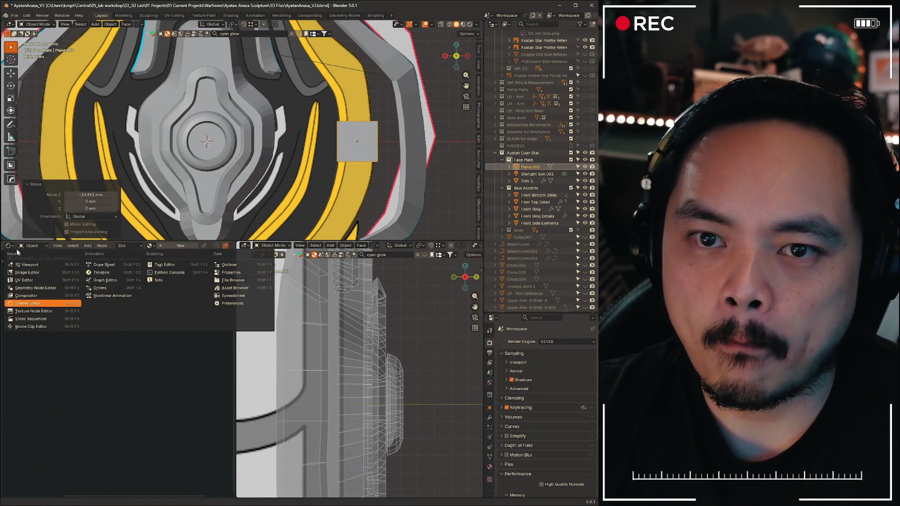
pyautogui.moveTo(150, 363); pyautogui.dragTo(209, 303, button='middle')
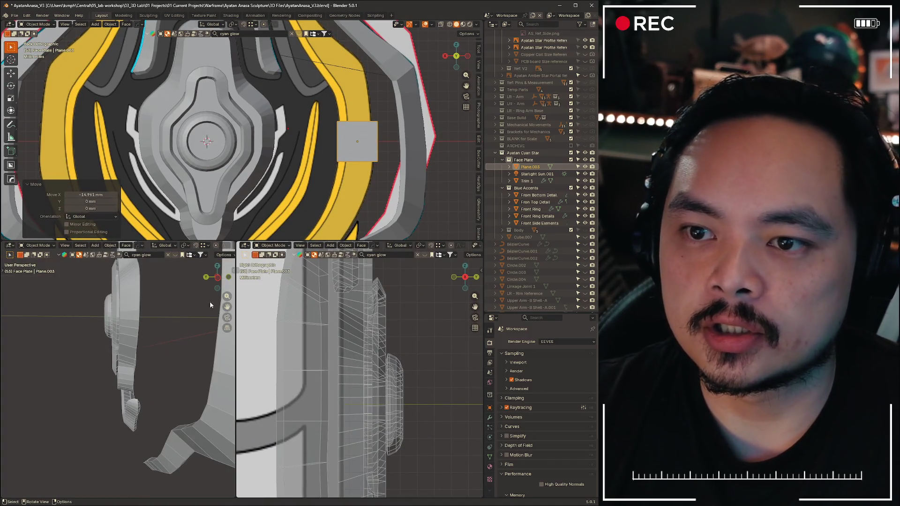
pyautogui.click(218, 277)
pyautogui.scroll(4, 123, 357)
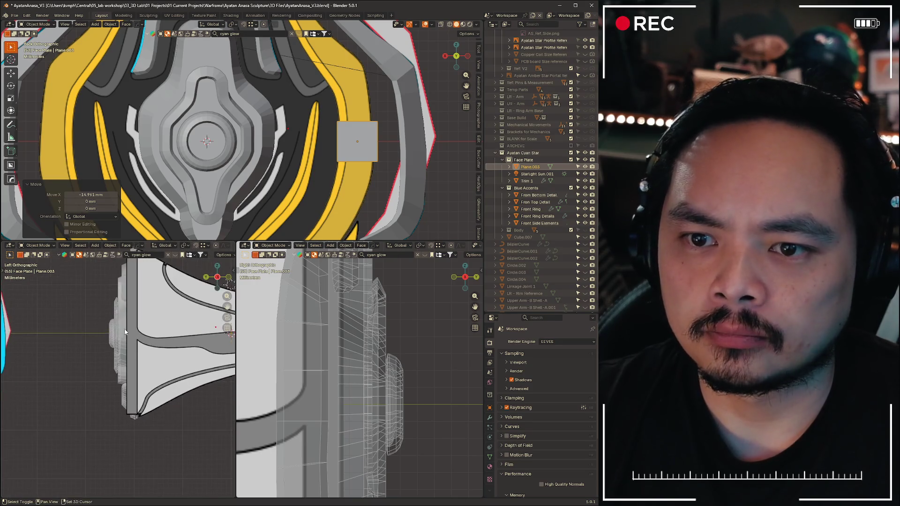
pyautogui.keyDown('shift'); pyautogui.moveTo(162, 337); pyautogui.dragTo(122, 357, button='middle'); pyautogui.keyUp('shift')
# Push the plane about 24.9 mm along Y onto the face plate's front, then view from the back
pyautogui.press('g')
pyautogui.press('x')
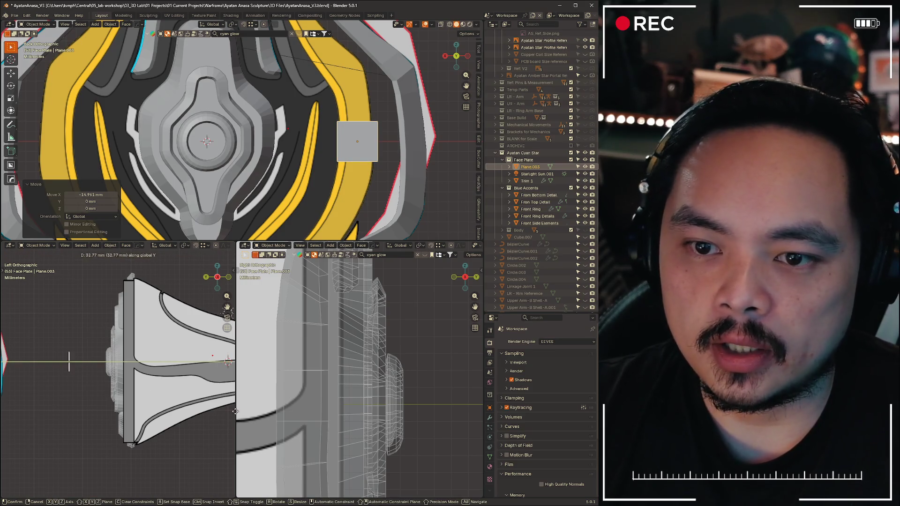
pyautogui.click(18, 409)
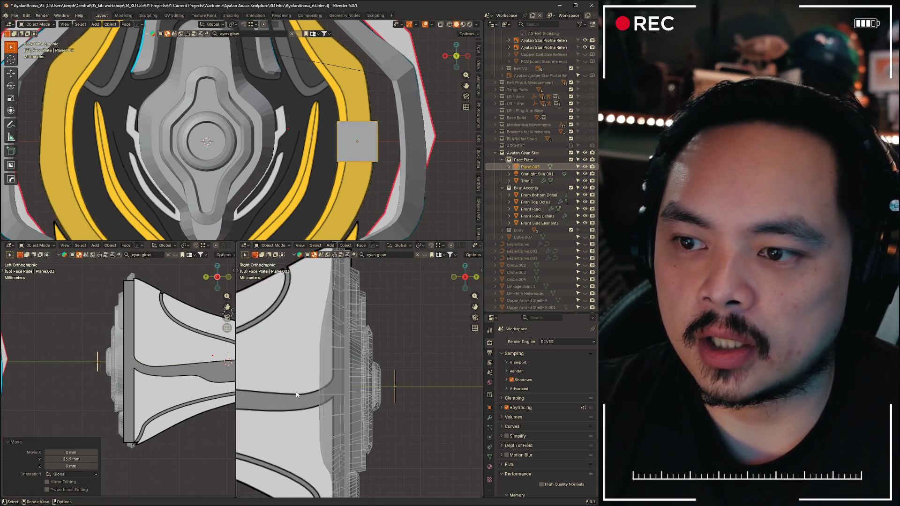
pyautogui.scroll(-5, 349, 389)
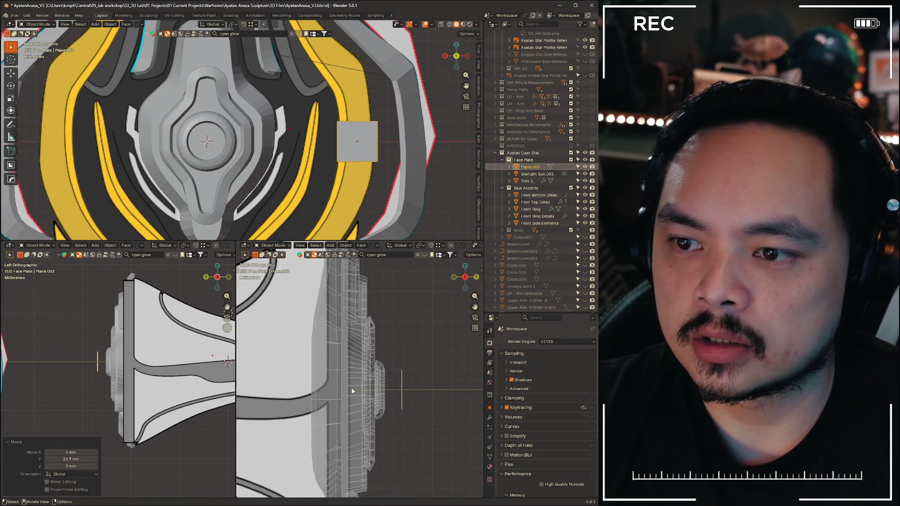
pyautogui.click(210, 278)
pyautogui.scroll(5, 120, 366)
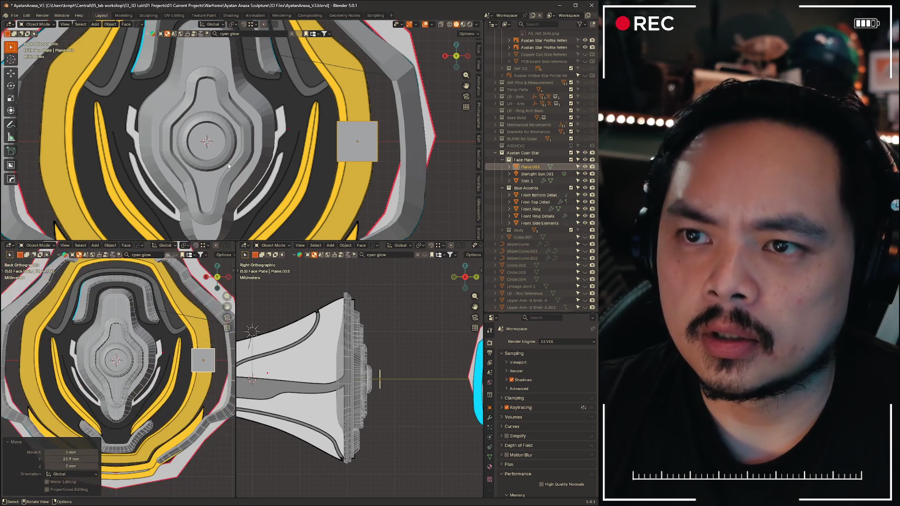
pyautogui.scroll(-3, 228, 165)
pyautogui.scroll(5, 142, 164)
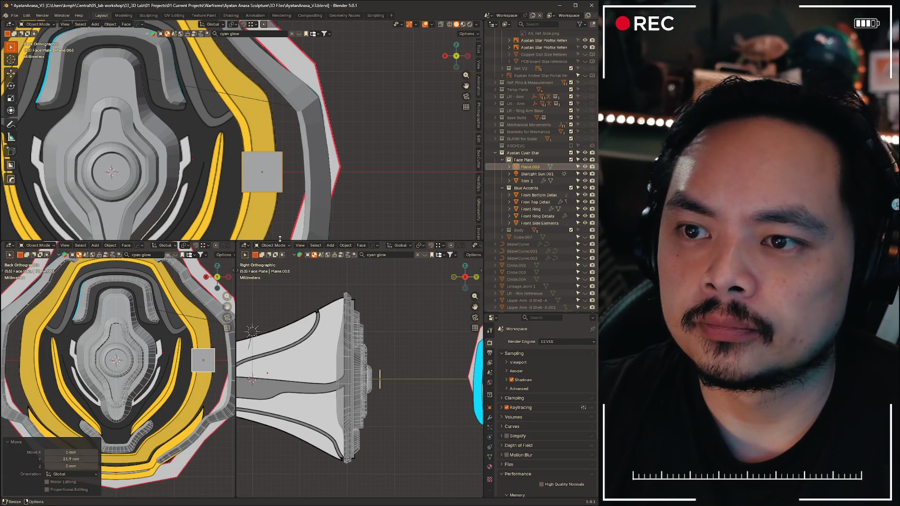
# Select the upright plane and switch it into mesh Edit Mode
pyautogui.moveTo(280, 241); pyautogui.dragTo(279, 412)
pyautogui.scroll(5, 307, 264)
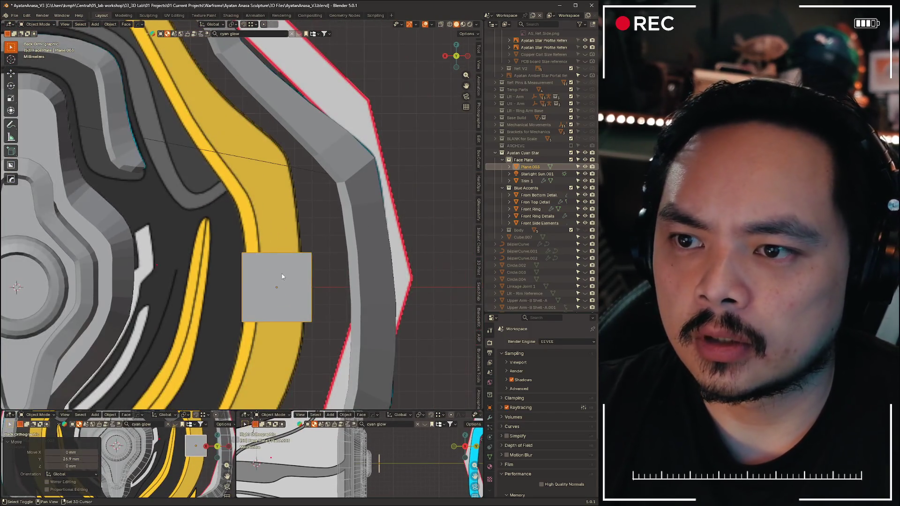
pyautogui.click(282, 273)
pyautogui.click(282, 273)
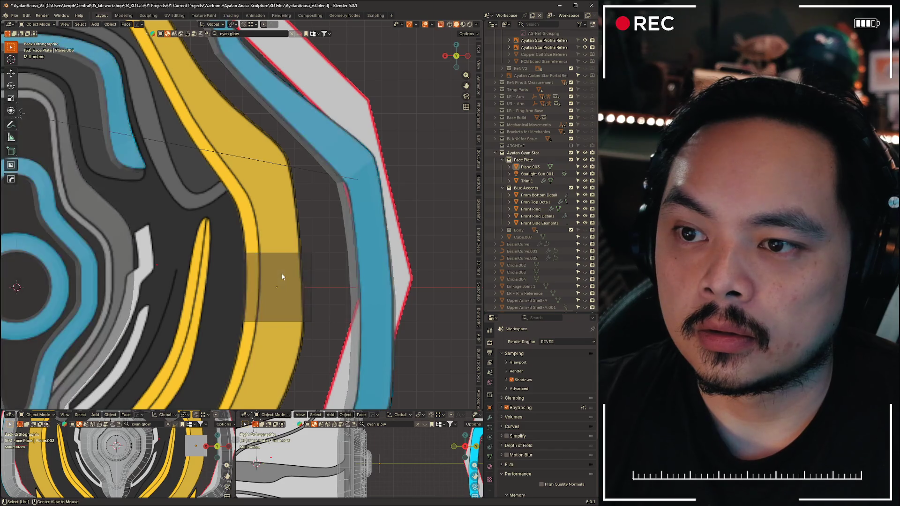
pyautogui.moveTo(282, 273); pyautogui.dragTo(314, 213, button='middle')
pyautogui.press('Tab')
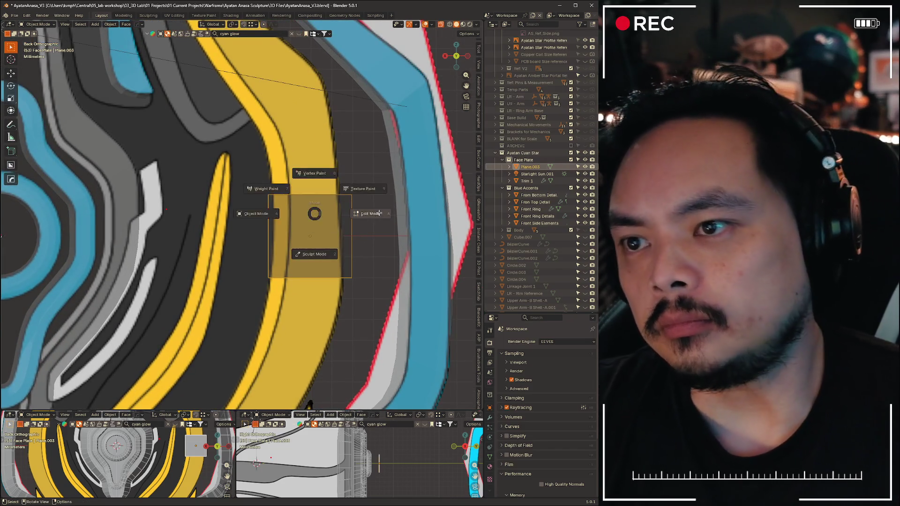
pyautogui.click(317, 206)
# Move the plane's side edges along X and top edge along Z to match the yellow band's width
pyautogui.click(352, 235)
pyautogui.press('g')
pyautogui.press('x')
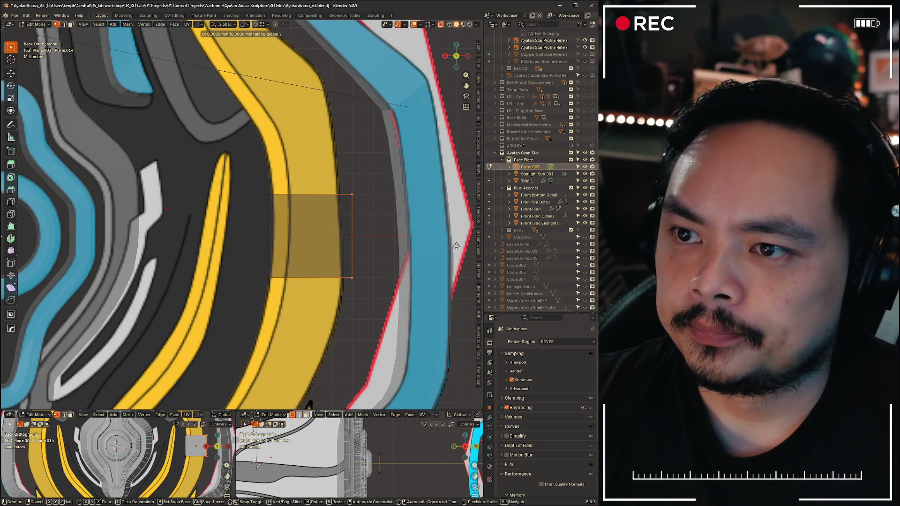
pyautogui.click(395, 226)
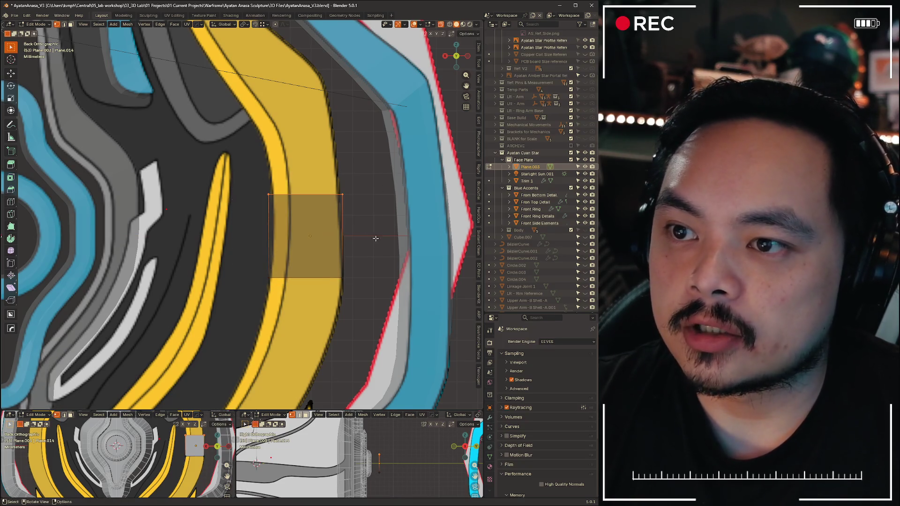
pyautogui.press('g')
pyautogui.press('z')
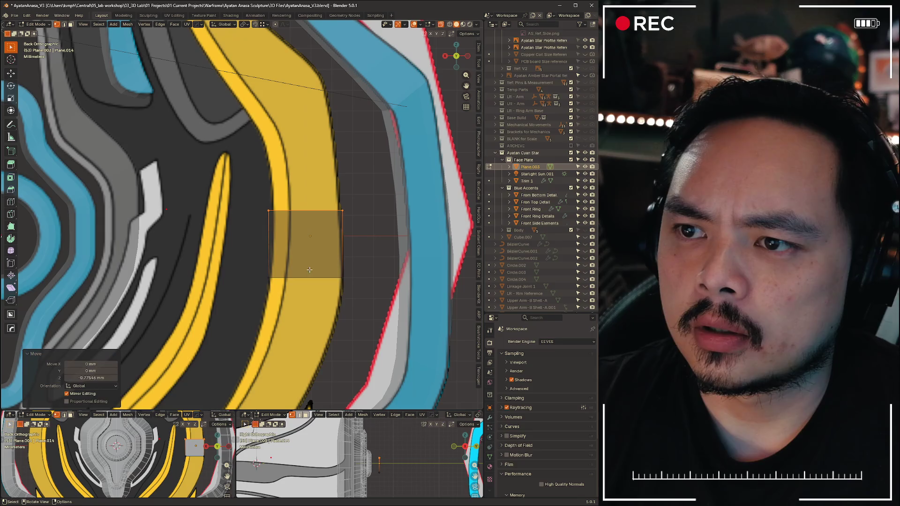
pyautogui.click(387, 287)
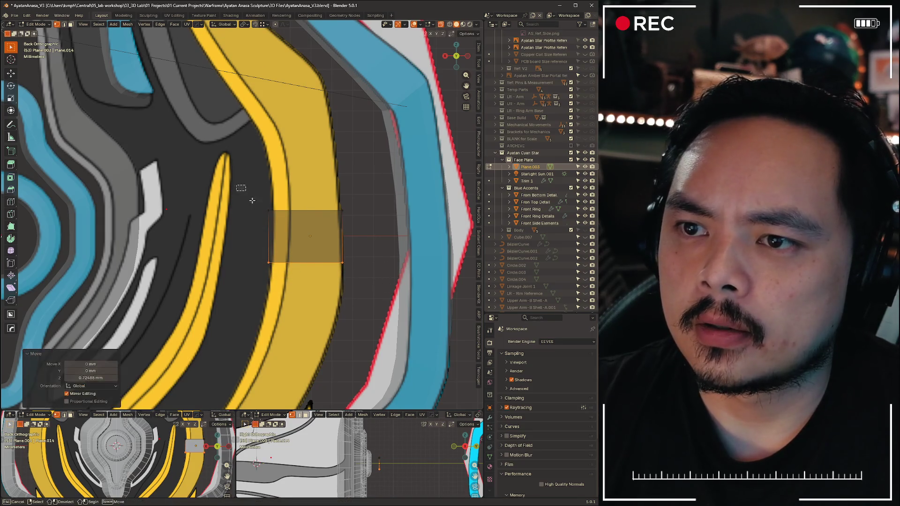
pyautogui.press('g')
pyautogui.press('x')
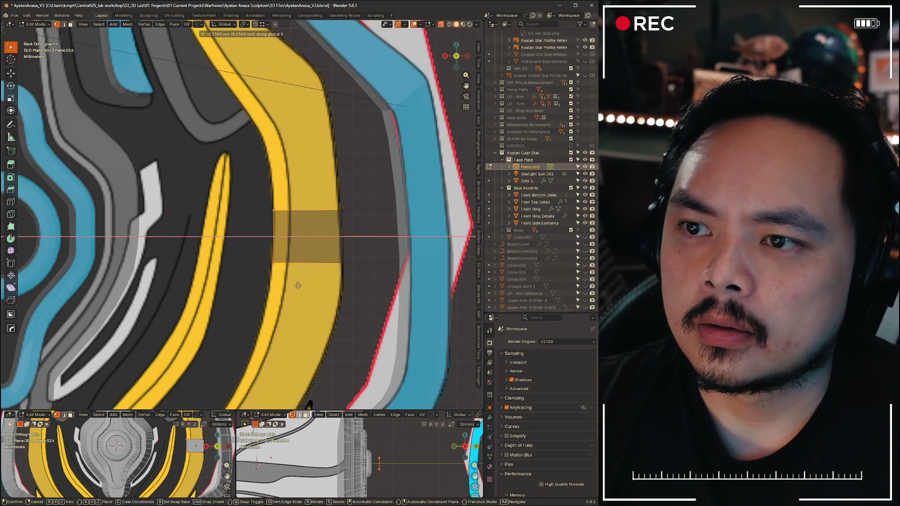
pyautogui.click(298, 285)
pyautogui.scroll(-5, 236, 190)
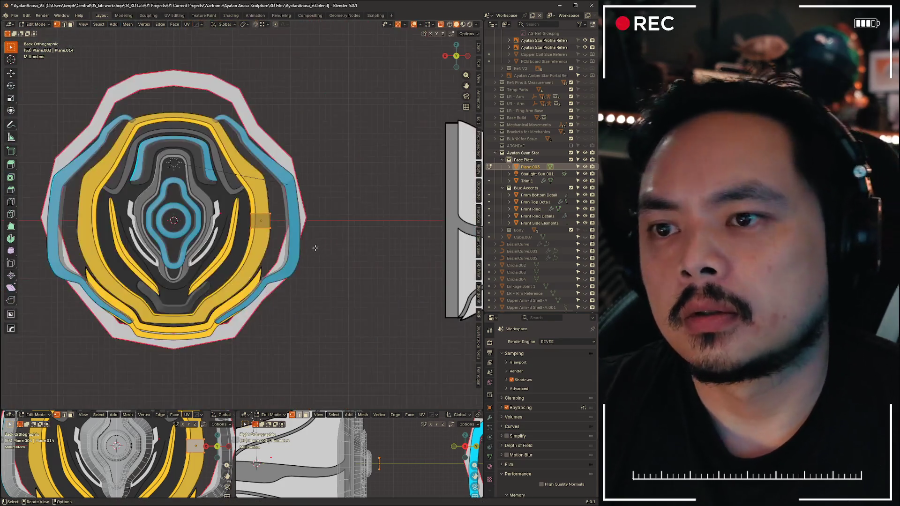
pyautogui.scroll(5, 264, 264)
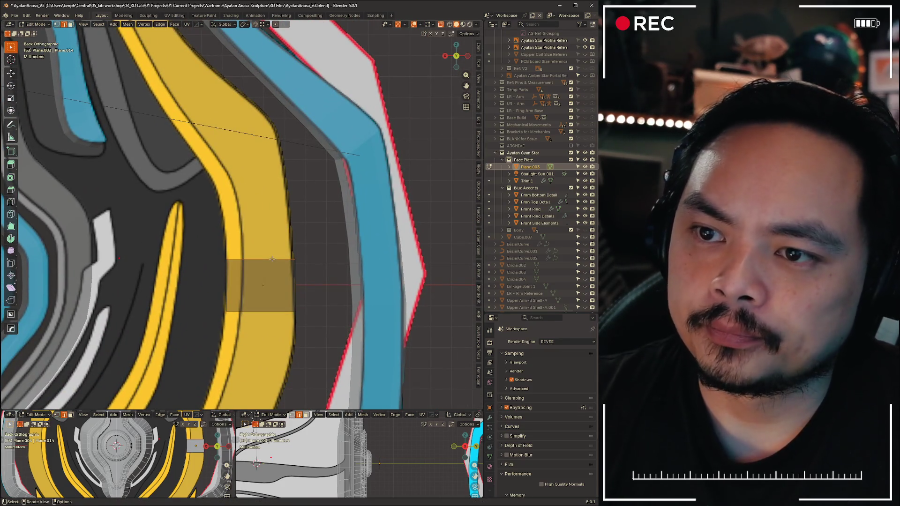
# Extrude the strip's top edge upward in several sections following the band's curve
pyautogui.press('g')
pyautogui.press('z')
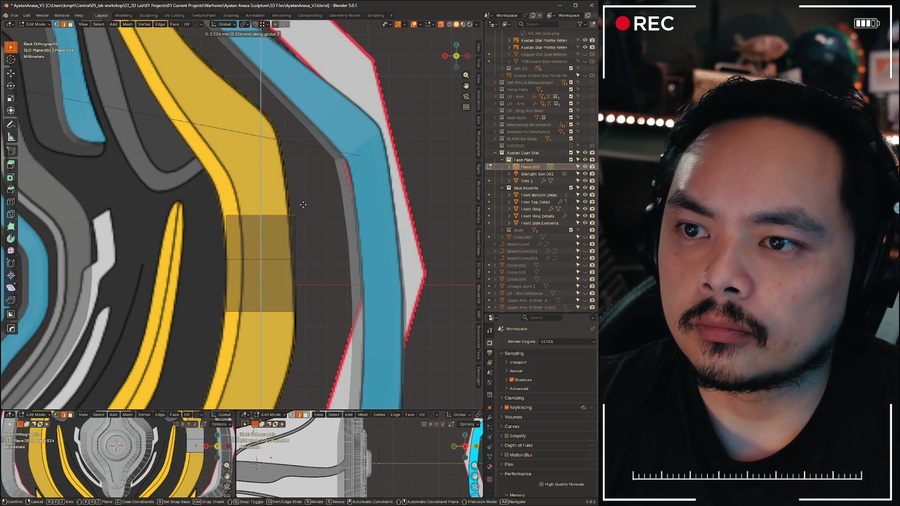
pyautogui.click(303, 205)
pyautogui.press('g')
pyautogui.press('z')
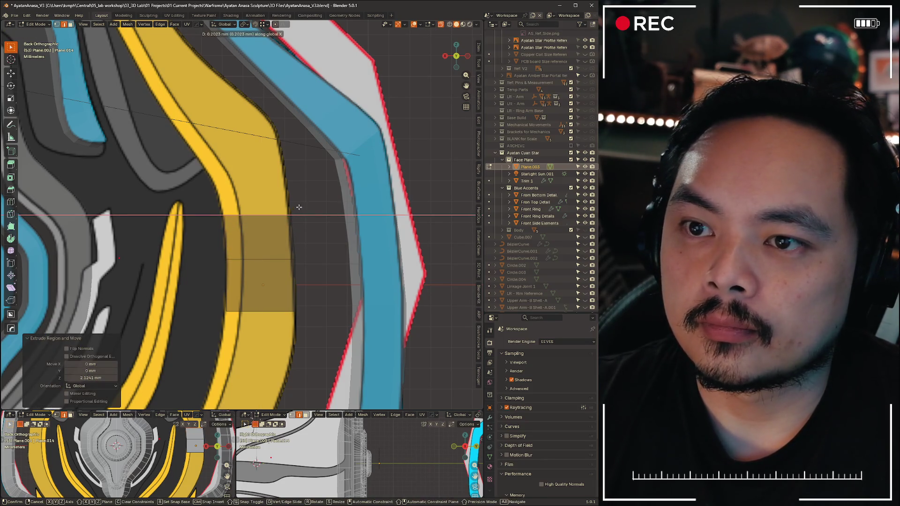
pyautogui.click(299, 208)
pyautogui.press('e')
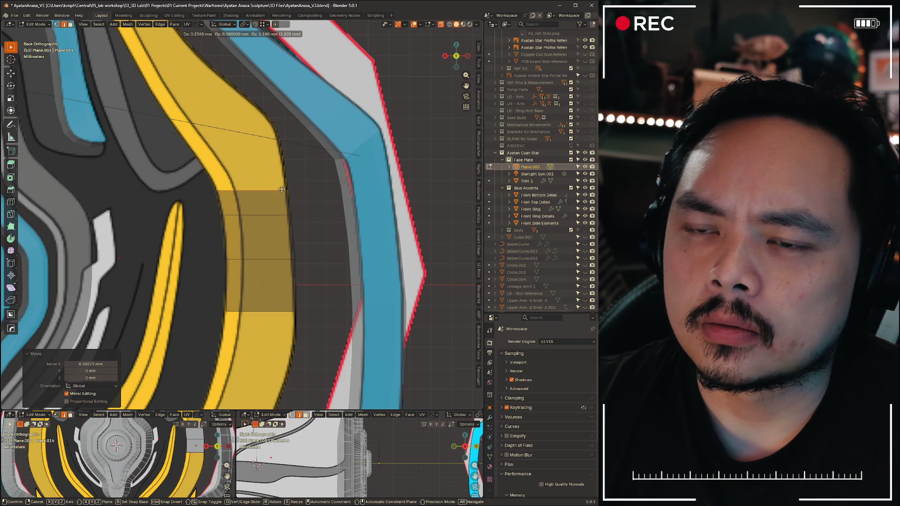
pyautogui.press('e')
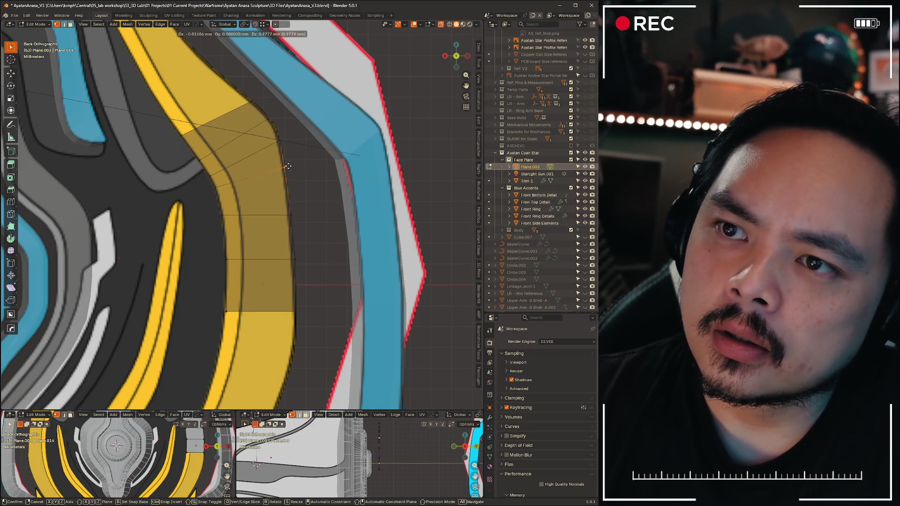
# Confirm the last extrusion and move the strip's top and corner vertices onto the band's edge
pyautogui.click(288, 163)
pyautogui.scroll(4, 287, 163)
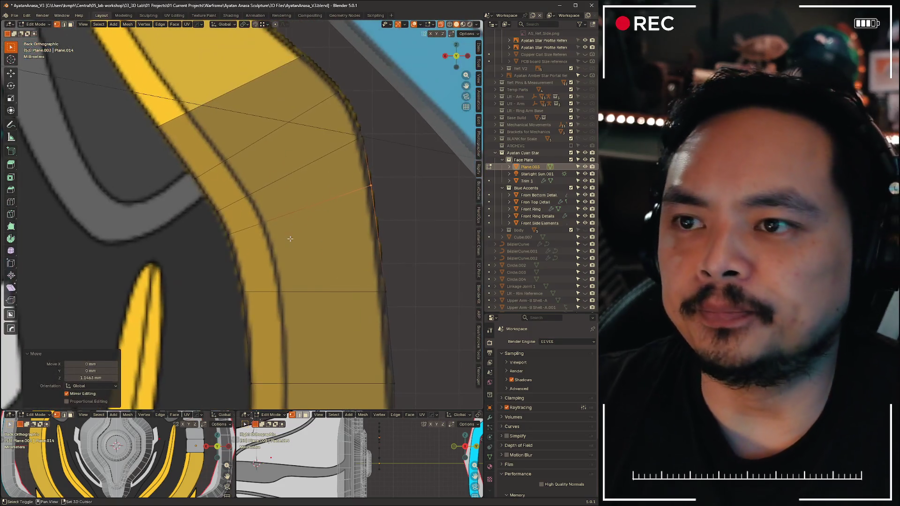
pyautogui.moveTo(151, 164); pyautogui.dragTo(189, 192)
pyautogui.press('g')
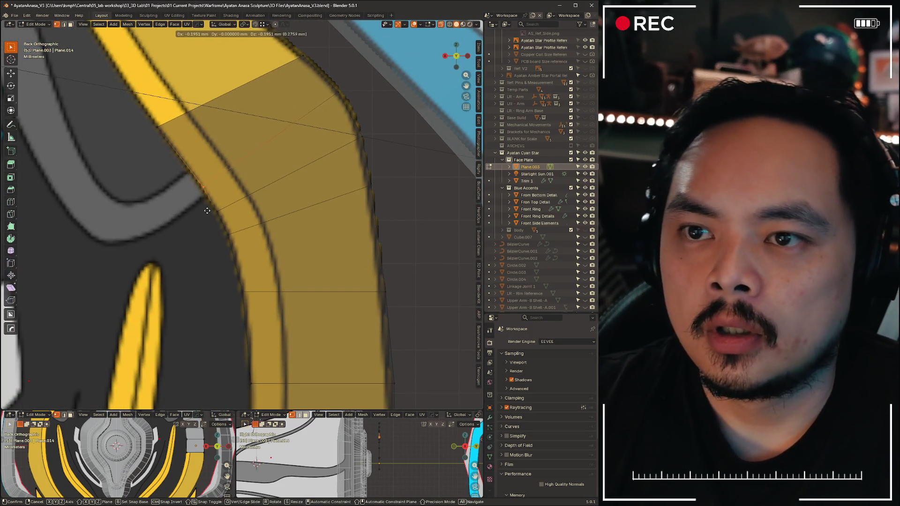
pyautogui.click(207, 212)
pyautogui.moveTo(377, 106); pyautogui.dragTo(374, 90)
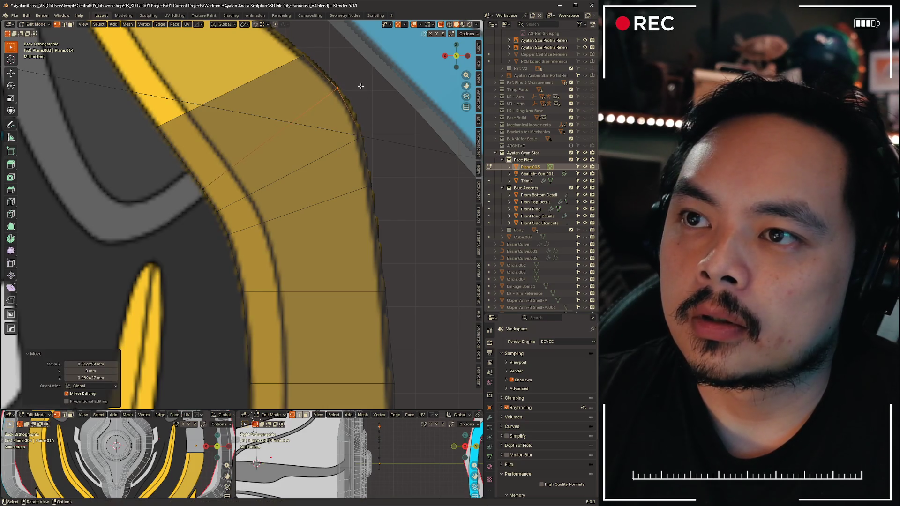
pyautogui.click(400, 152)
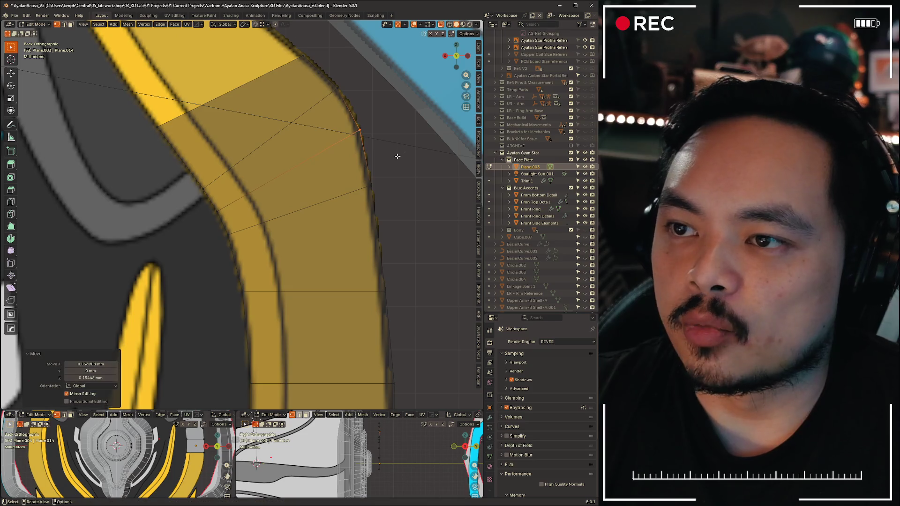
pyautogui.press('g')
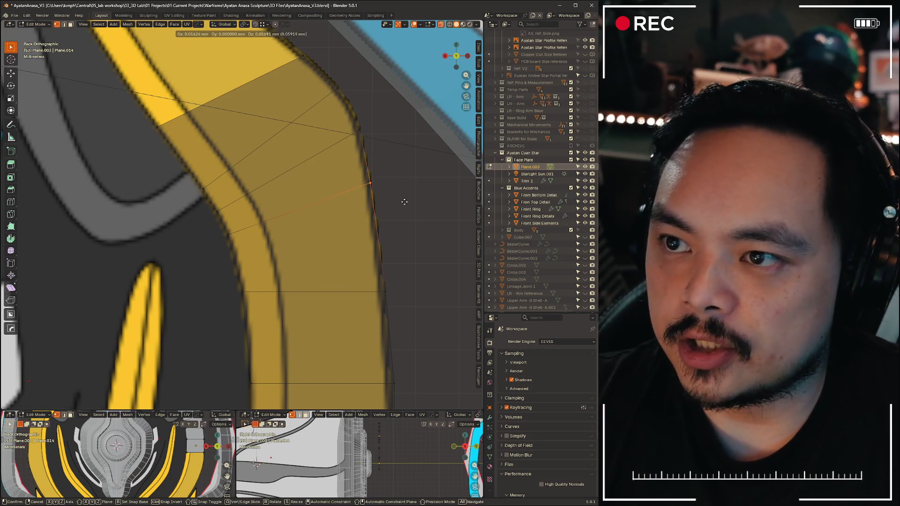
pyautogui.click(267, 257)
pyautogui.scroll(-5, 267, 258)
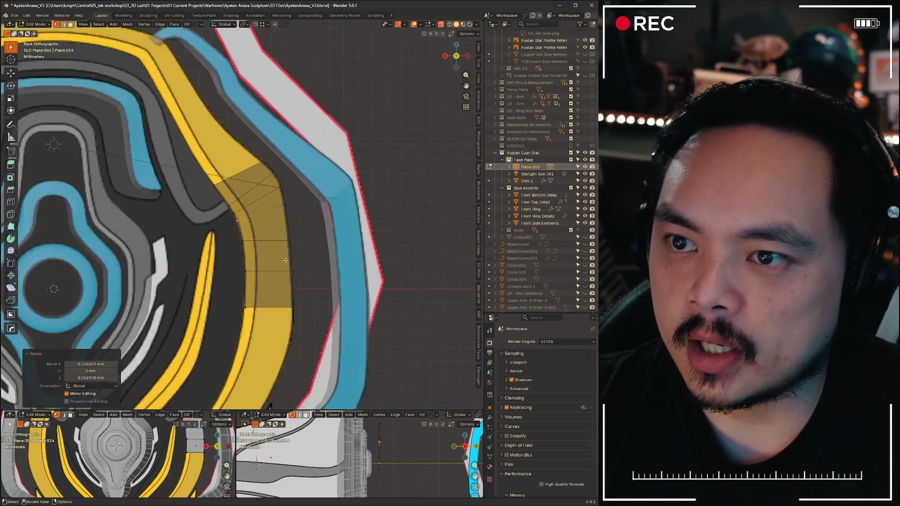
pyautogui.scroll(5, 273, 262)
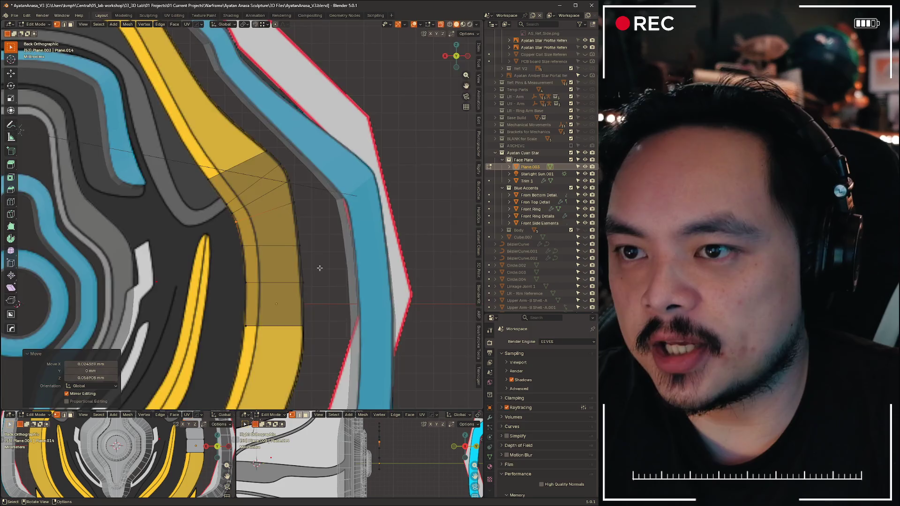
pyautogui.scroll(3, 251, 279)
# Set the next vertices and a strip edge onto the trim's borders
pyautogui.press('g')
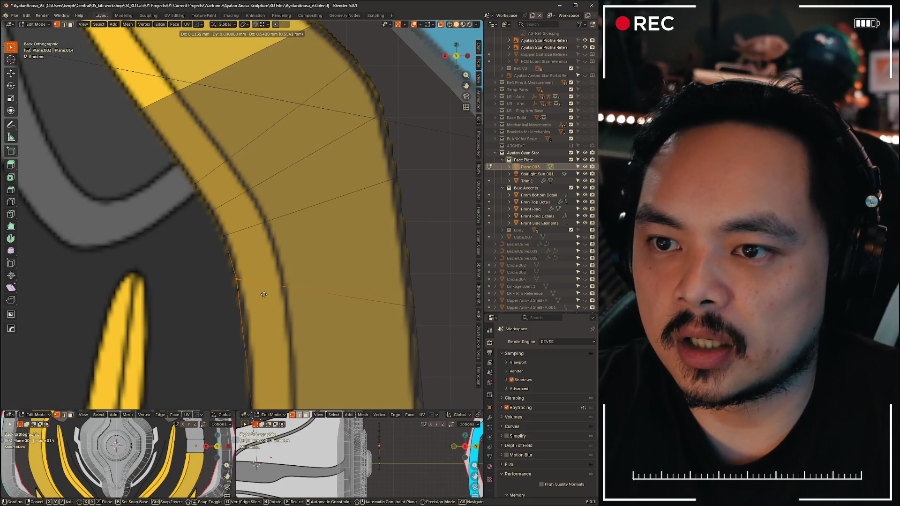
pyautogui.click(263, 294)
pyautogui.press('g')
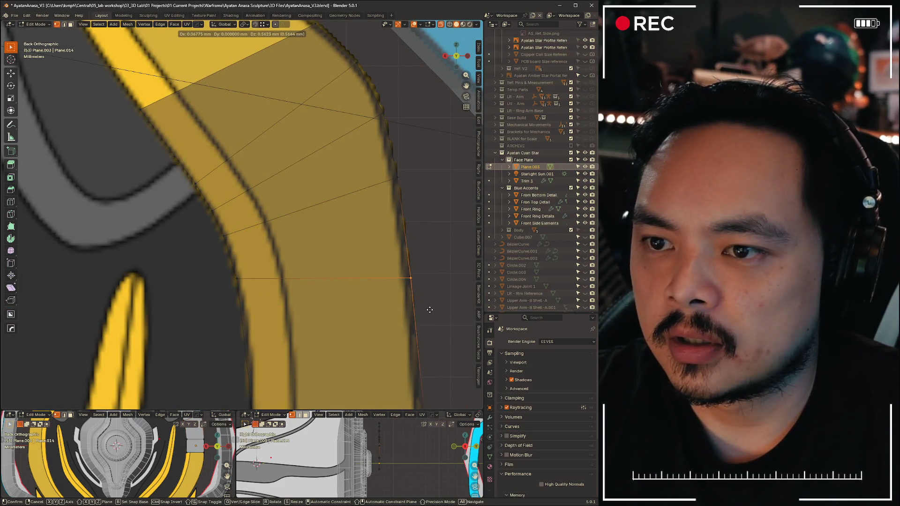
pyautogui.click(430, 310)
pyautogui.press('g')
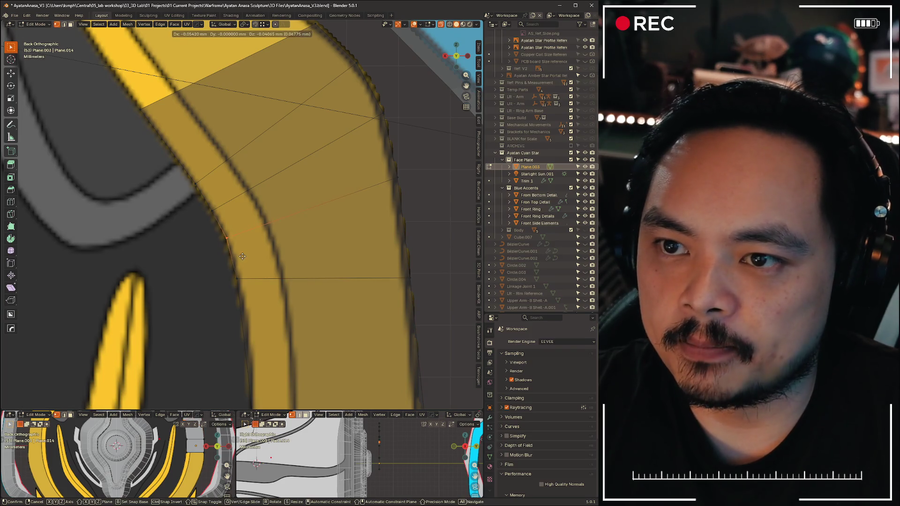
pyautogui.click(241, 258)
pyautogui.scroll(-5, 241, 258)
pyautogui.scroll(3, 210, 253)
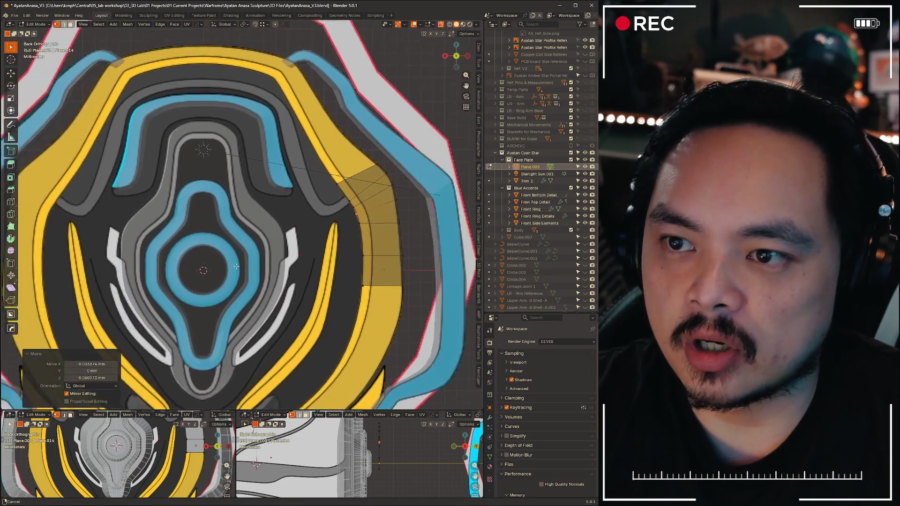
pyautogui.scroll(-3, 198, 253)
pyautogui.scroll(6, 211, 231)
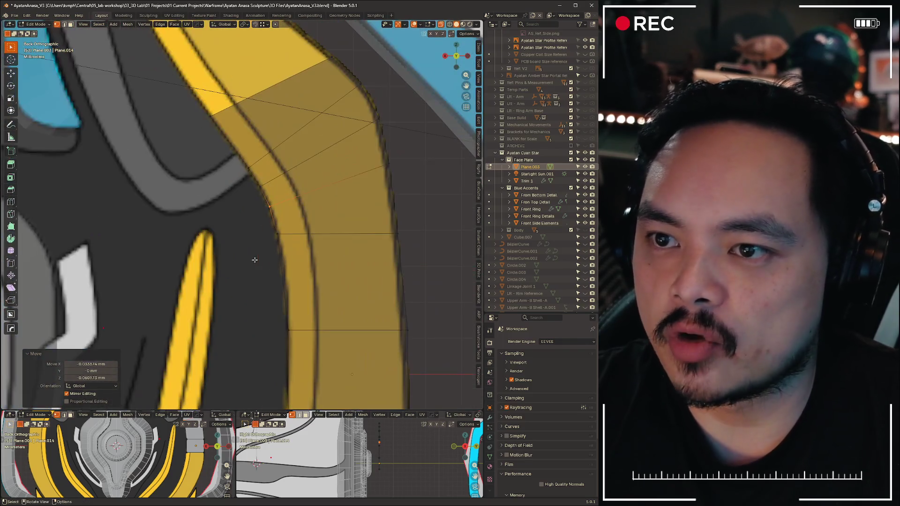
pyautogui.scroll(2, 279, 260)
# Drop the upper vertices onto the trim's outer border and outline
pyautogui.press('g')
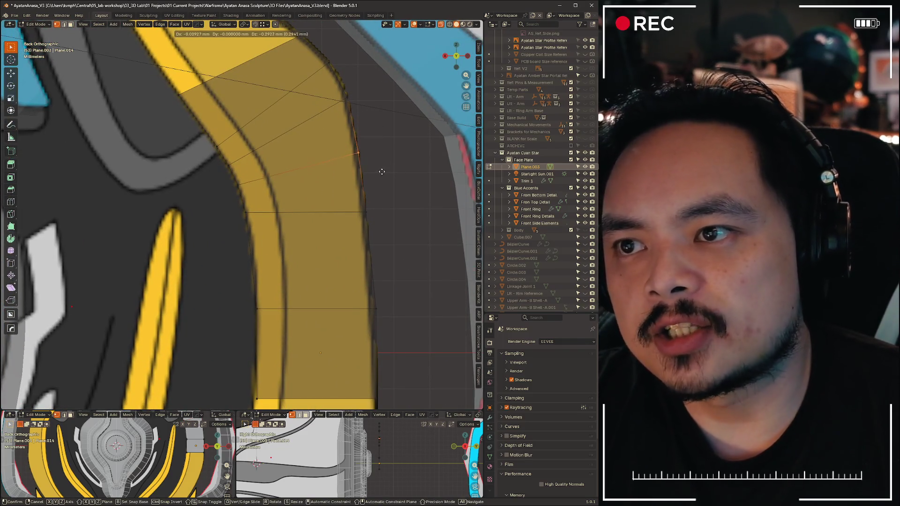
pyautogui.click(383, 170)
pyautogui.press('g')
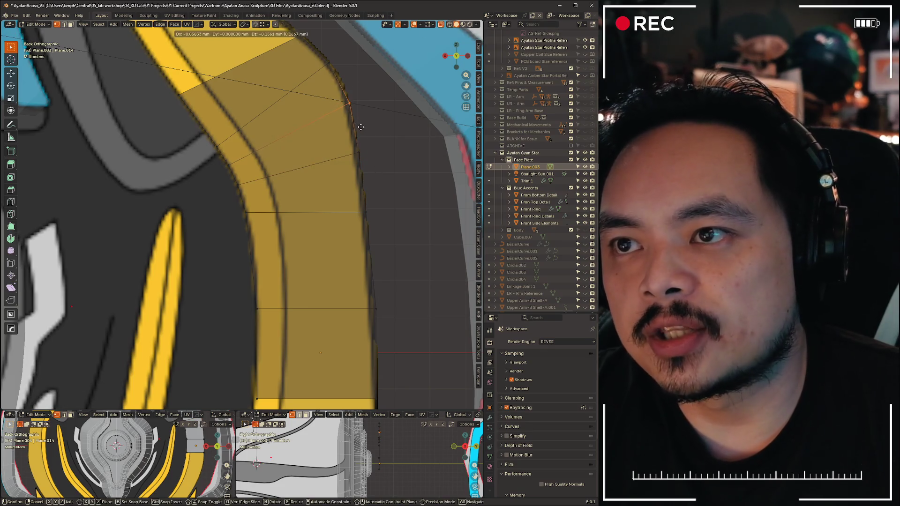
pyautogui.click(331, 77)
pyautogui.press('g')
pyautogui.click(343, 75)
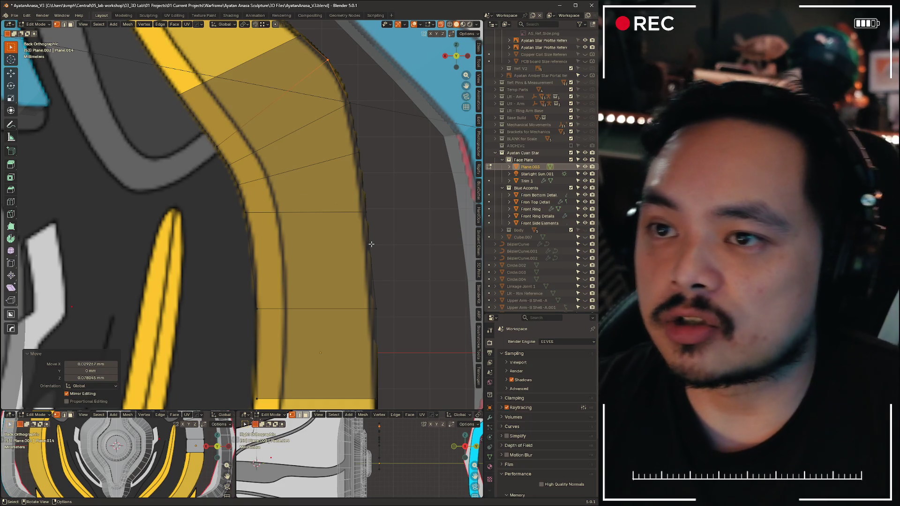
# Reposition a further vertex and the edge across the strip against the trim edge
pyautogui.click(236, 156)
pyautogui.scroll(3, 235, 156)
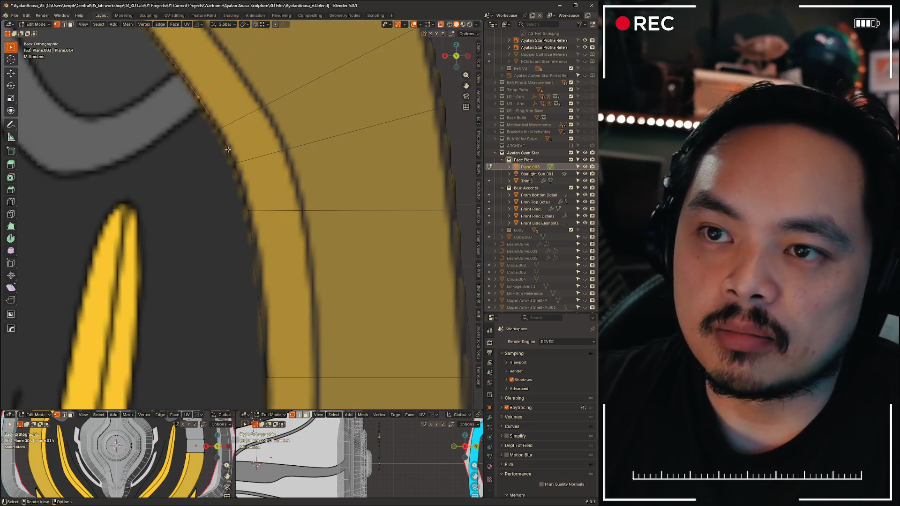
pyautogui.press('g')
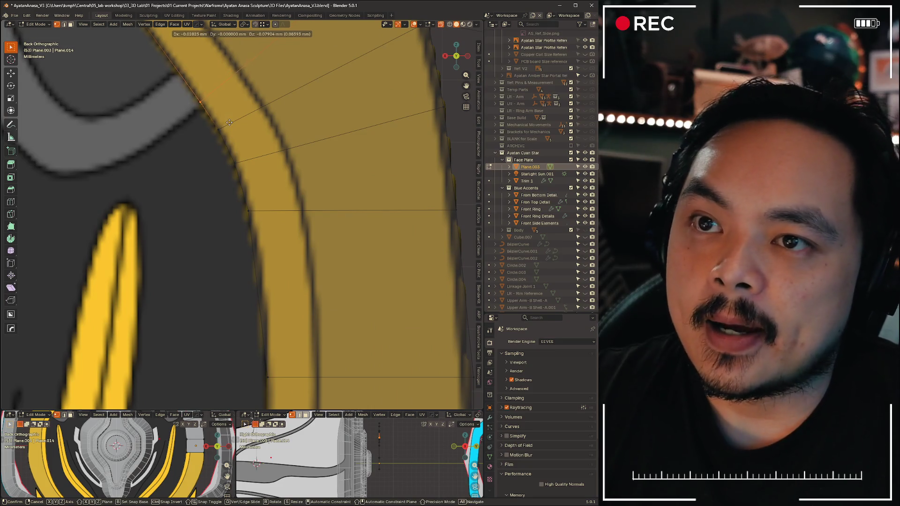
pyautogui.click(230, 122)
pyautogui.press('g')
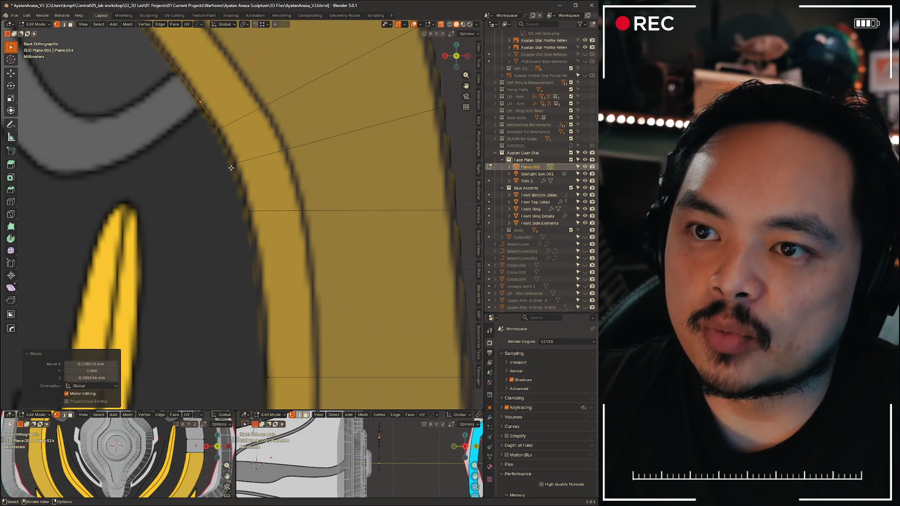
pyautogui.click(249, 225)
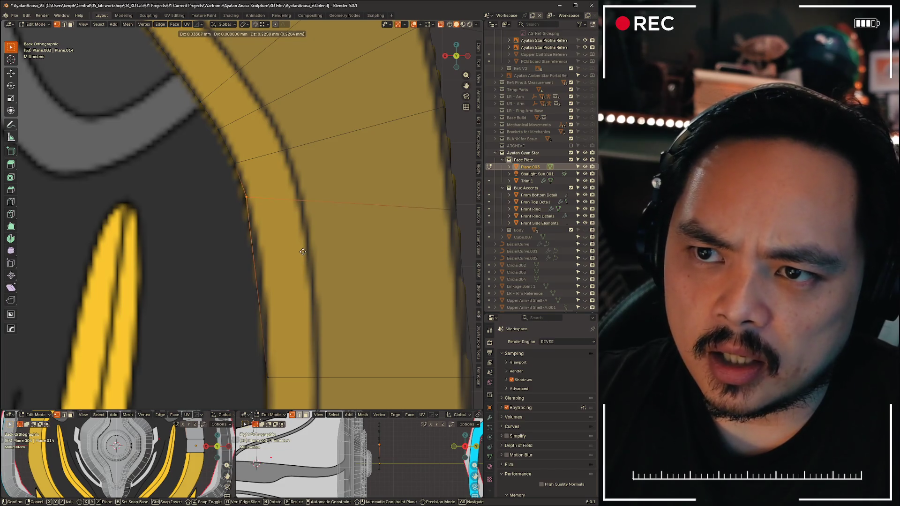
pyautogui.click(305, 255)
pyautogui.scroll(-5, 304, 256)
pyautogui.scroll(-4, 295, 257)
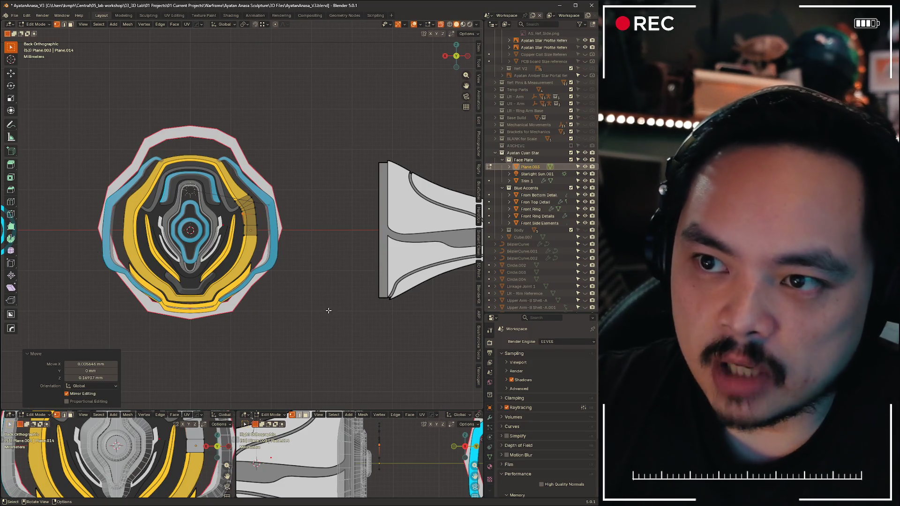
pyautogui.scroll(8, 329, 310)
# Box-select the strip's lower vertices and slide them along their edges onto the trim border
pyautogui.moveTo(309, 267); pyautogui.dragTo(266, 174, button='middle')
pyautogui.keyDown('shift'); pyautogui.moveTo(316, 294); pyautogui.dragTo(211, 211, button='middle'); pyautogui.keyUp('shift')
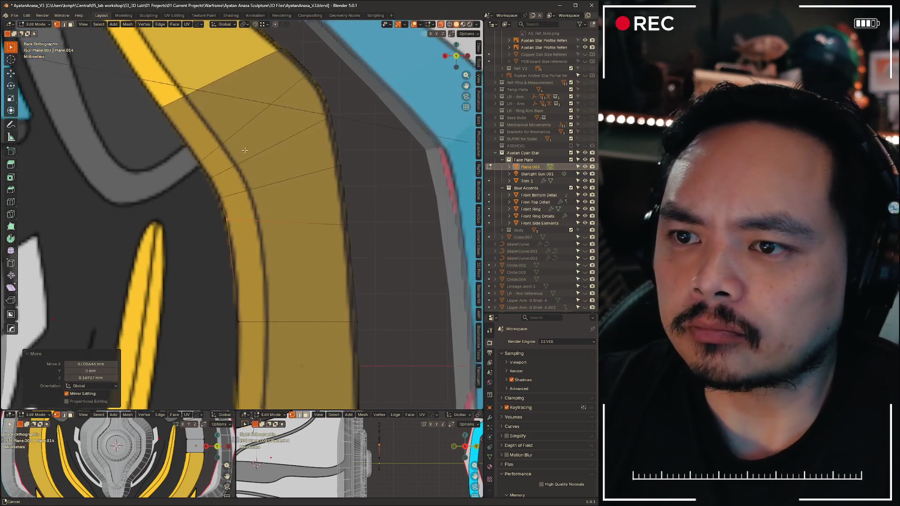
pyautogui.moveTo(336, 235); pyautogui.dragTo(395, 282)
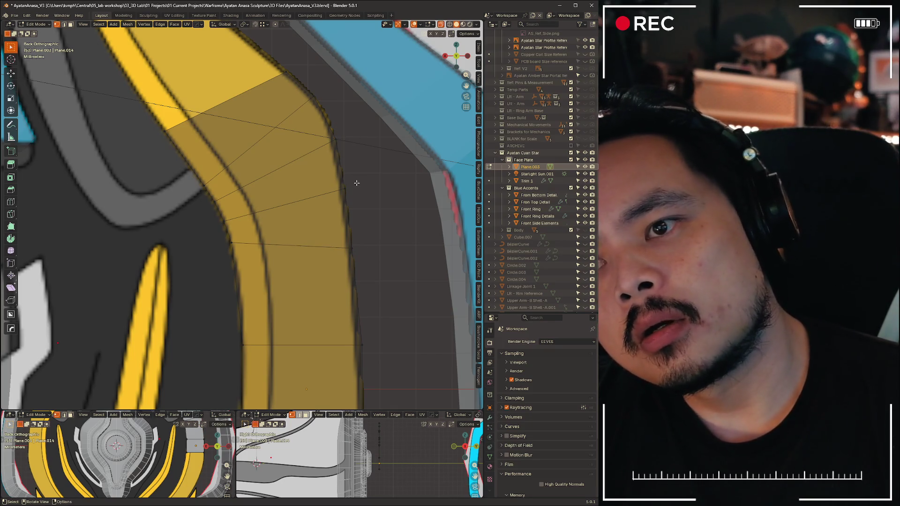
pyautogui.press('g')
pyautogui.press('g')
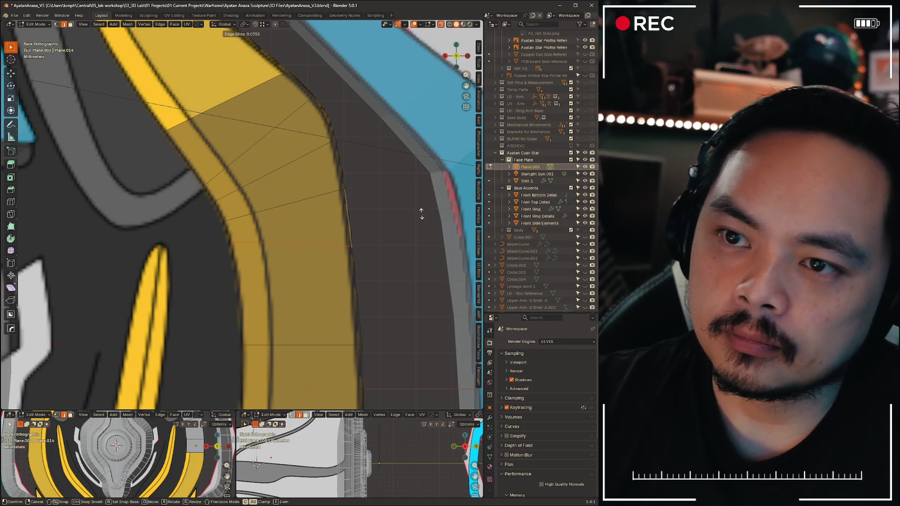
pyautogui.click(416, 196)
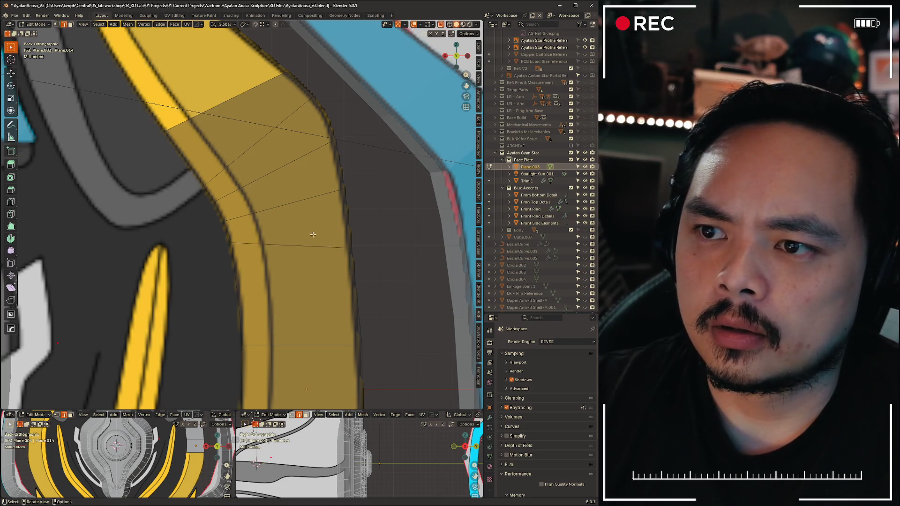
pyautogui.press('g')
pyautogui.press('g')
pyautogui.click(394, 255)
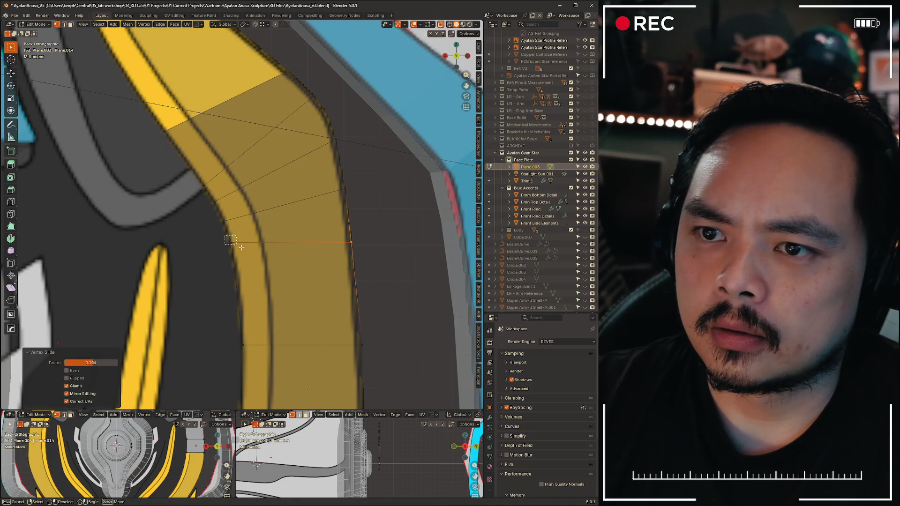
pyautogui.press('g')
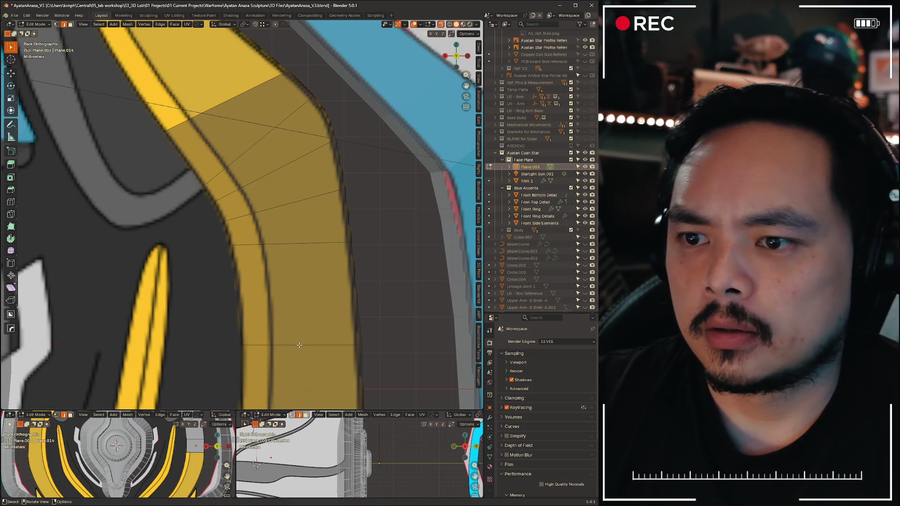
pyautogui.press('g')
pyautogui.click(402, 243)
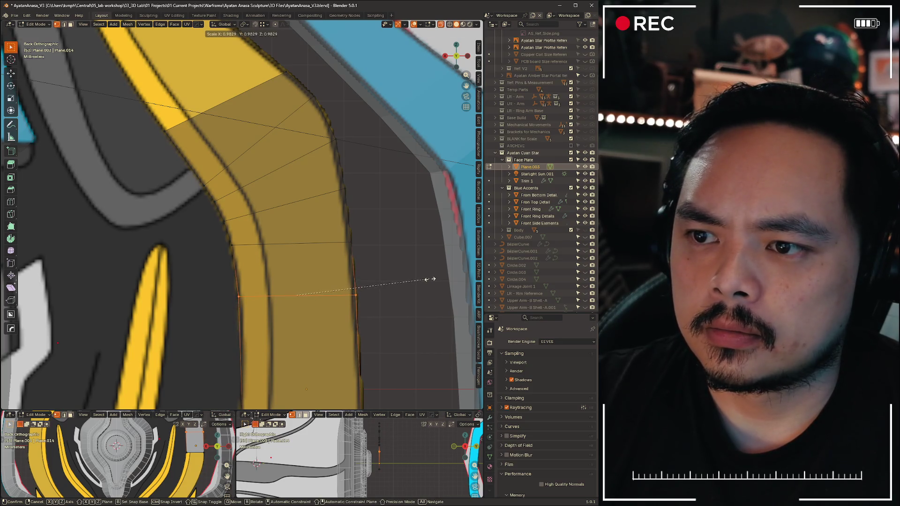
# Confirm the bottom edge scaling and slide vertices at the strip's upper bend into place
pyautogui.click(431, 280)
pyautogui.scroll(-3, 281, 211)
pyautogui.keyDown('shift'); pyautogui.moveTo(211, 176); pyautogui.dragTo(282, 224, button='middle'); pyautogui.keyUp('shift')
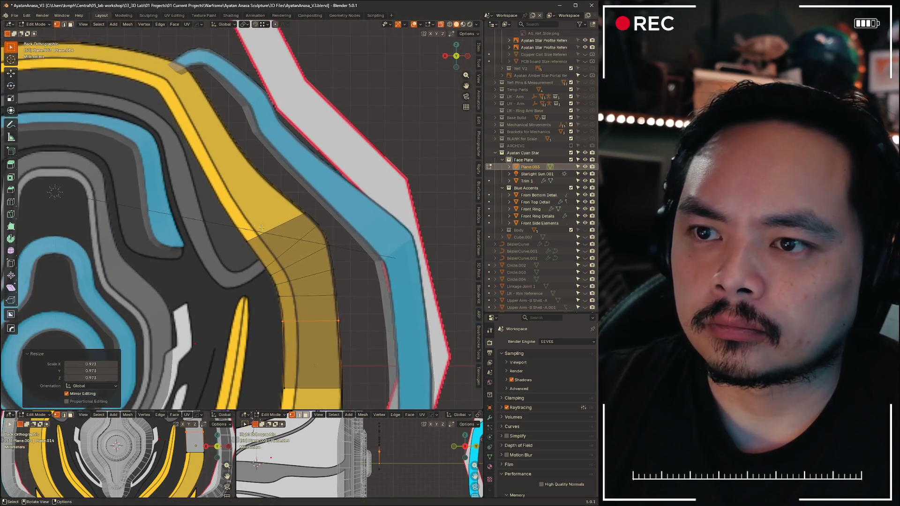
pyautogui.scroll(3, 262, 228)
pyautogui.press('g')
pyautogui.press('g')
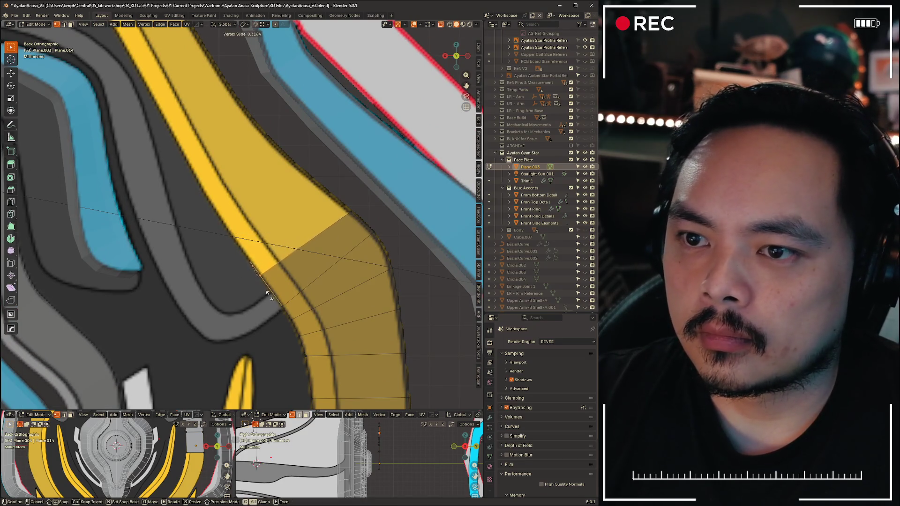
pyautogui.click(271, 299)
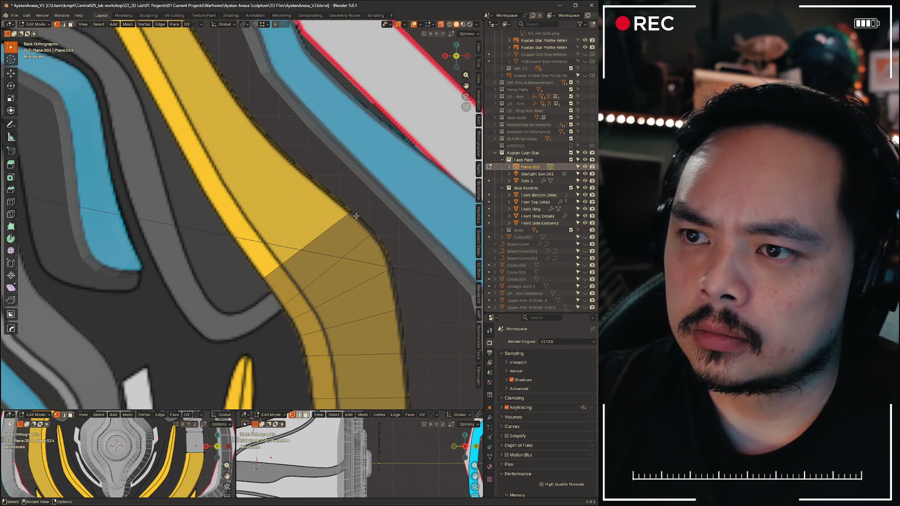
pyautogui.scroll(3, 367, 223)
pyautogui.press('g')
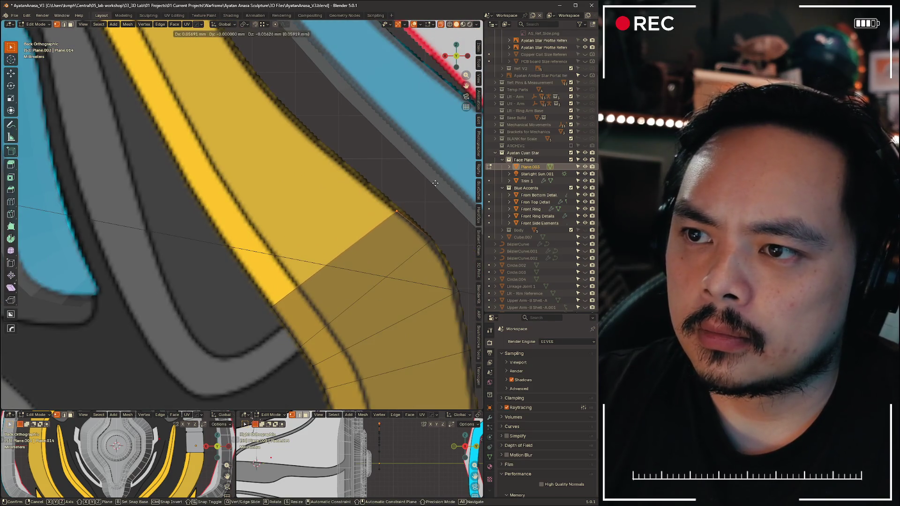
pyautogui.click(436, 181)
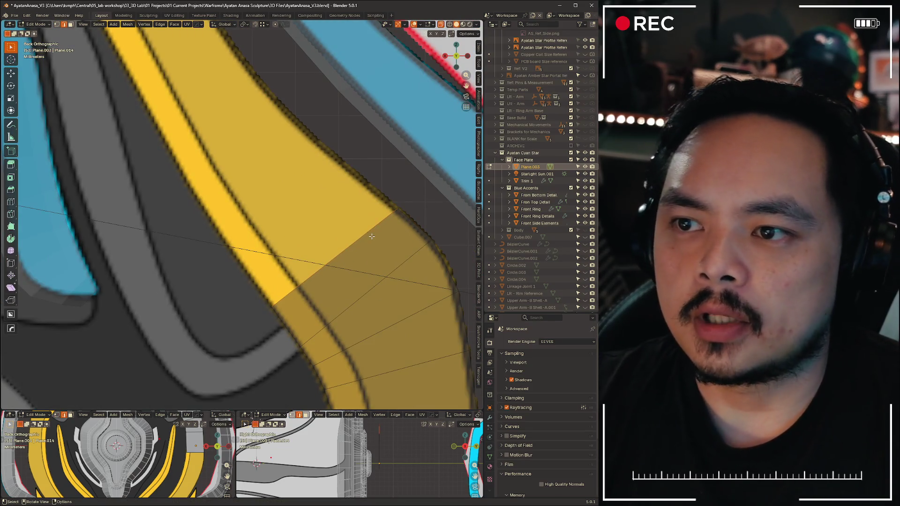
# Extend the strip's end with a new section placed along the trim band
pyautogui.press('g')
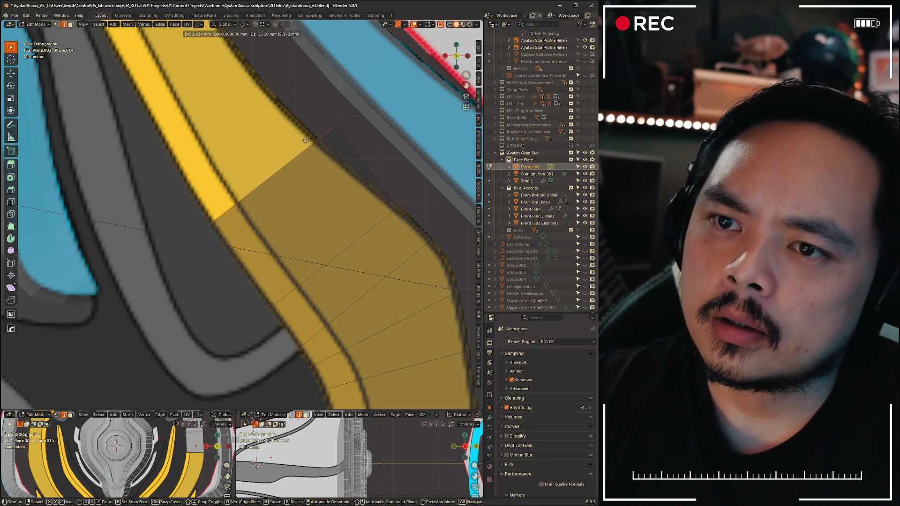
pyautogui.click(316, 153)
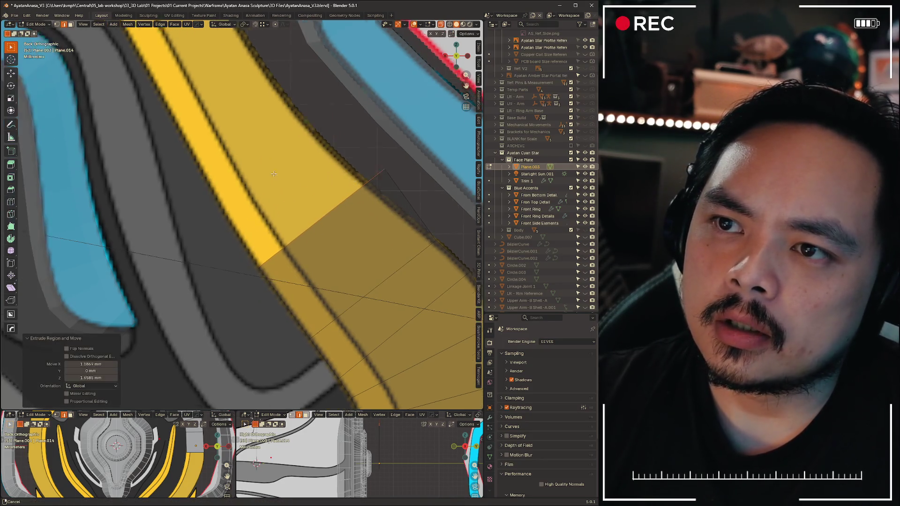
pyautogui.scroll(-1, 315, 154)
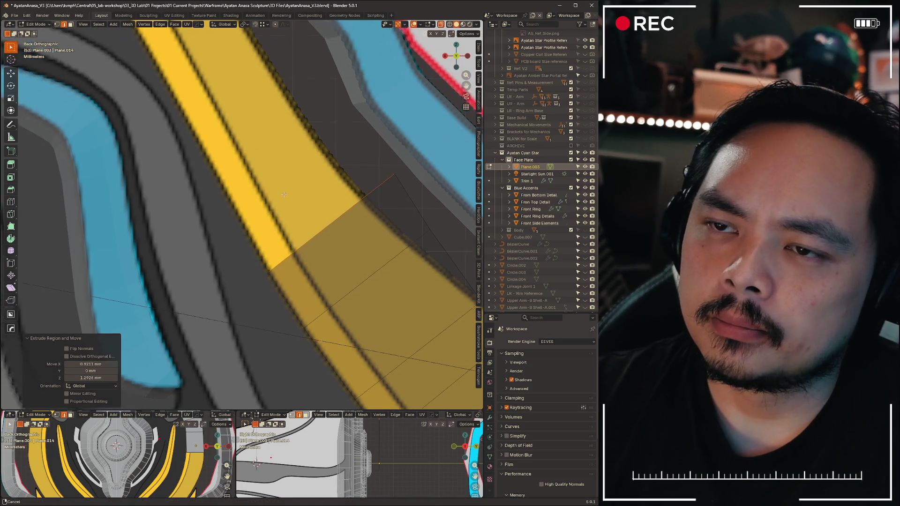
pyautogui.scroll(-2, 254, 144)
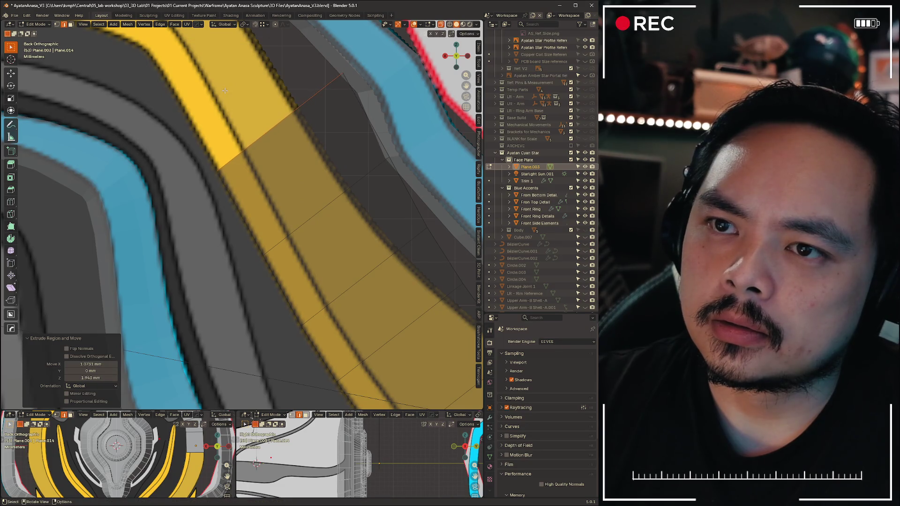
pyautogui.moveTo(225, 89); pyautogui.dragTo(267, 106, button='middle')
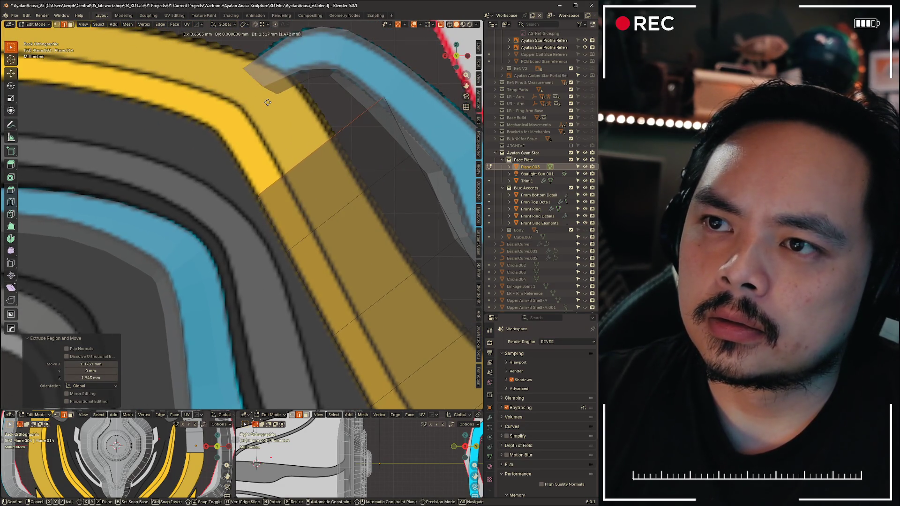
pyautogui.click(267, 103)
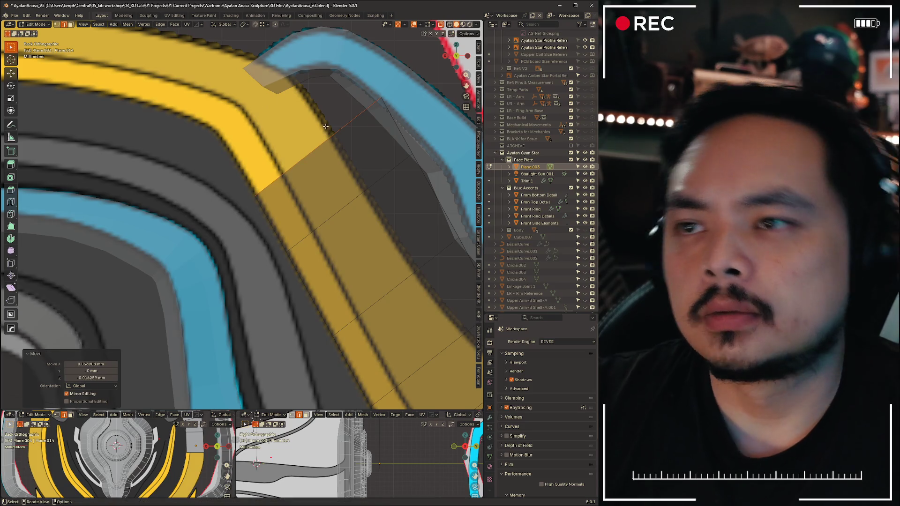
pyautogui.moveTo(264, 105)
pyautogui.mouseDown(button='middle')
pyautogui.moveTo(355, 156)
pyautogui.moveTo(336, 236)
pyautogui.mouseUp(button='middle')
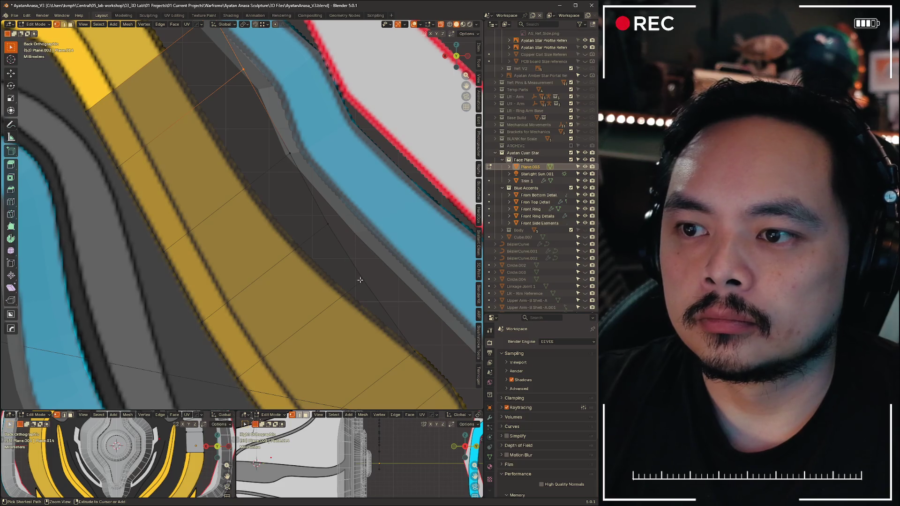
# Edge-slide the strip's two new edges to fit the band
pyautogui.press('g')
pyautogui.press('g')
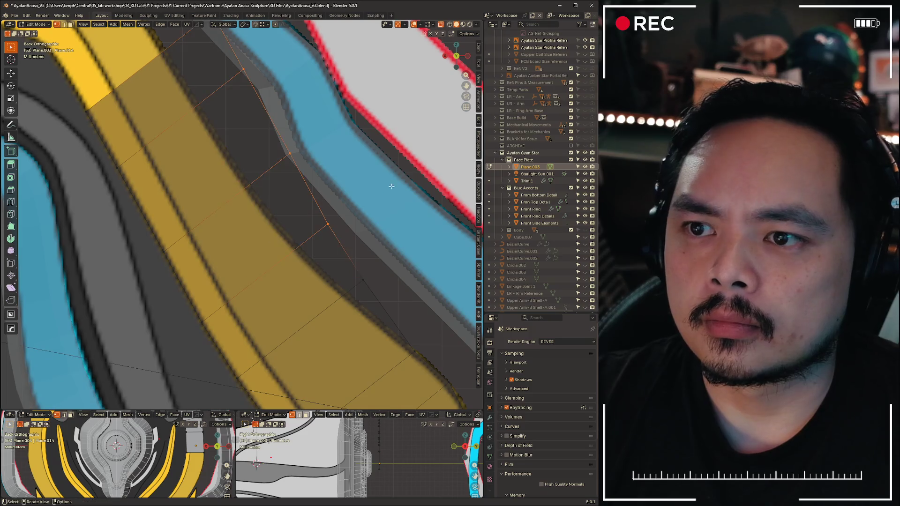
pyautogui.click(390, 189)
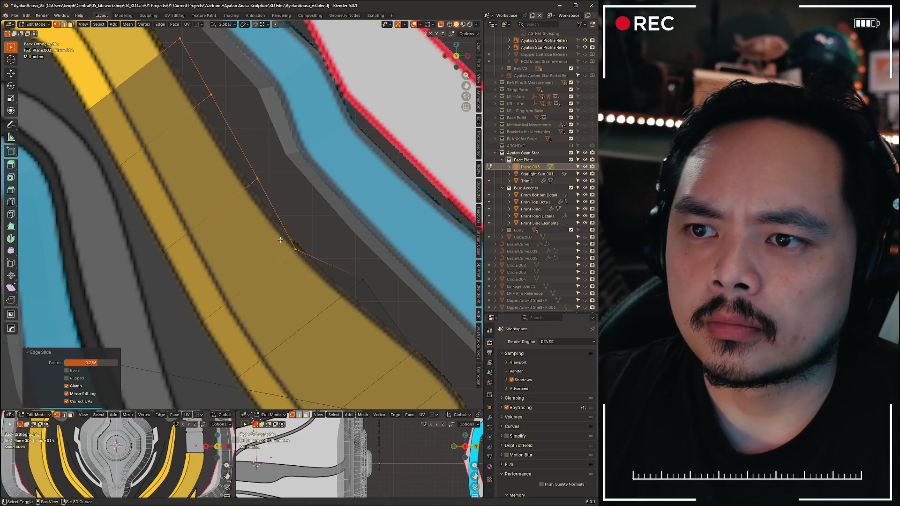
pyautogui.press('g')
pyautogui.press('g')
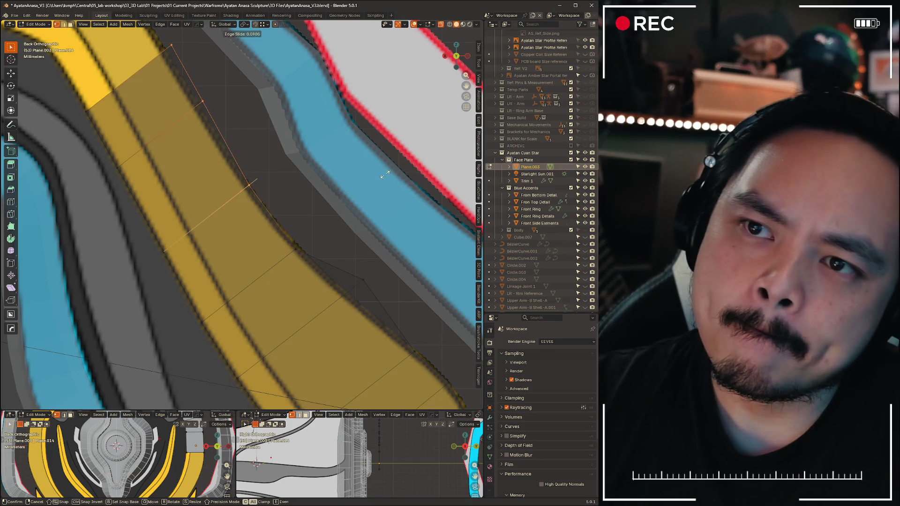
pyautogui.click(386, 174)
# Vertex-slide three vertices along their edges onto the band's edge
pyautogui.hotkey('shift', 'v')
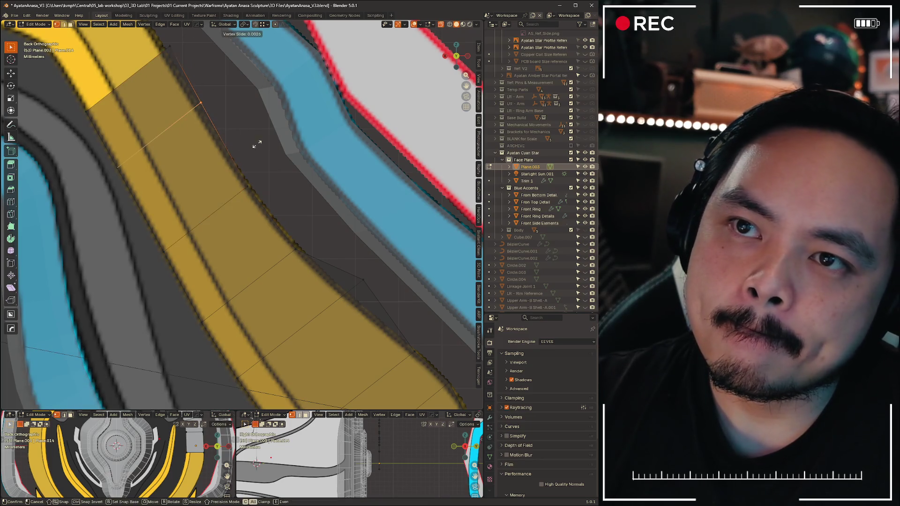
pyautogui.click(255, 145)
pyautogui.hotkey('shift', 'v')
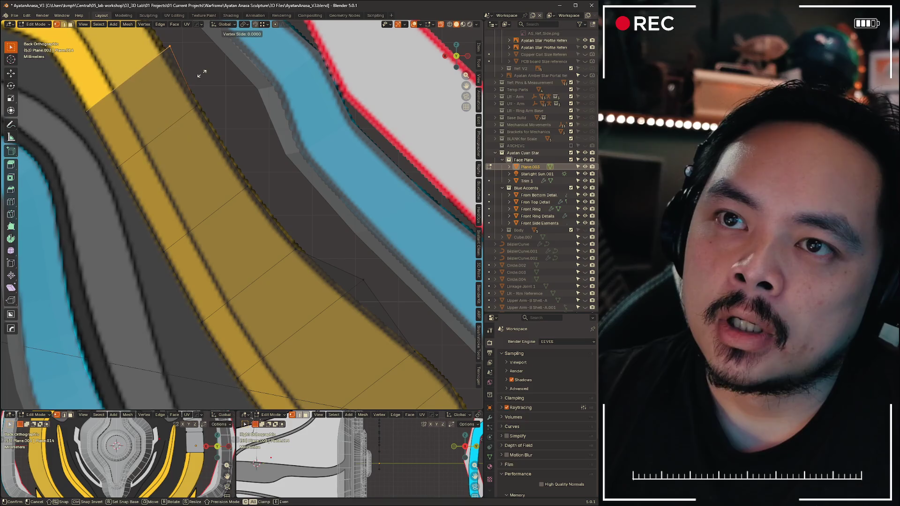
pyautogui.click(194, 77)
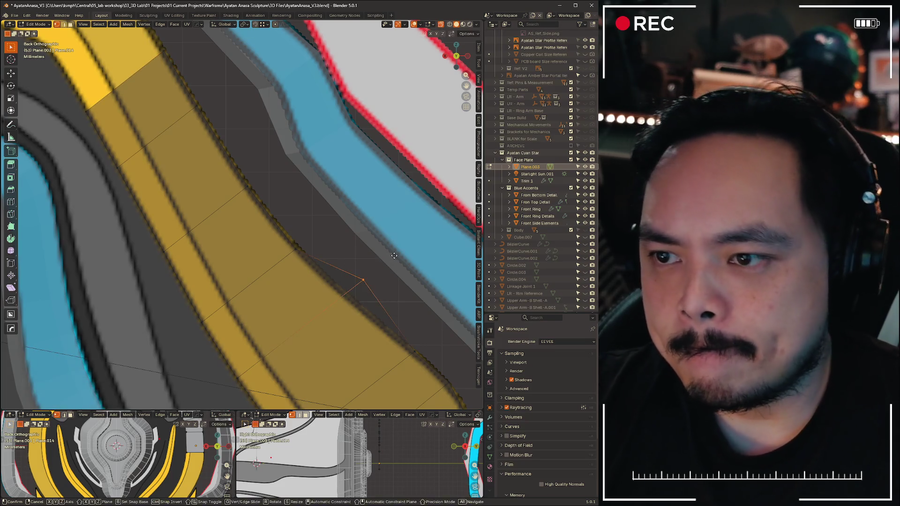
pyautogui.hotkey('shift', 'v')
pyautogui.click(379, 274)
pyautogui.scroll(-3, 282, 211)
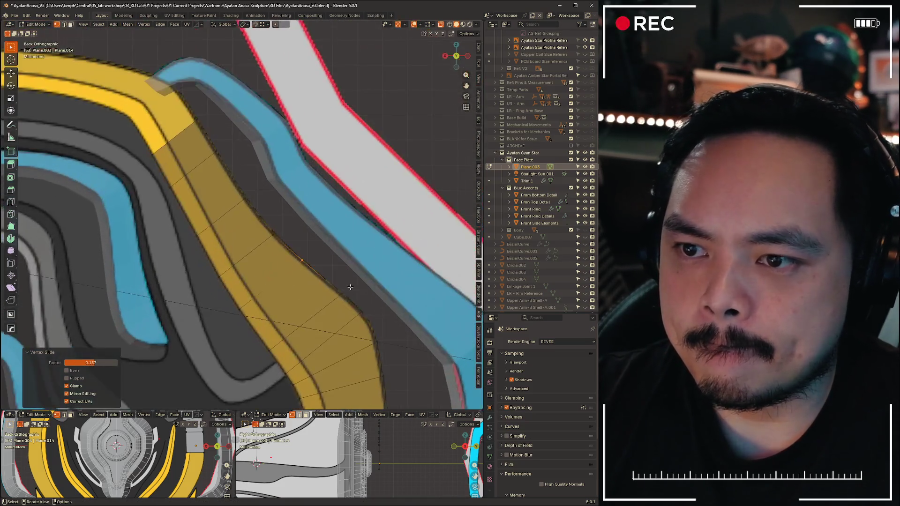
pyautogui.keyDown('shift'); pyautogui.moveTo(281, 211); pyautogui.dragTo(316, 176, button='middle'); pyautogui.keyUp('shift')
pyautogui.scroll(-5, 271, 196)
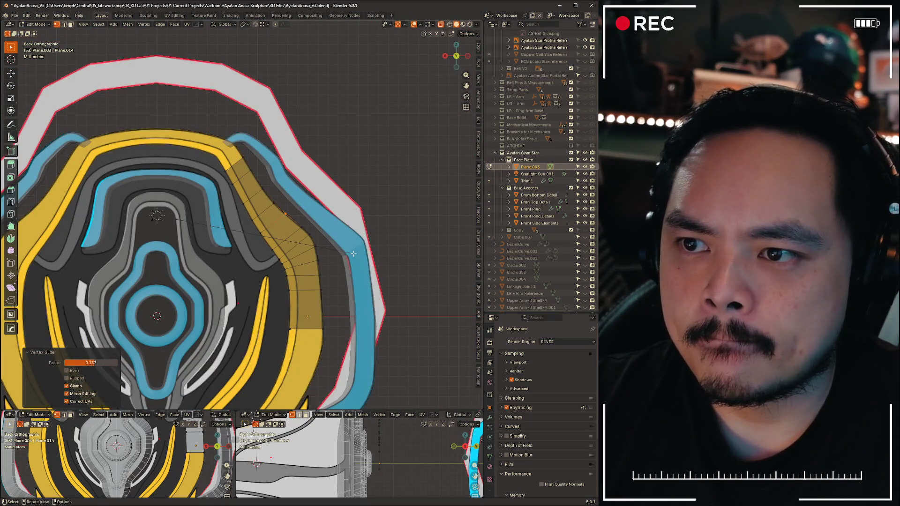
pyautogui.scroll(5, 294, 276)
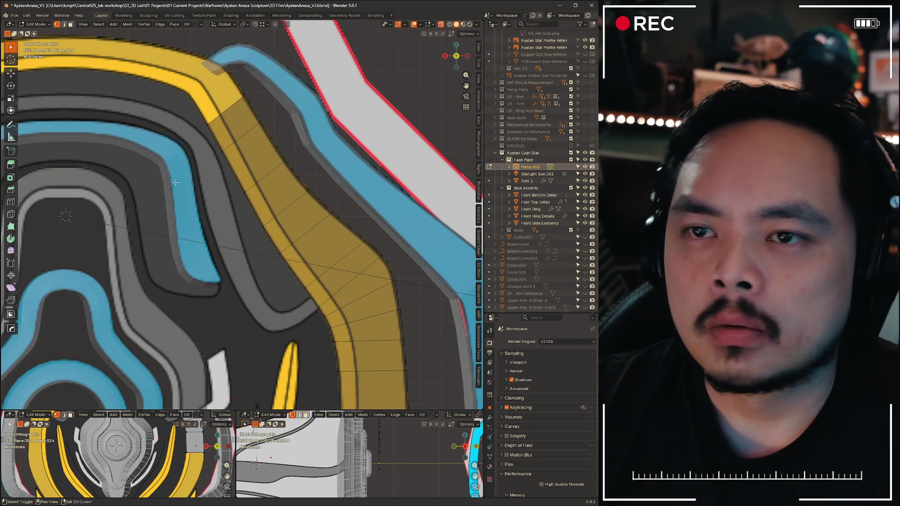
pyautogui.scroll(-4, 66, 216)
pyautogui.scroll(4, 186, 147)
pyautogui.moveTo(186, 147); pyautogui.dragTo(385, 230, button='middle')
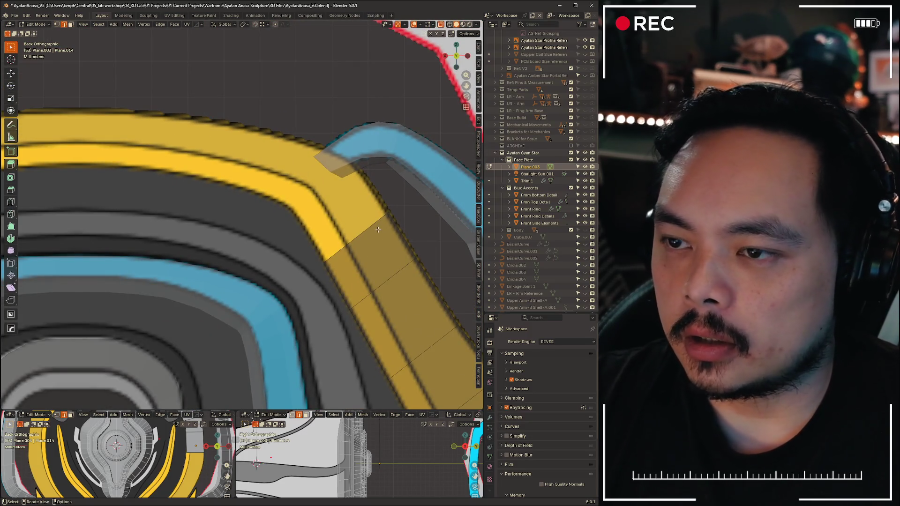
# Extrude the strip's end face to the band's corner and move its vertices into alignment
pyautogui.press('g')
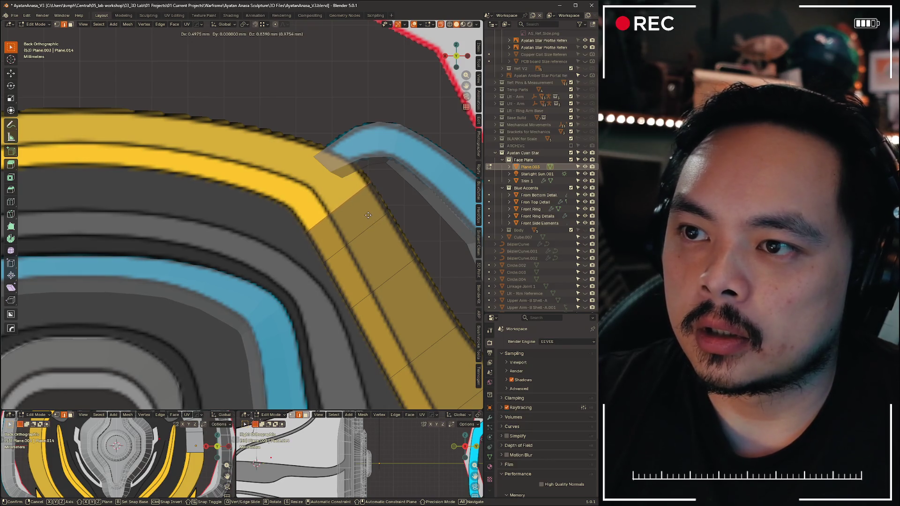
pyautogui.click(368, 214)
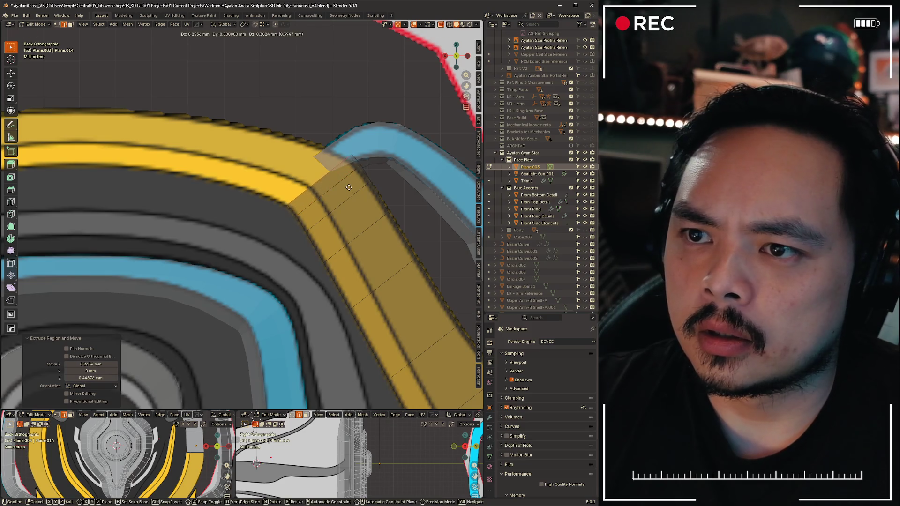
pyautogui.press('g')
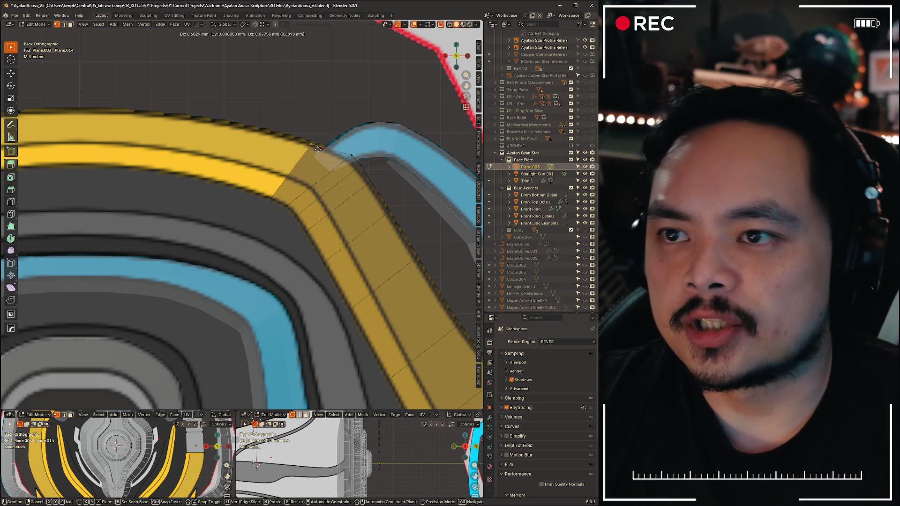
pyautogui.click(319, 145)
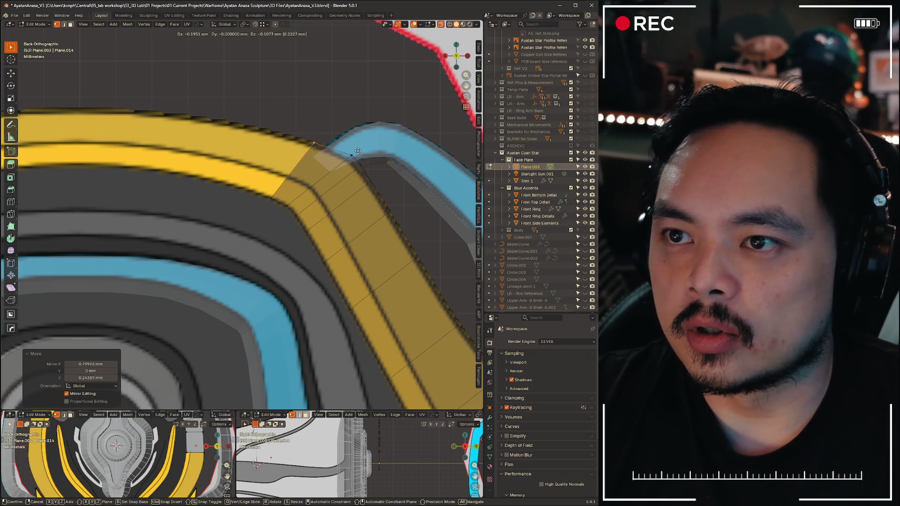
pyautogui.press('g')
pyautogui.click(344, 152)
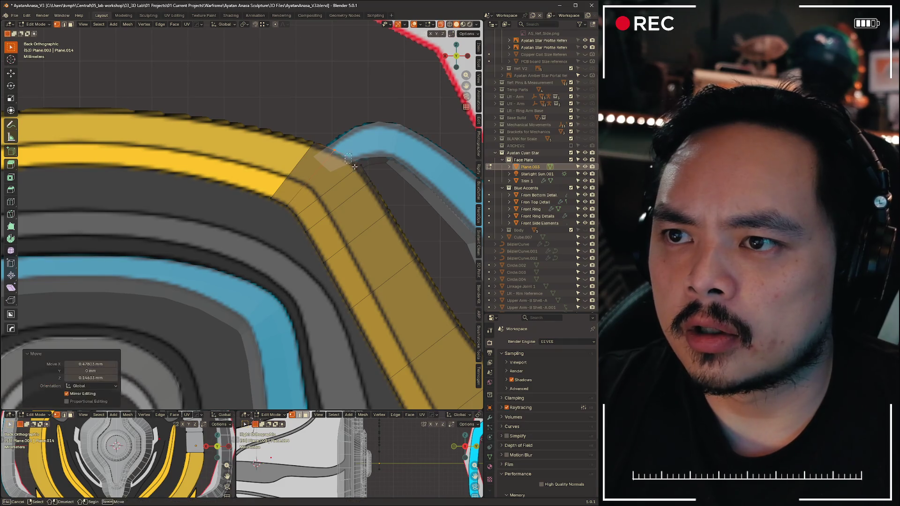
# Box-select the corner vertices and move them onto the band's corner
pyautogui.moveTo(360, 176); pyautogui.dragTo(407, 204)
pyautogui.press('g')
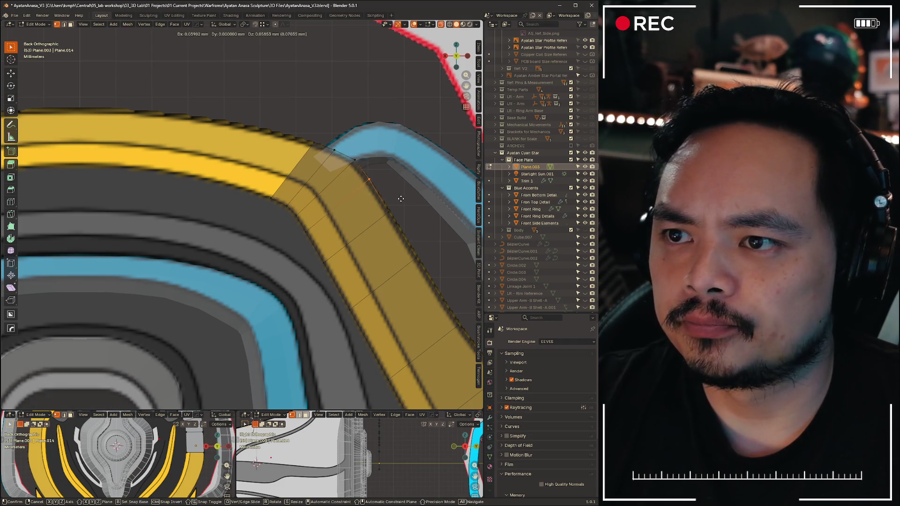
pyautogui.click(400, 199)
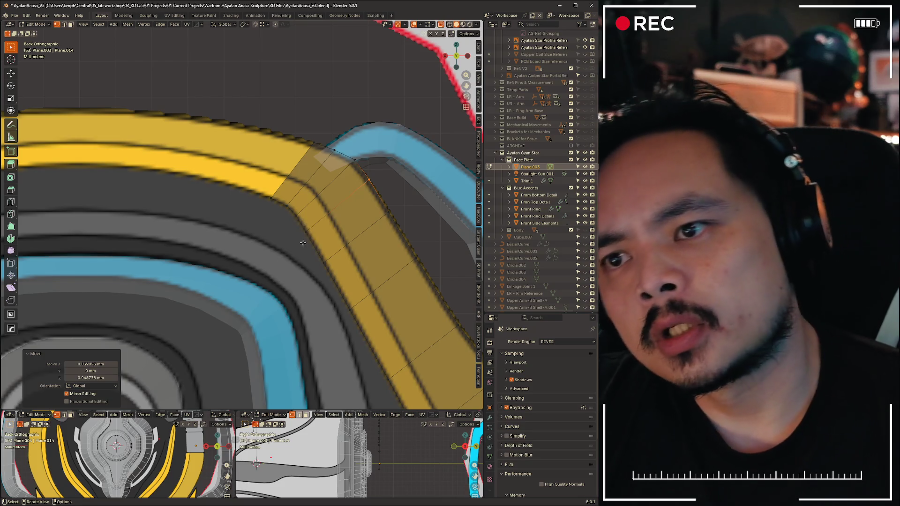
pyautogui.scroll(2, 296, 237)
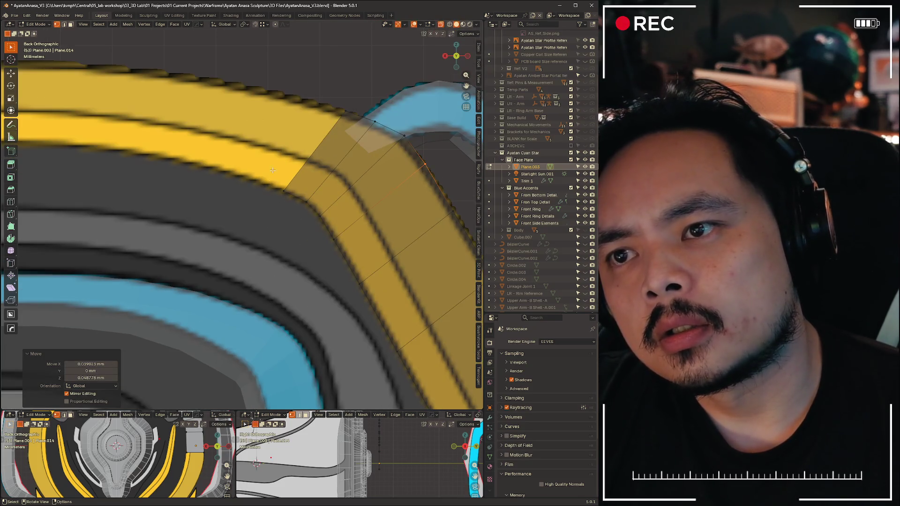
# Move and slide individual corner vertices to follow the band's bend
pyautogui.press('g')
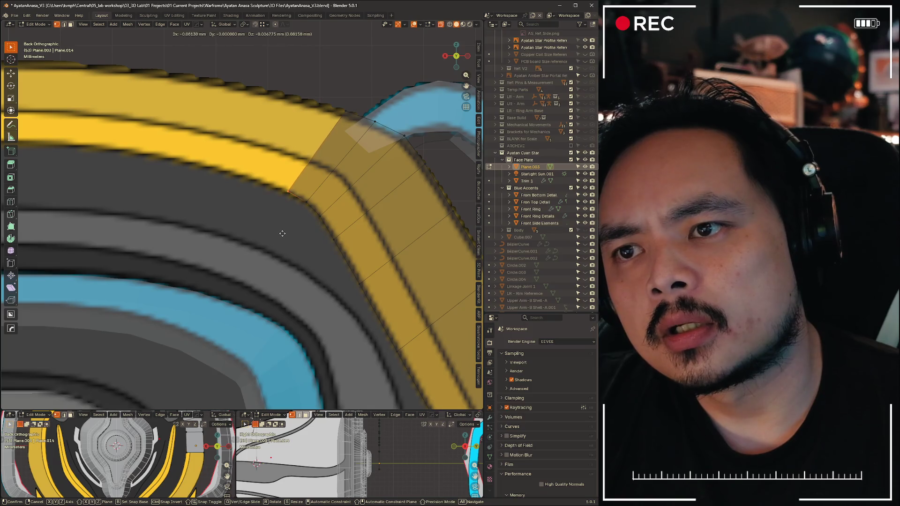
pyautogui.click(285, 234)
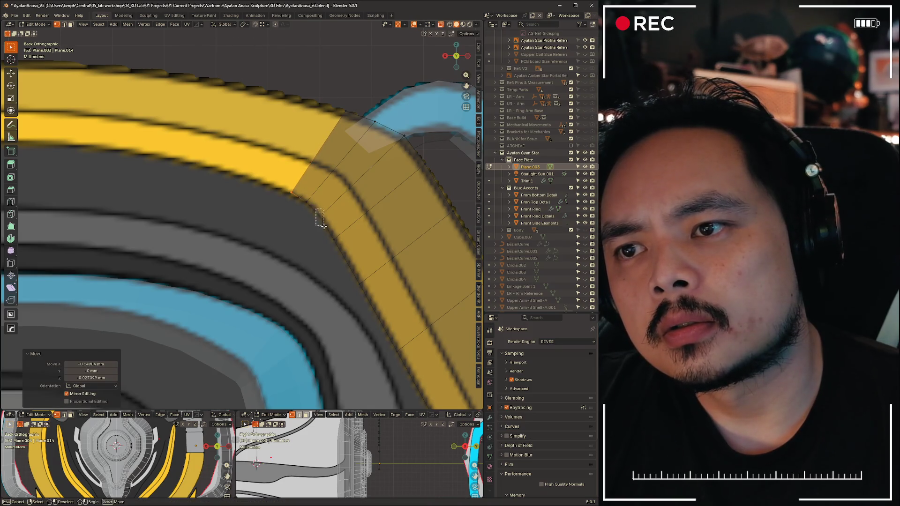
pyautogui.press('g')
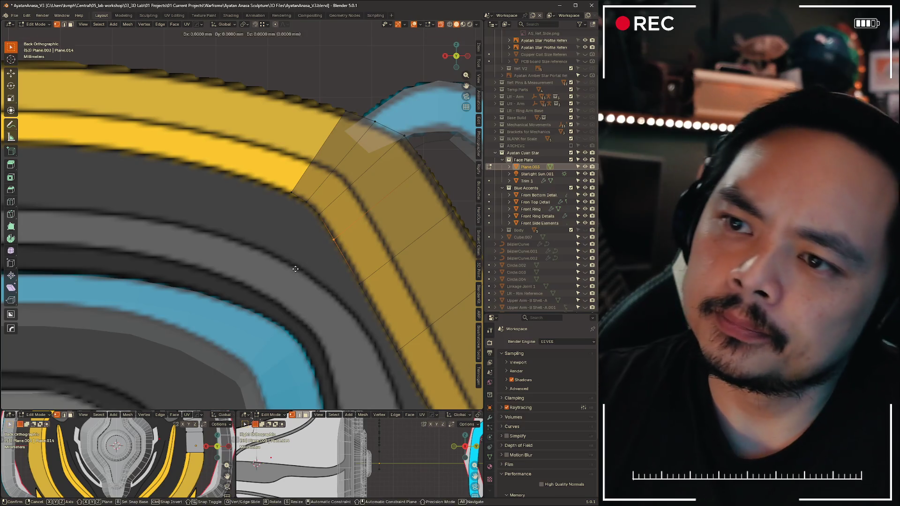
pyautogui.click(296, 268)
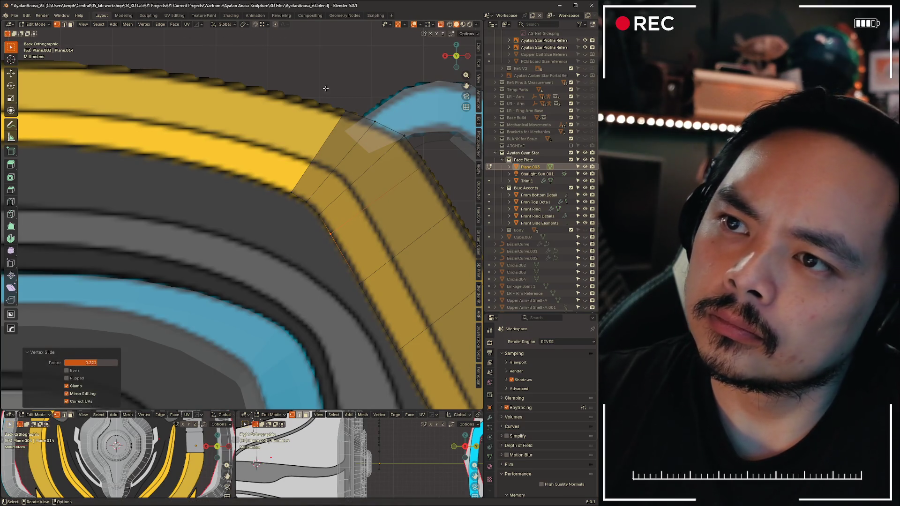
pyautogui.press('g')
pyautogui.click(350, 127)
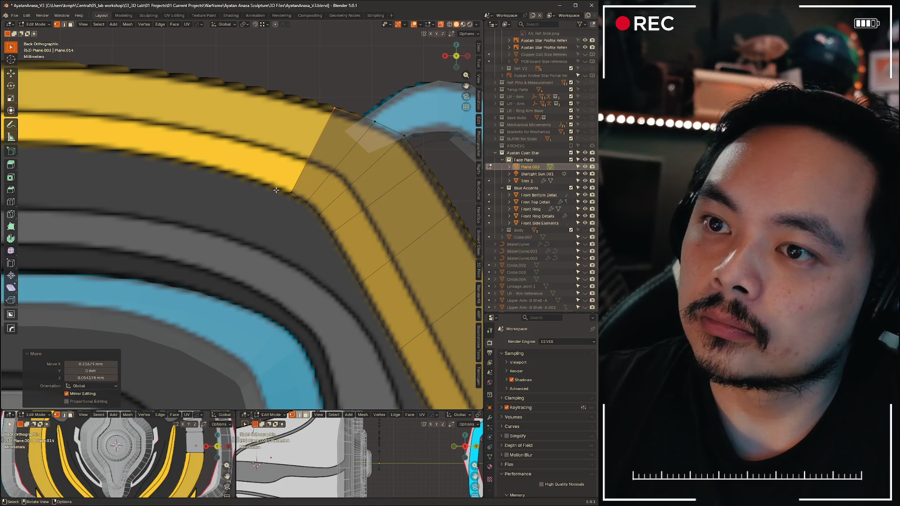
# Box-select the inner-corner vertices and move them against the band's inner edge
pyautogui.moveTo(265, 187); pyautogui.dragTo(300, 220)
pyautogui.press('g')
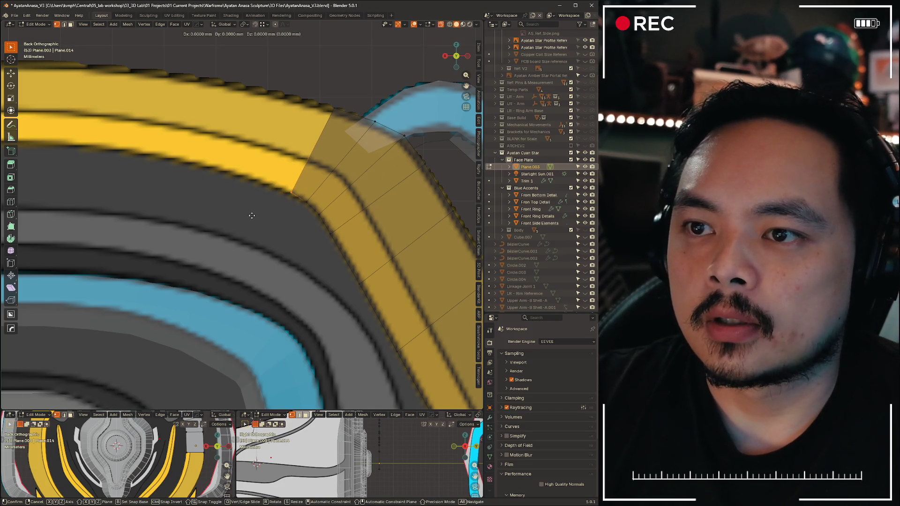
pyautogui.click(251, 217)
pyautogui.click(428, 142)
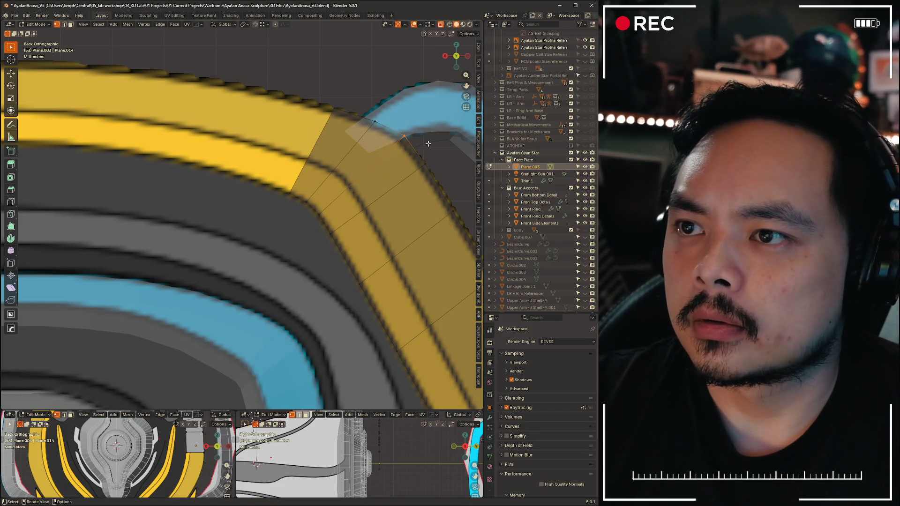
# Nudge the outer corner vertex until it matches the band's outer edge
pyautogui.click(431, 70)
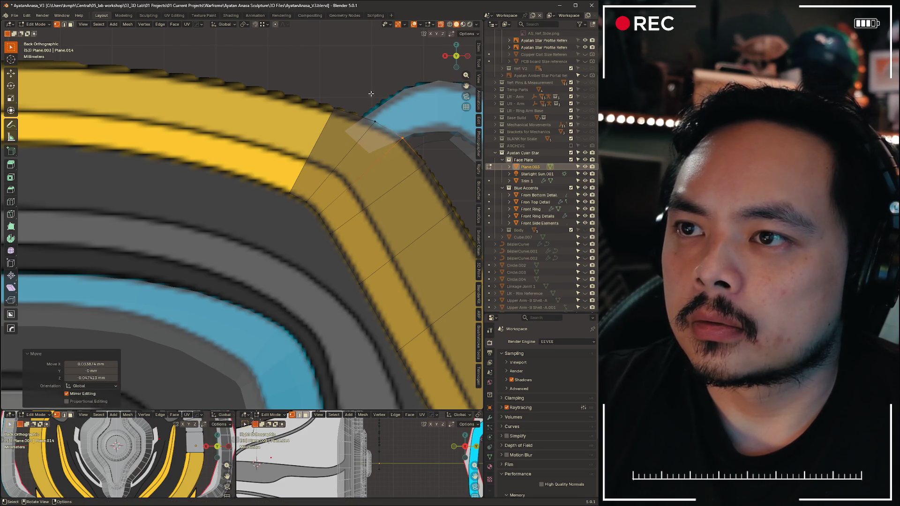
pyautogui.press('g')
pyautogui.click(427, 88)
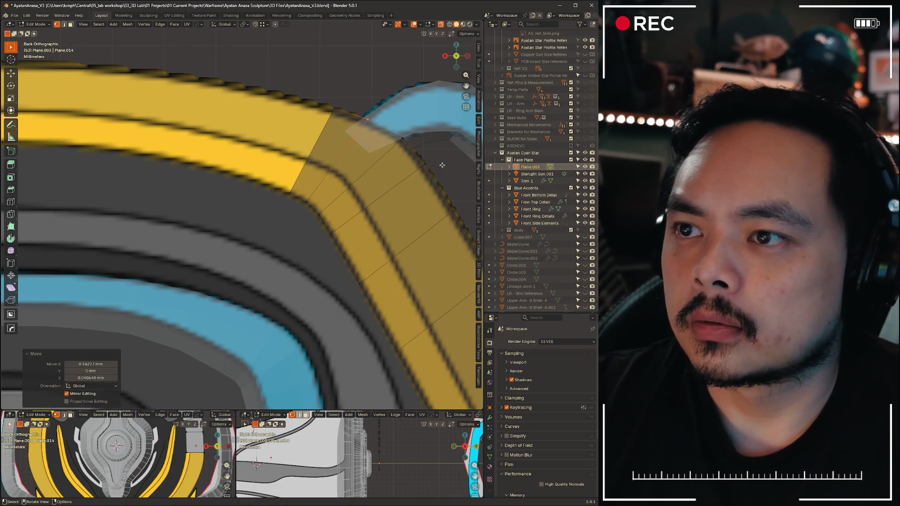
pyautogui.press('g')
pyautogui.click(453, 175)
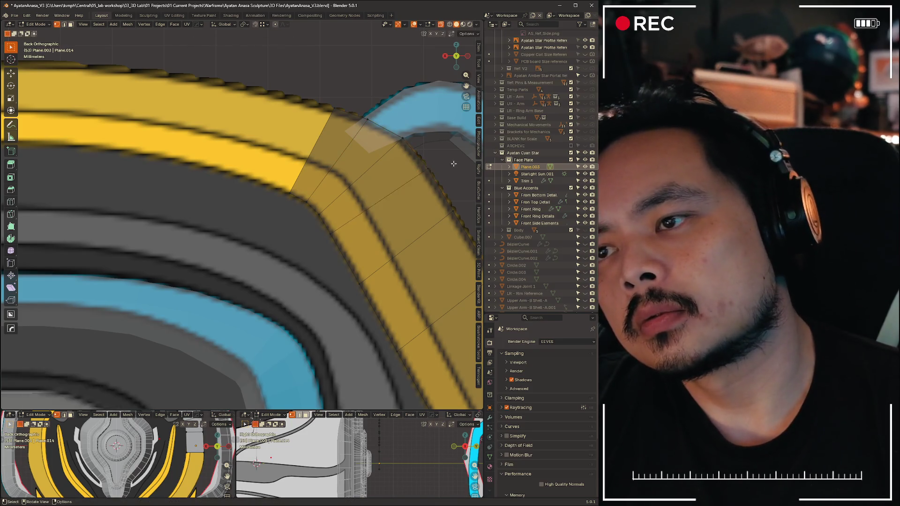
pyautogui.scroll(-4, 282, 211)
pyautogui.scroll(4, 282, 140)
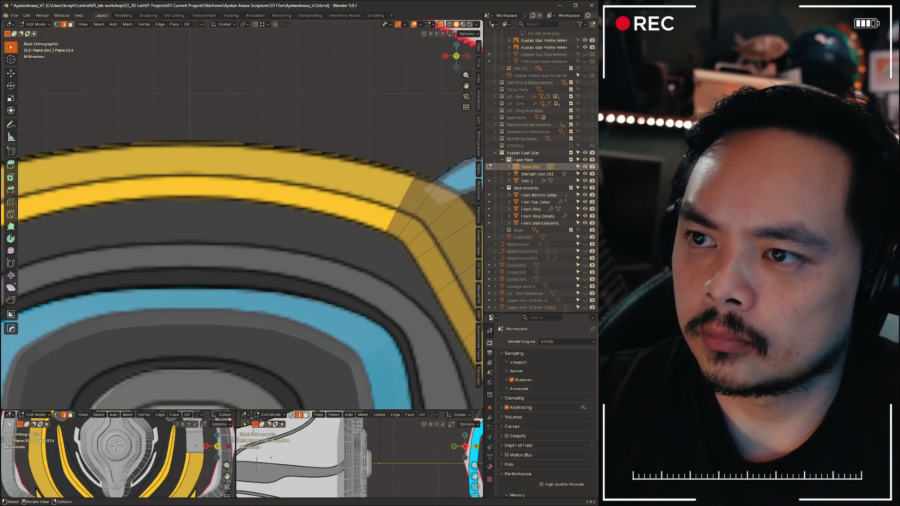
# Reposition the strip's end edge on the band and extrude a new section further left along the top trim
pyautogui.press('g')
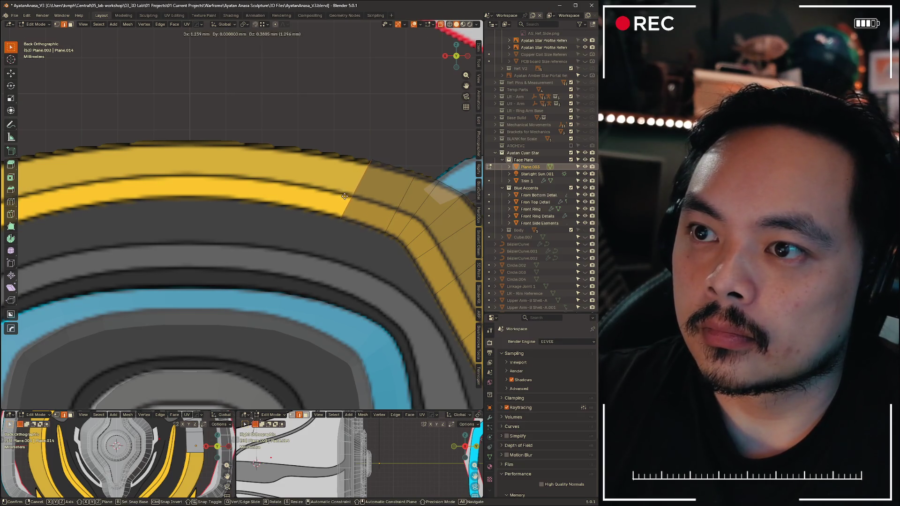
pyautogui.click(344, 196)
pyautogui.press('e')
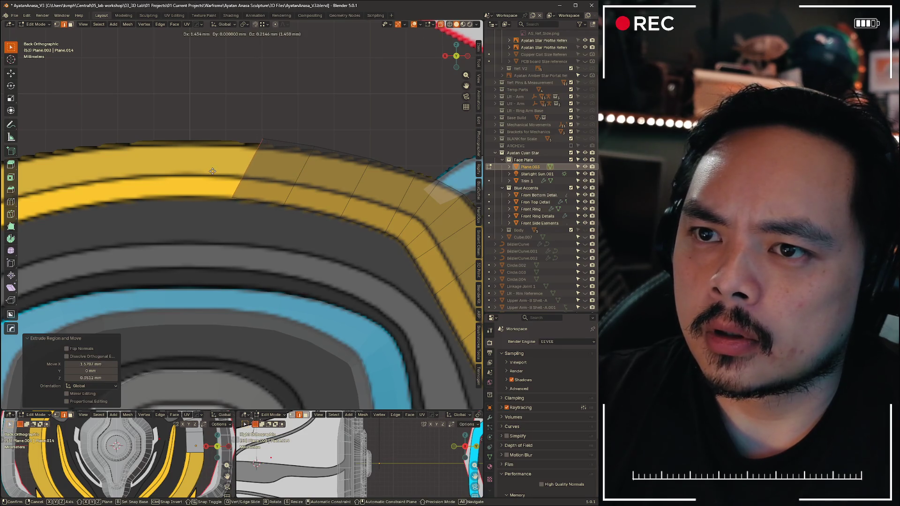
pyautogui.click(217, 173)
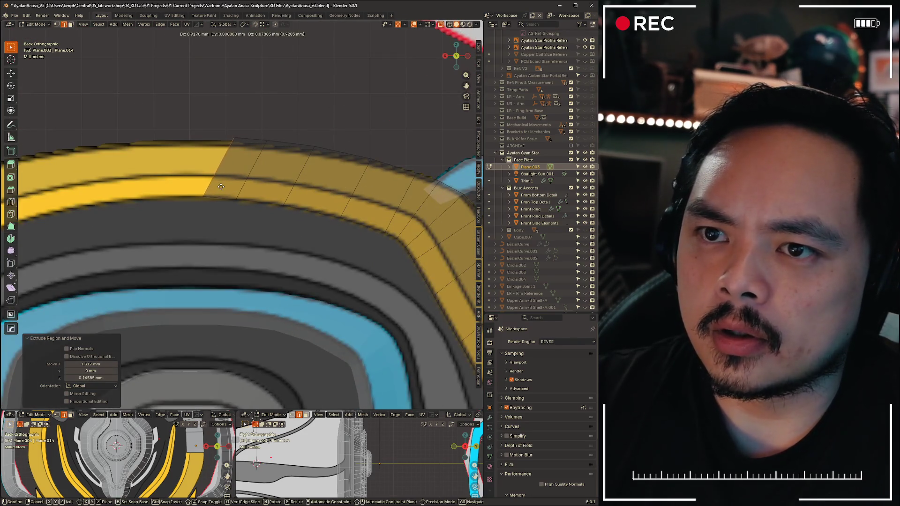
# Squeeze the new end vertices slightly along X and shift them horizontally into place on the band
pyautogui.moveTo(203, 185); pyautogui.dragTo(211, 205)
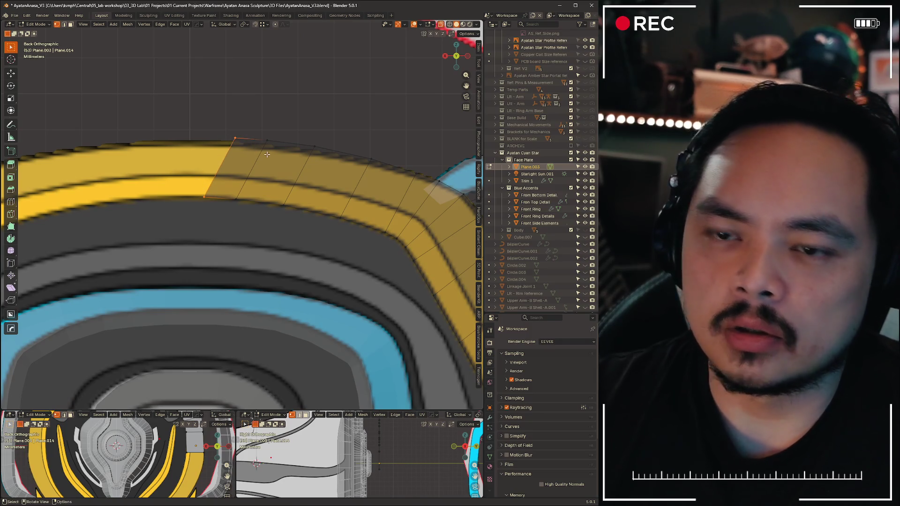
pyautogui.press('s')
pyautogui.press('x')
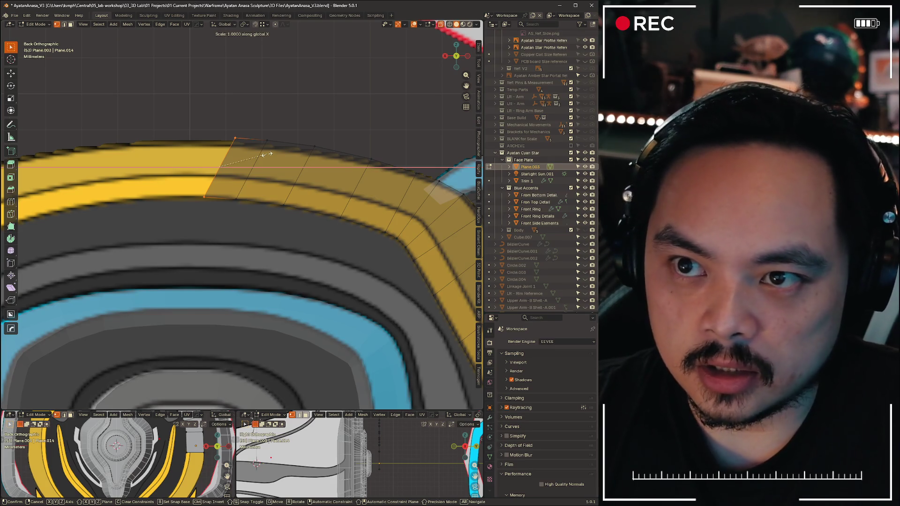
pyautogui.click(267, 153)
pyautogui.scroll(-3, 306, 174)
pyautogui.scroll(3, 306, 174)
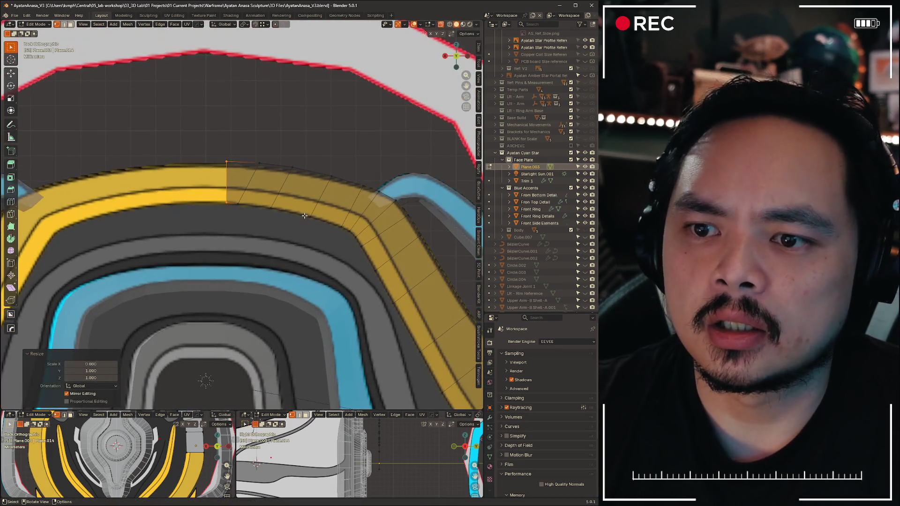
pyautogui.press('g')
pyautogui.press('x')
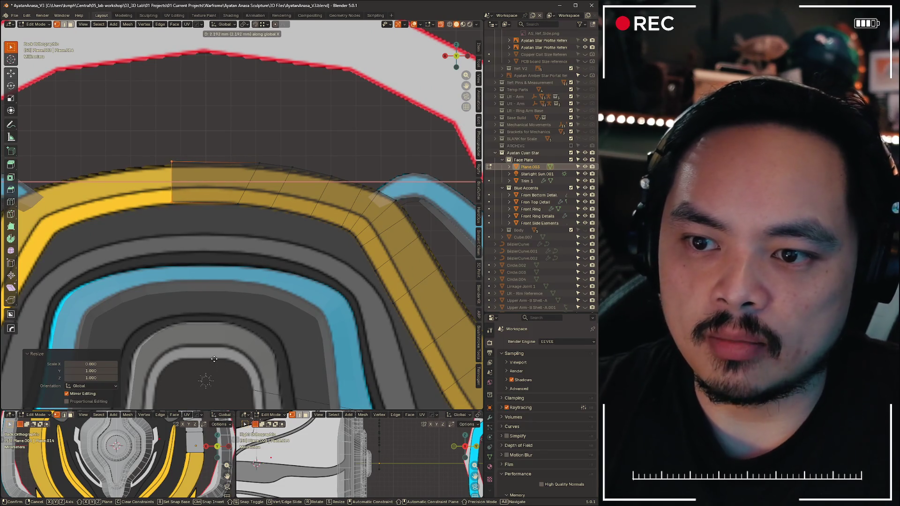
pyautogui.click(206, 359)
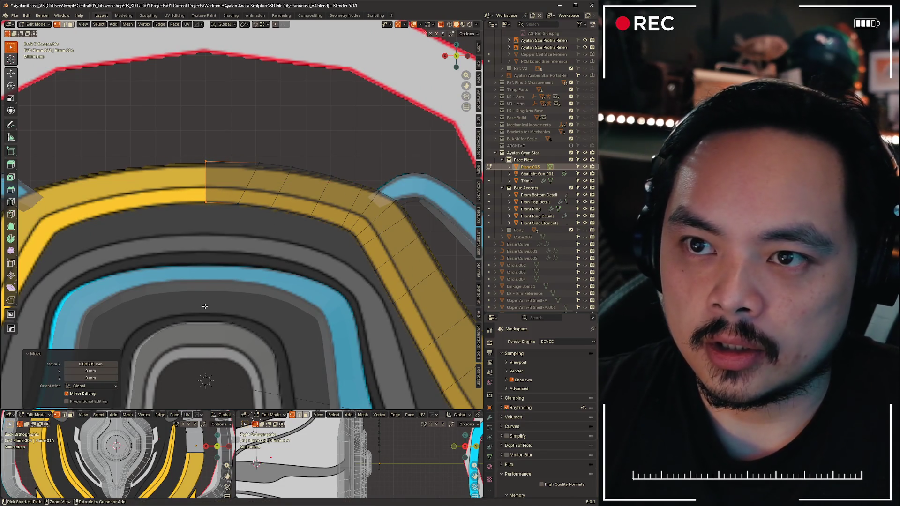
pyautogui.scroll(4, 195, 153)
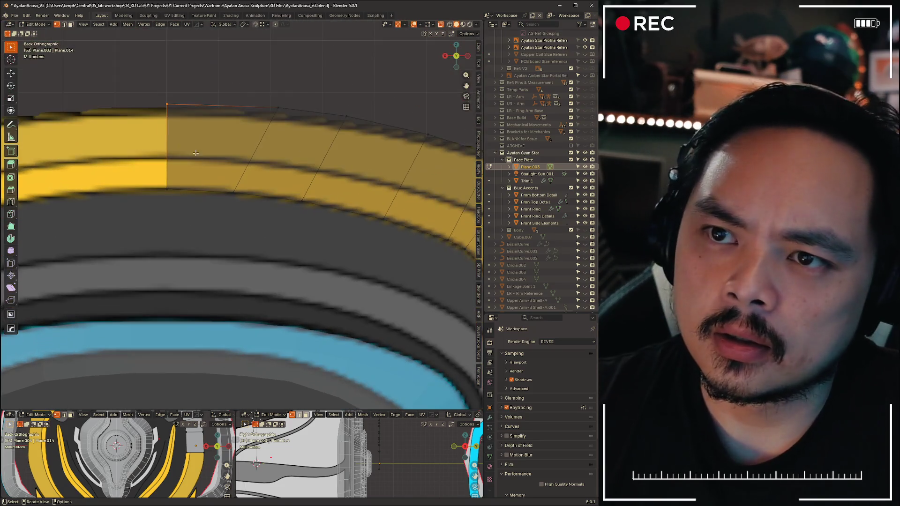
# Vertex- and edge-slide the strip's top vertices so they sit on the yellow band's upper edge
pyautogui.hotkey('shift', 'v')
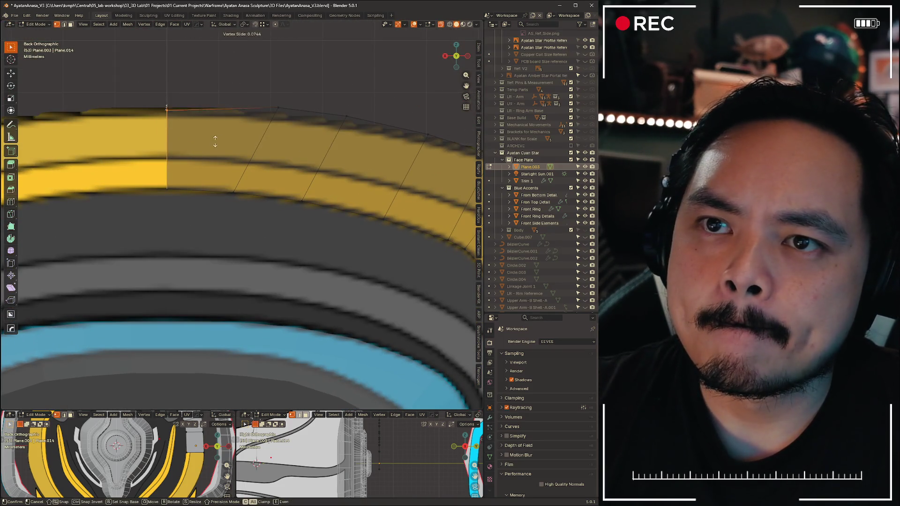
pyautogui.click(217, 144)
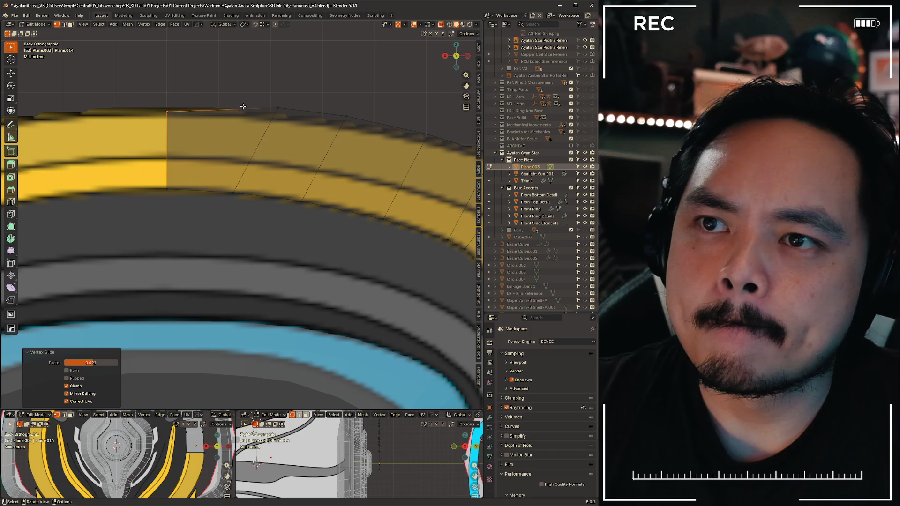
pyautogui.click(296, 135)
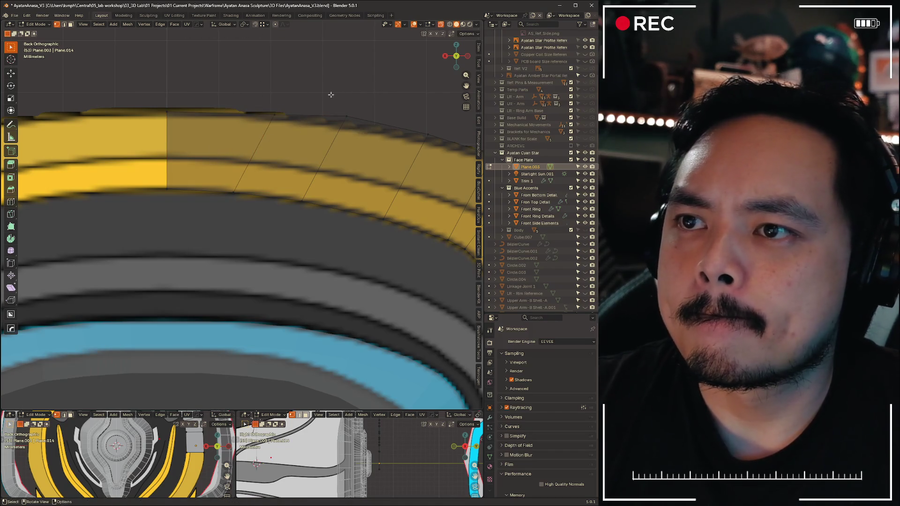
pyautogui.click(376, 161)
pyautogui.scroll(-4, 247, 200)
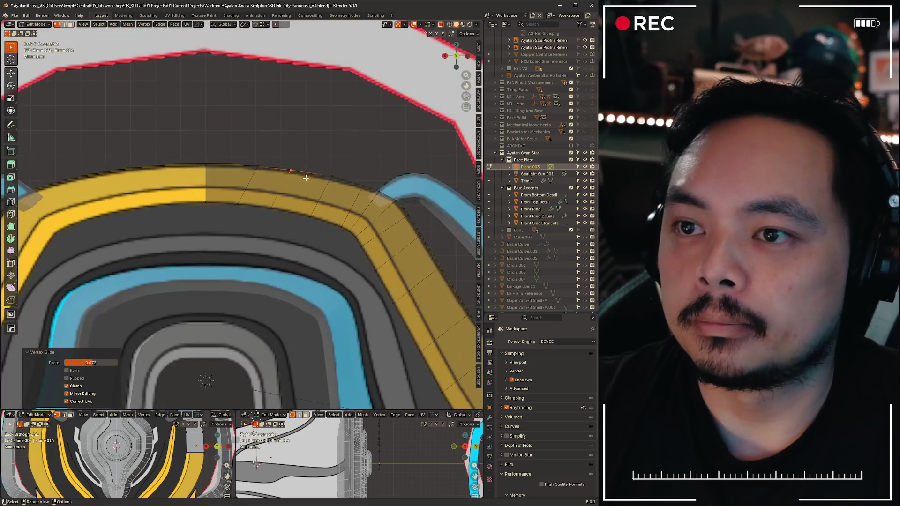
pyautogui.scroll(3, 248, 201)
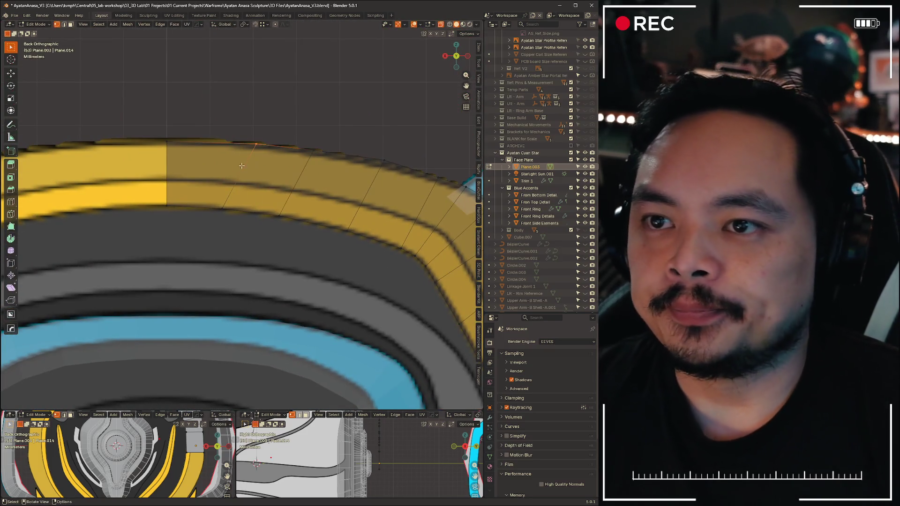
pyautogui.press('g')
pyautogui.press('g')
pyautogui.click(363, 125)
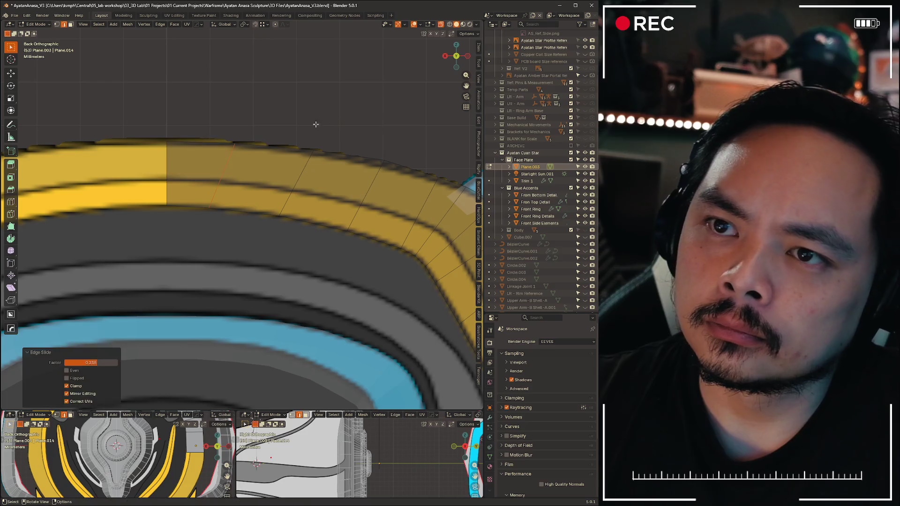
# Slide successive outline vertices along their edges until the strip's top line follows the band
pyautogui.moveTo(195, 201); pyautogui.dragTo(231, 222)
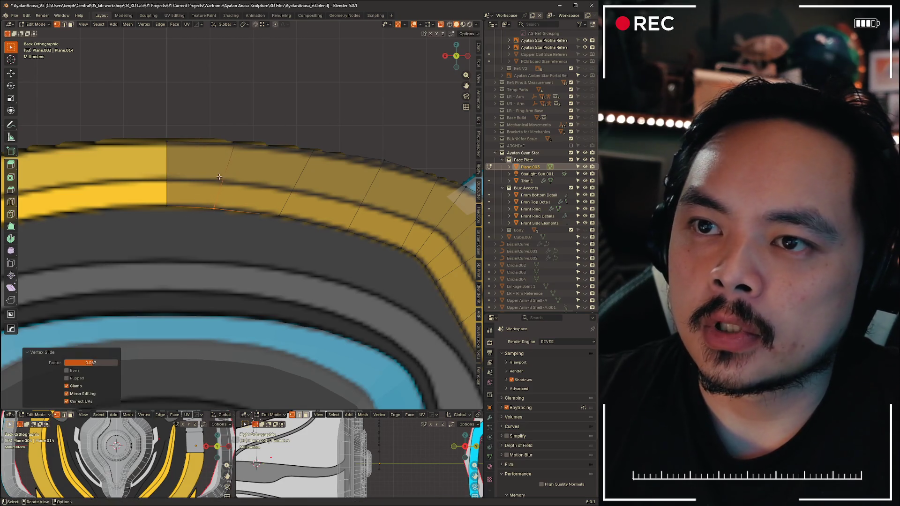
pyautogui.press('g')
pyautogui.press('g')
pyautogui.click(257, 159)
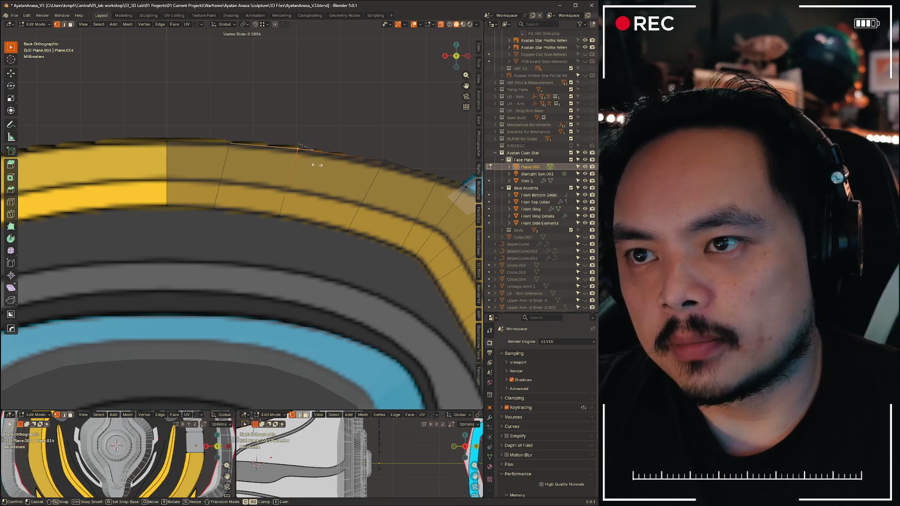
pyautogui.moveTo(265, 193); pyautogui.dragTo(318, 244)
pyautogui.press('g')
pyautogui.press('g')
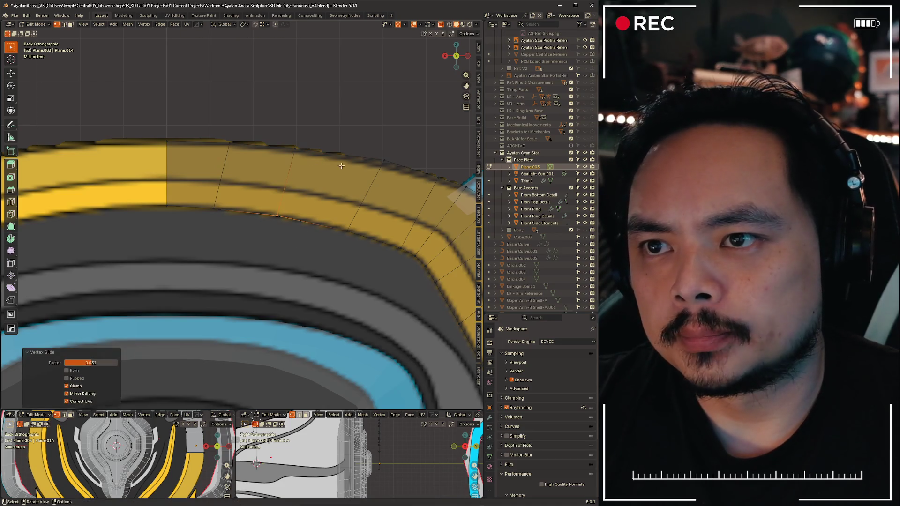
pyautogui.moveTo(337, 176); pyautogui.dragTo(415, 181)
pyautogui.click(395, 181)
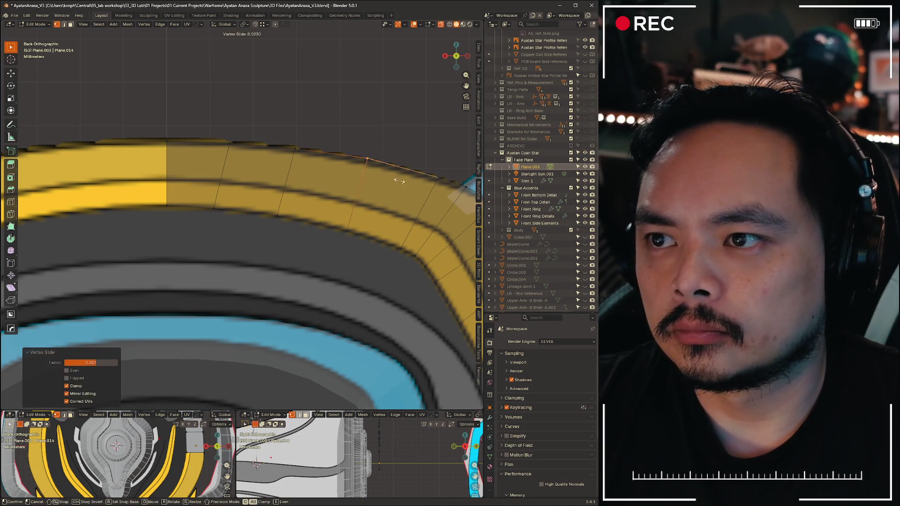
pyautogui.moveTo(422, 163); pyautogui.dragTo(436, 177)
pyautogui.press('g')
pyautogui.press('g')
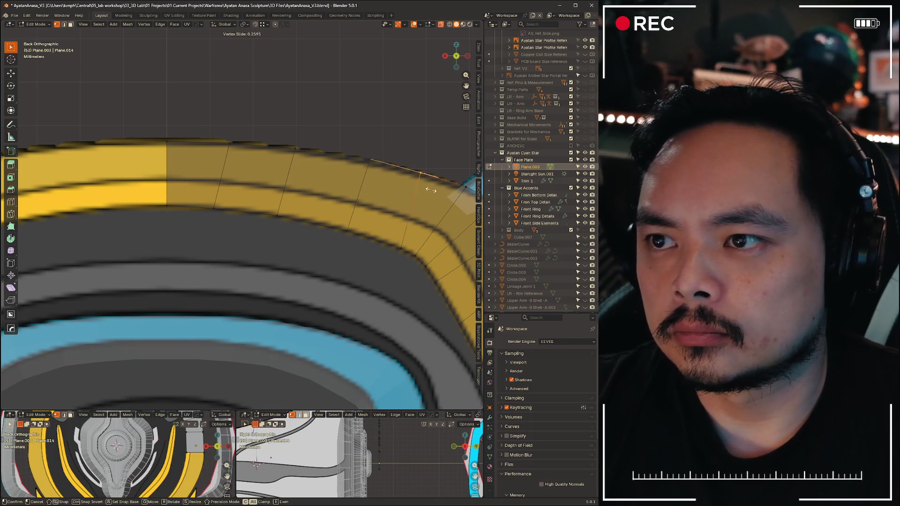
pyautogui.click(443, 194)
# Adjust the inner-edge vertices and the left-end vertex so the strip hugs the band toward the centre
pyautogui.keyDown('shift'); pyautogui.moveTo(422, 197); pyautogui.dragTo(330, 205, button='middle'); pyautogui.keyUp('shift')
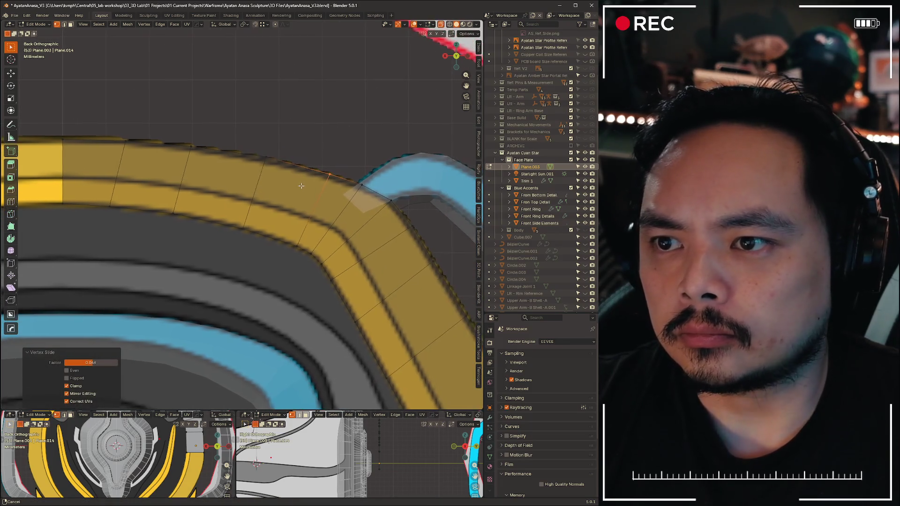
pyautogui.moveTo(280, 147); pyautogui.dragTo(308, 185)
pyautogui.press('g')
pyautogui.press('g')
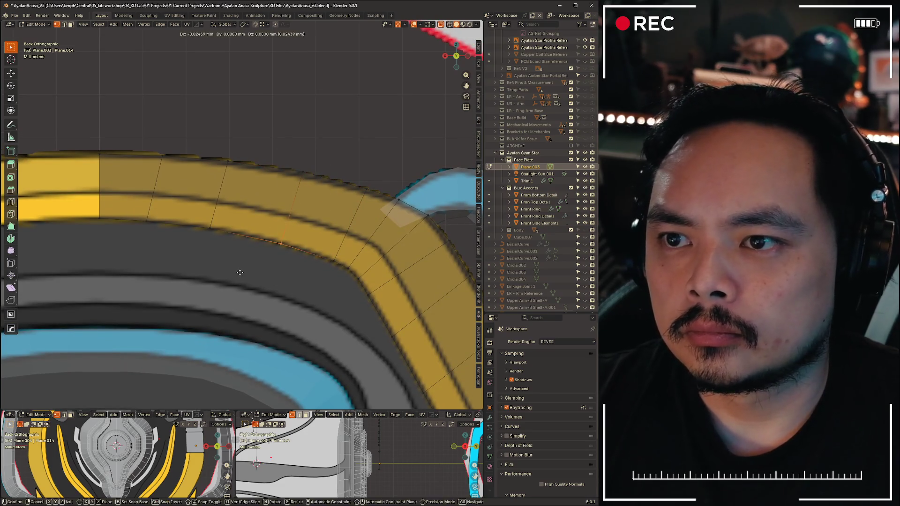
pyautogui.click(239, 274)
pyautogui.moveTo(176, 219); pyautogui.dragTo(223, 260)
pyautogui.press('g')
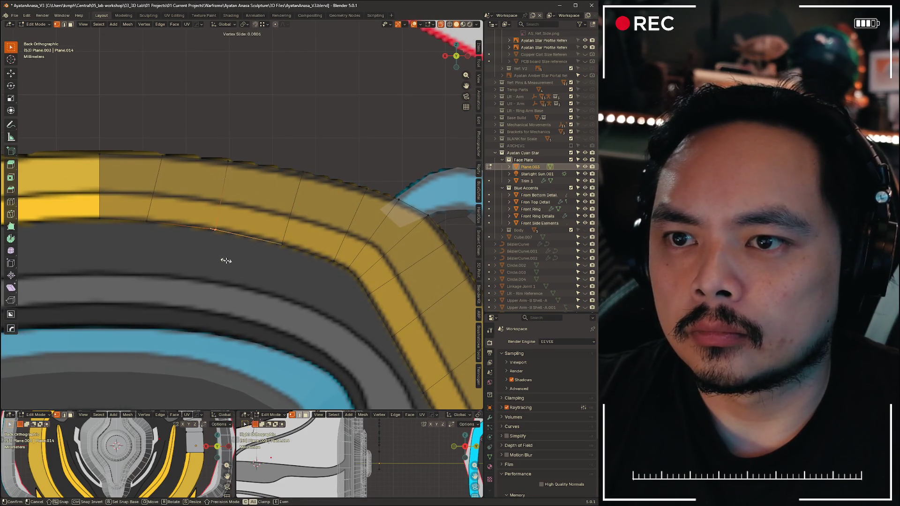
pyautogui.click(226, 260)
pyautogui.moveTo(146, 141); pyautogui.dragTo(183, 175)
pyautogui.press('g')
pyautogui.press('g')
pyautogui.click(181, 180)
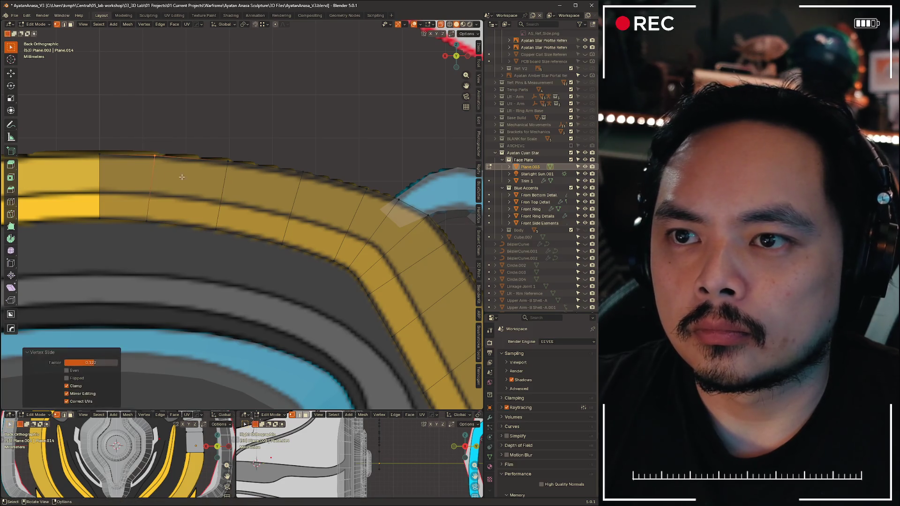
pyautogui.scroll(-5, 294, 173)
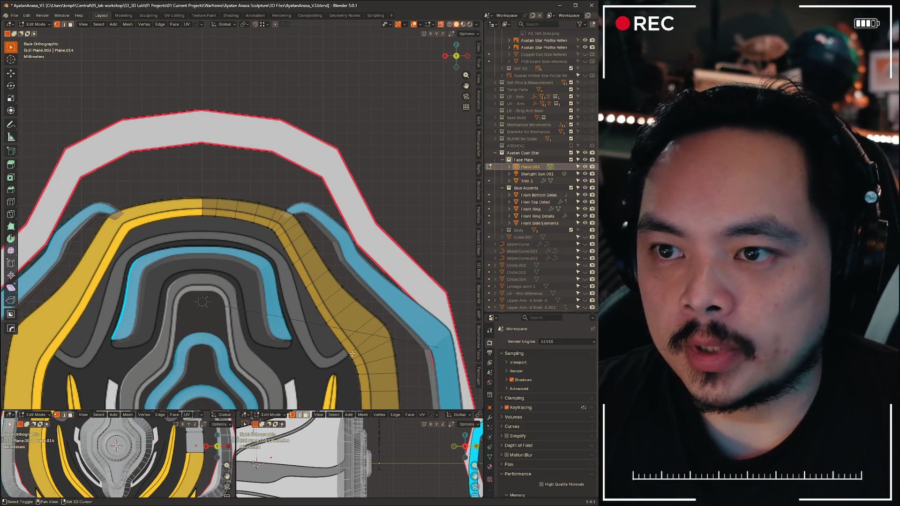
# Extrude several more strip sections downward along the yellow band on the face plate's right side
pyautogui.keyDown('shift'); pyautogui.moveTo(386, 339); pyautogui.dragTo(310, 227, button='middle'); pyautogui.keyUp('shift')
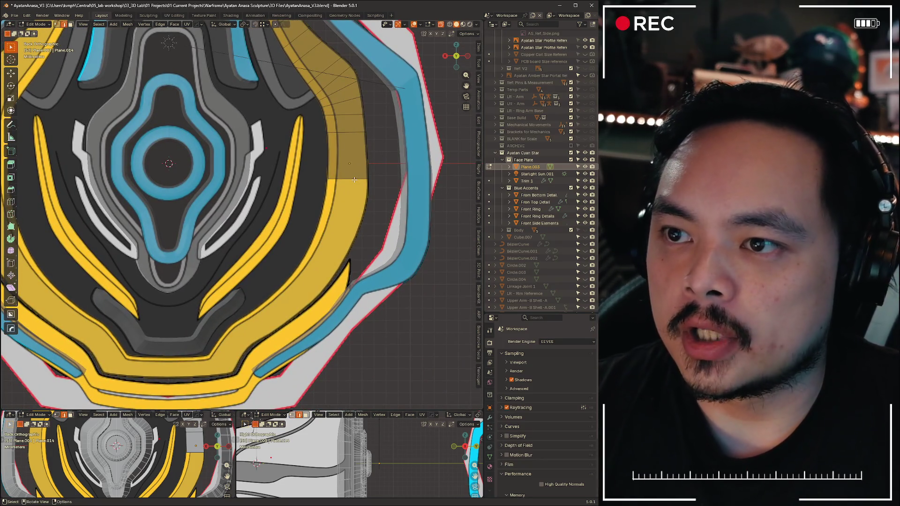
pyautogui.scroll(5, 345, 201)
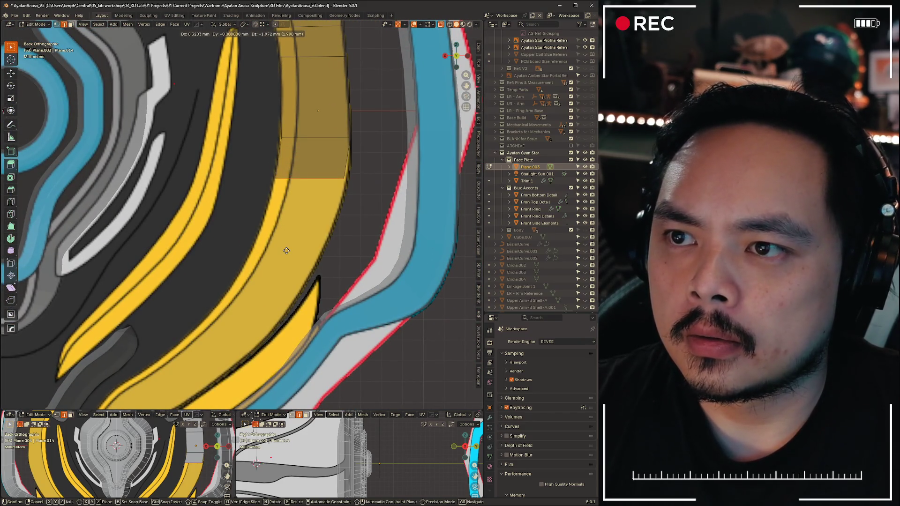
pyautogui.click(298, 224)
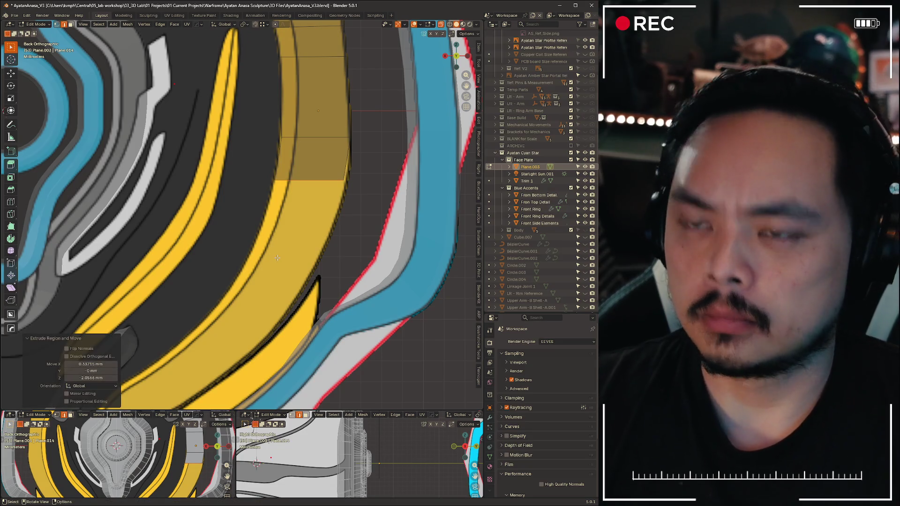
pyautogui.press('e')
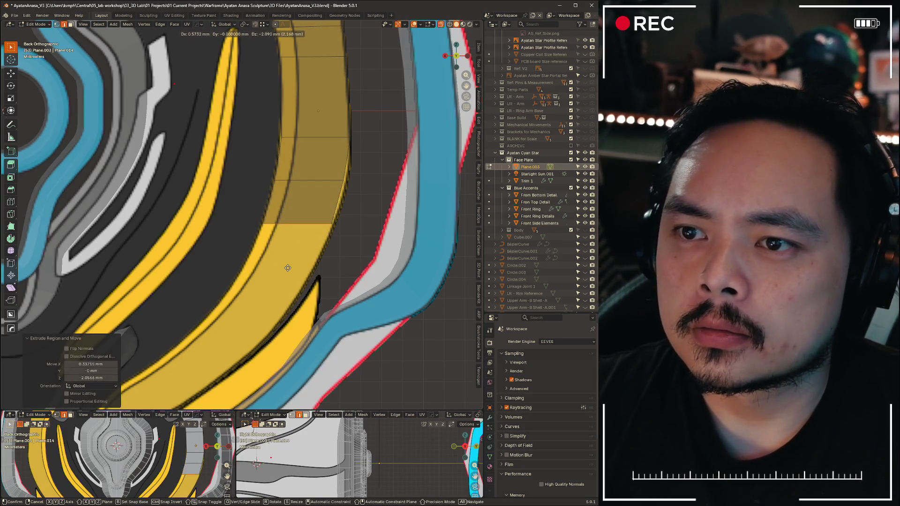
pyautogui.click(264, 317)
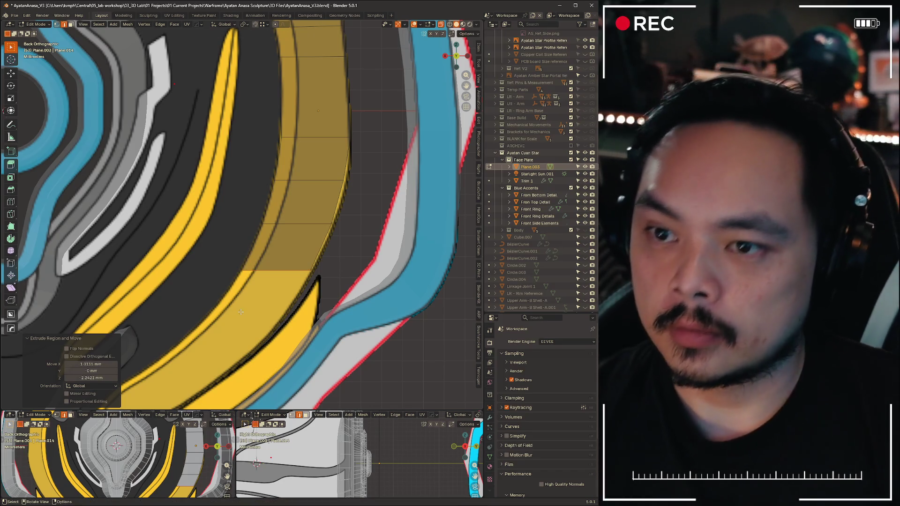
pyautogui.moveTo(272, 325); pyautogui.dragTo(319, 179, button='middle')
pyautogui.scroll(-3, 319, 178)
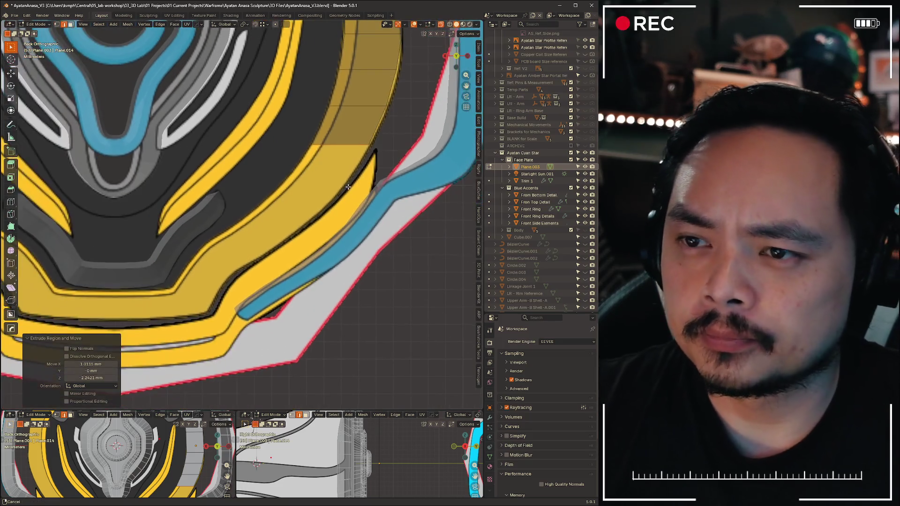
pyautogui.press('g')
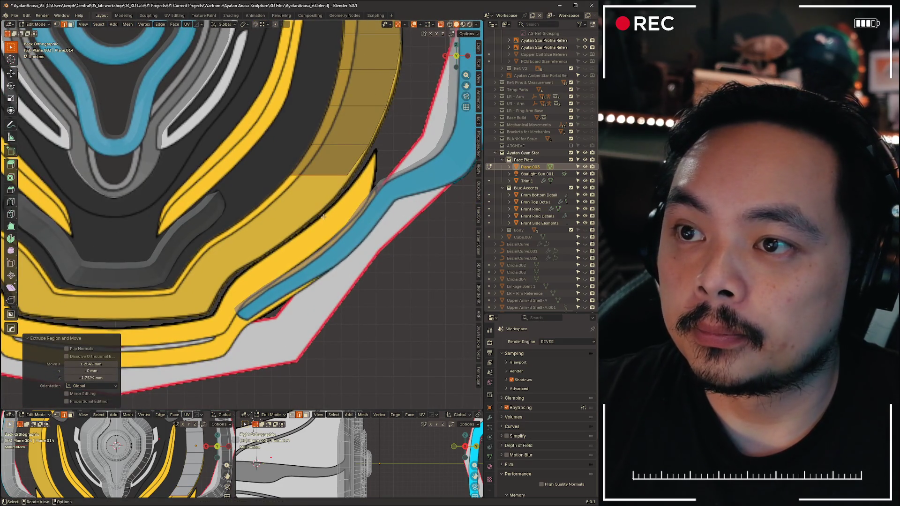
pyautogui.click(297, 244)
pyautogui.press('e')
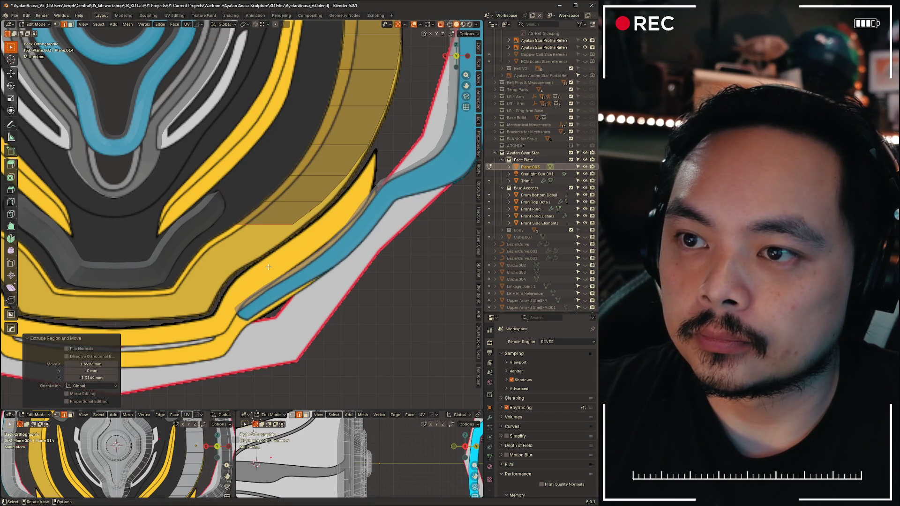
# Set the newest section, then slide its end vertices horizontally onto the band
pyautogui.click(234, 282)
pyautogui.scroll(4, 234, 281)
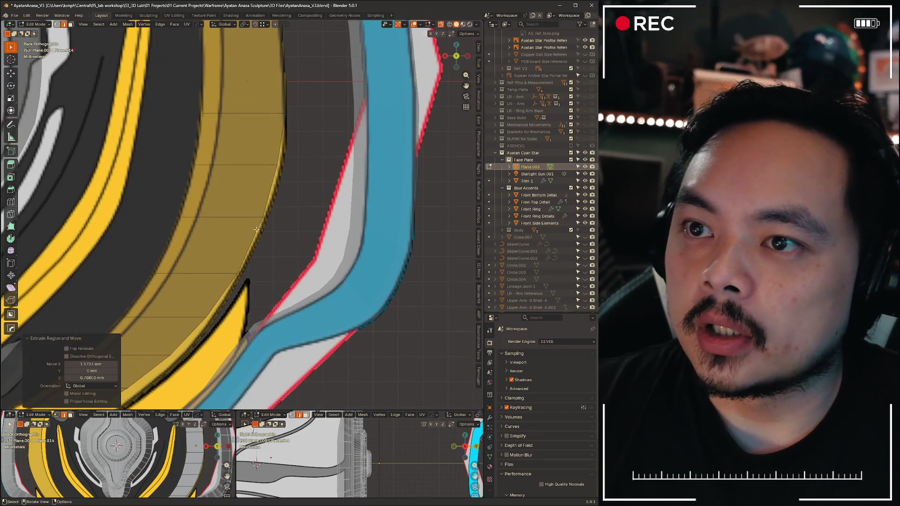
pyautogui.moveTo(268, 149); pyautogui.dragTo(298, 189)
pyautogui.press('g')
pyautogui.press('x')
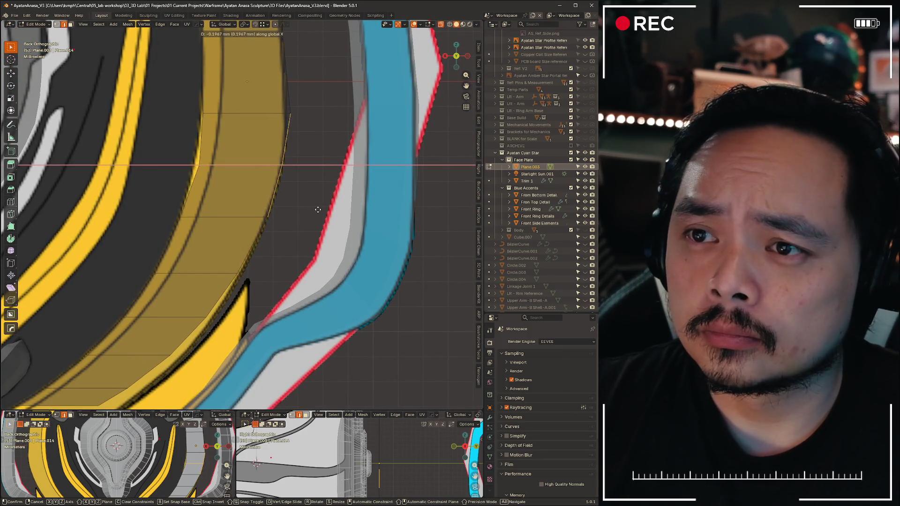
pyautogui.click(351, 197)
# Move the following vertices along X one by one so they land on the yellow band's edges
pyautogui.press('g')
pyautogui.press('x')
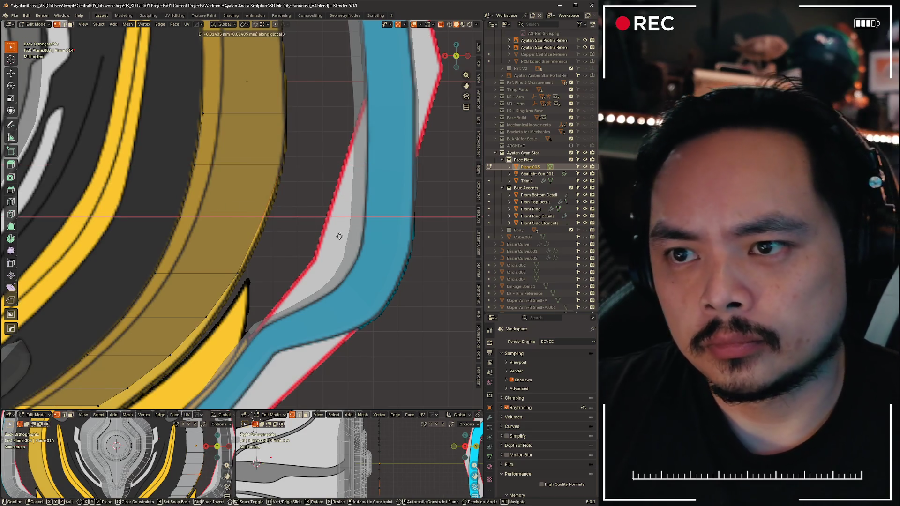
pyautogui.click(300, 276)
pyautogui.scroll(-3, 300, 277)
pyautogui.press('g')
pyautogui.press('x')
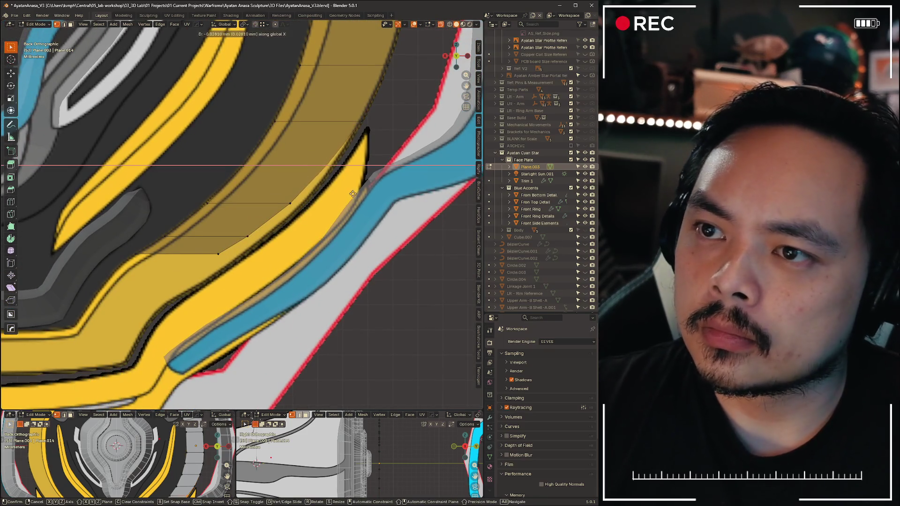
pyautogui.click(359, 199)
pyautogui.press('g')
pyautogui.press('x')
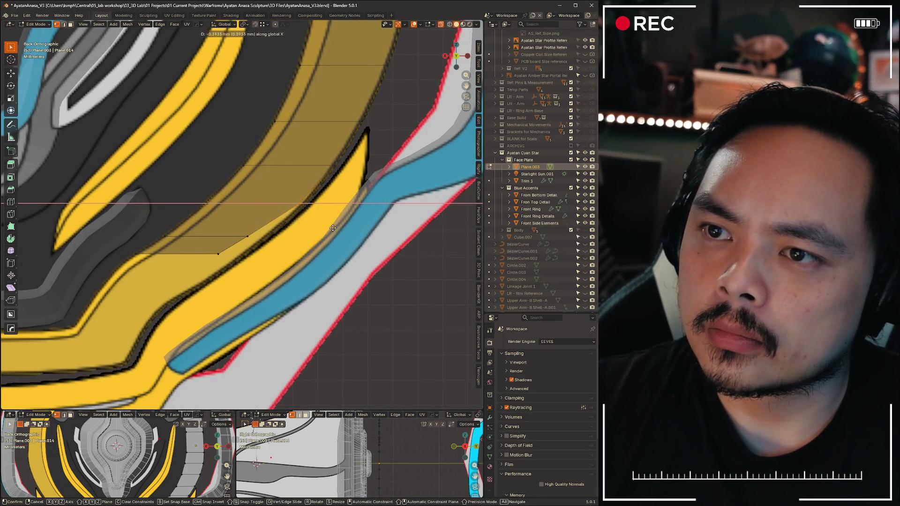
pyautogui.click(336, 230)
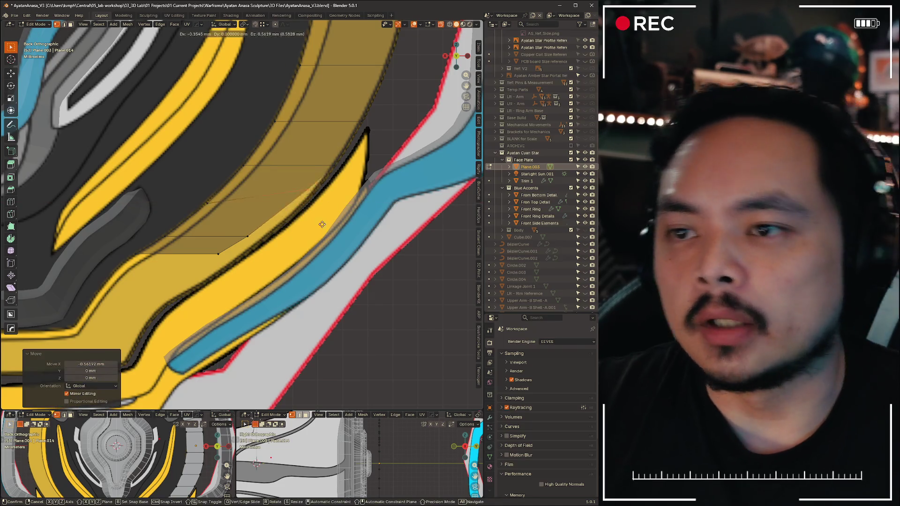
# Free-move two more vertices onto the band edge to finish reshaping the lower faces
pyautogui.press('g')
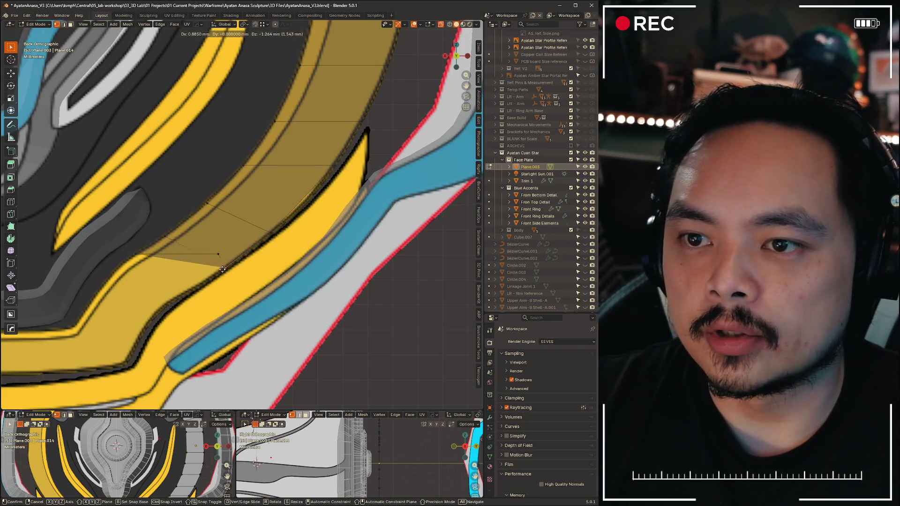
pyautogui.click(218, 252)
pyautogui.press('g')
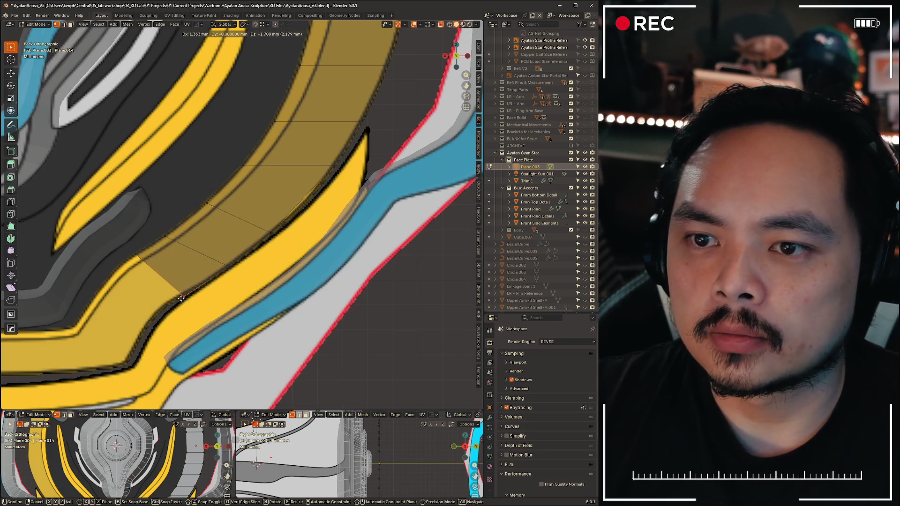
pyautogui.click(180, 298)
pyautogui.keyDown('shift'); pyautogui.moveTo(181, 298); pyautogui.dragTo(267, 193, button='middle'); pyautogui.keyUp('shift')
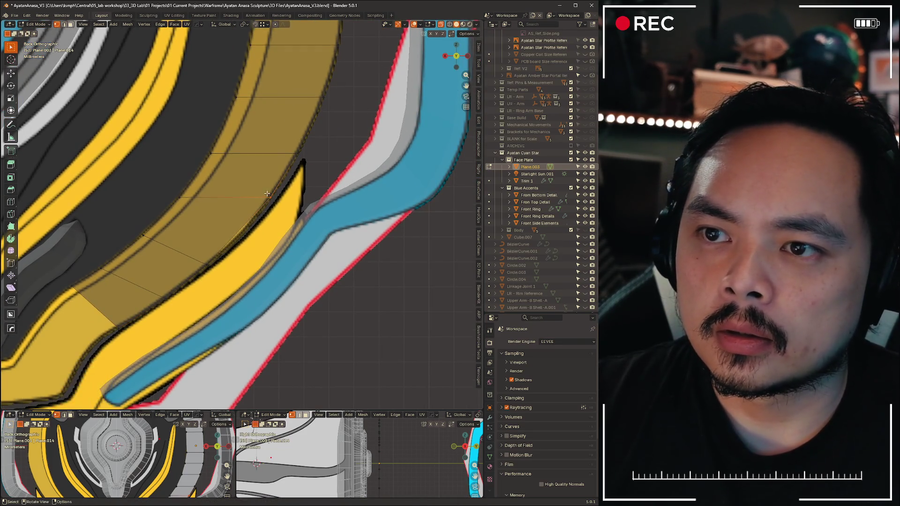
# Move several vertices of the strip's right-side section onto the yellow band's edge
pyautogui.click(255, 228)
pyautogui.press('g')
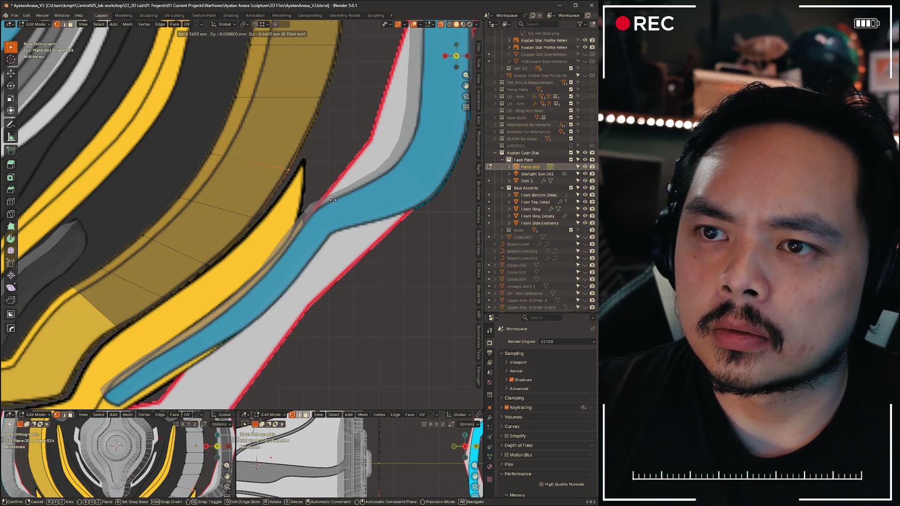
pyautogui.click(335, 198)
pyautogui.press('g')
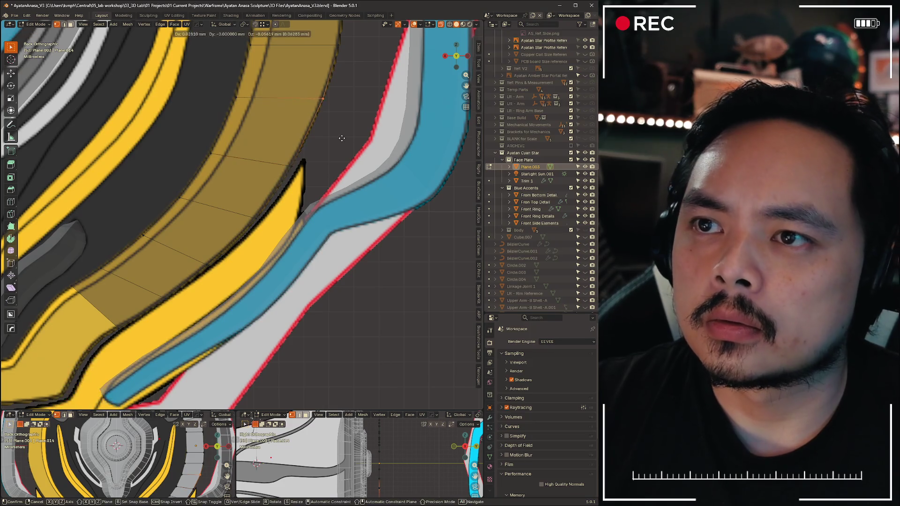
pyautogui.click(340, 146)
pyautogui.moveTo(330, 155); pyautogui.dragTo(281, 211, button='middle')
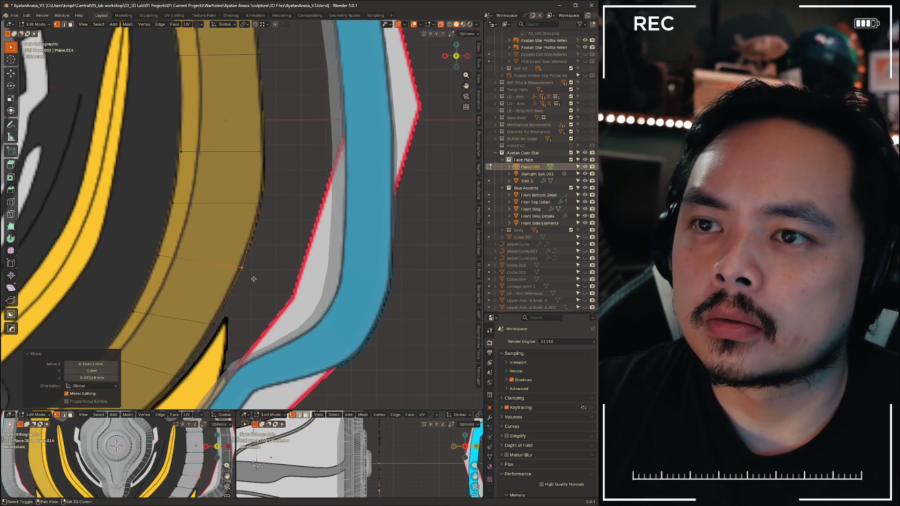
pyautogui.press('g')
pyautogui.click(308, 240)
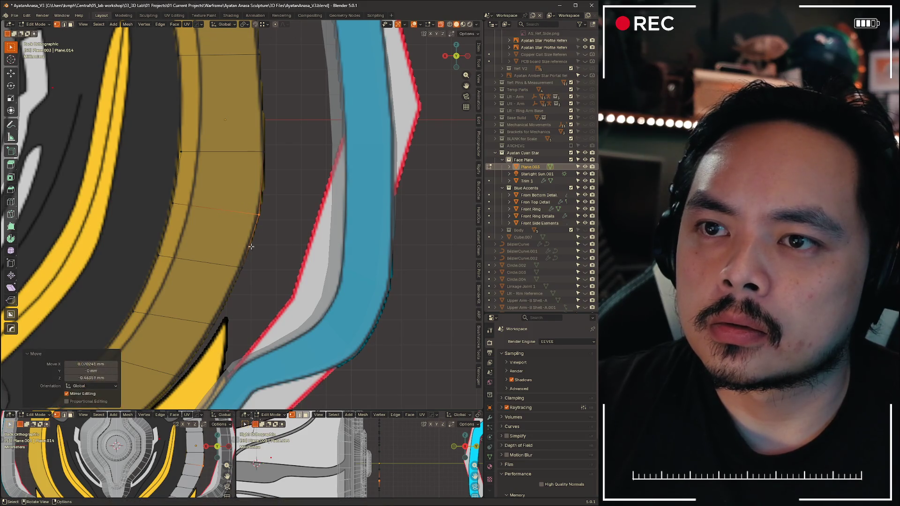
# Reposition a set of edge vertices, then rotate and slightly shrink them to match the band's curve
pyautogui.moveTo(166, 138); pyautogui.dragTo(180, 161)
pyautogui.press('g')
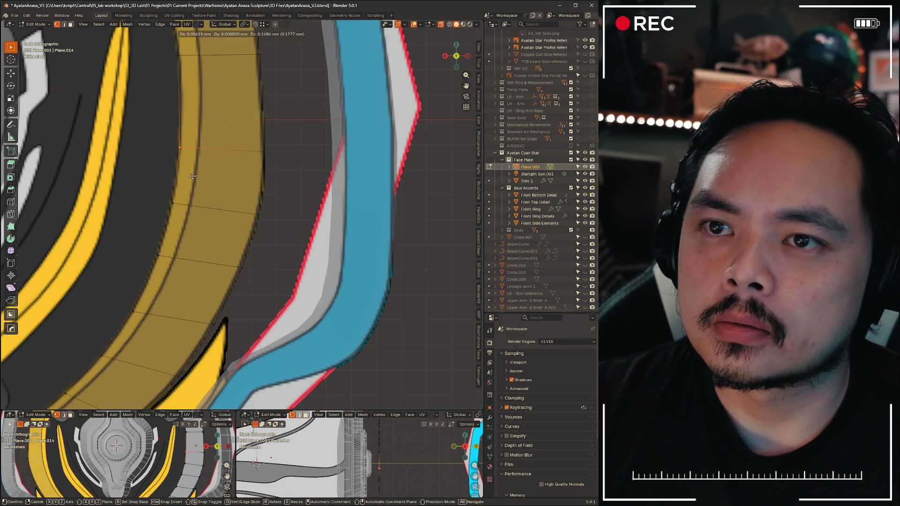
pyautogui.click(193, 180)
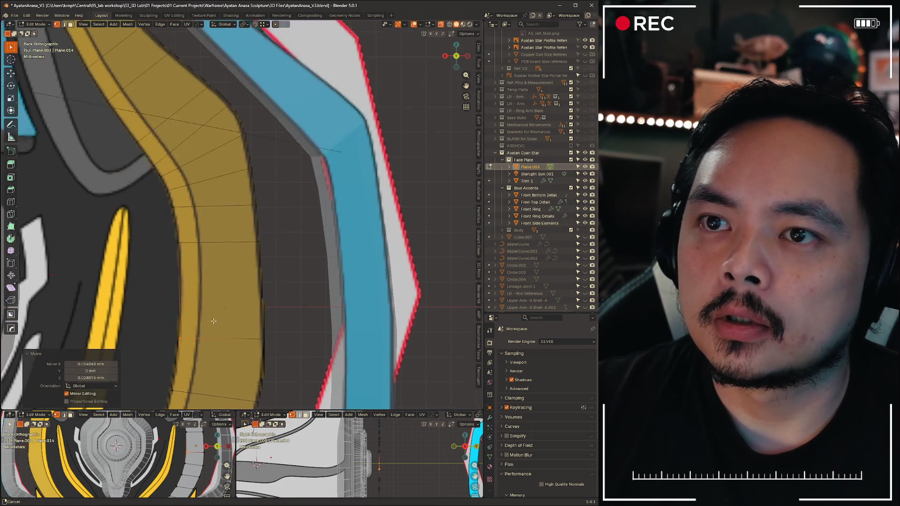
pyautogui.moveTo(210, 183)
pyautogui.mouseDown(button='middle')
pyautogui.moveTo(309, 165)
pyautogui.moveTo(232, 280)
pyautogui.mouseUp(button='middle')
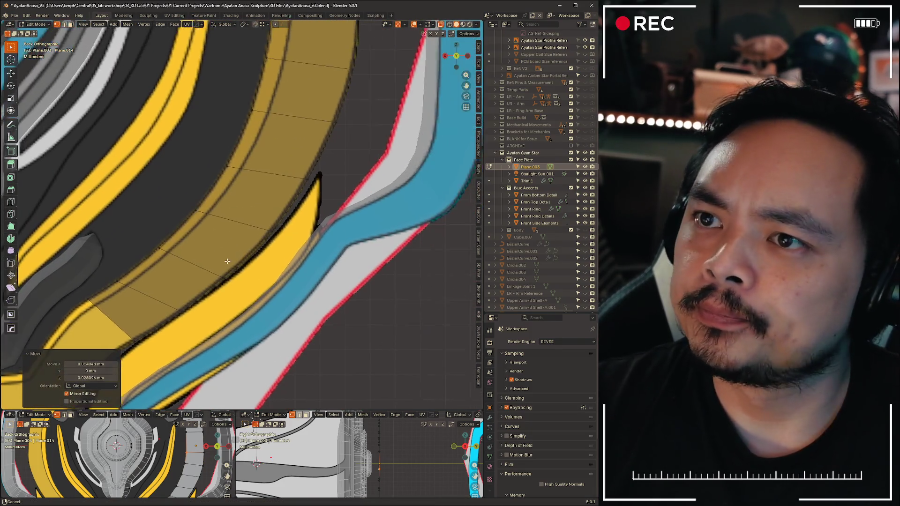
pyautogui.scroll(-5, 231, 280)
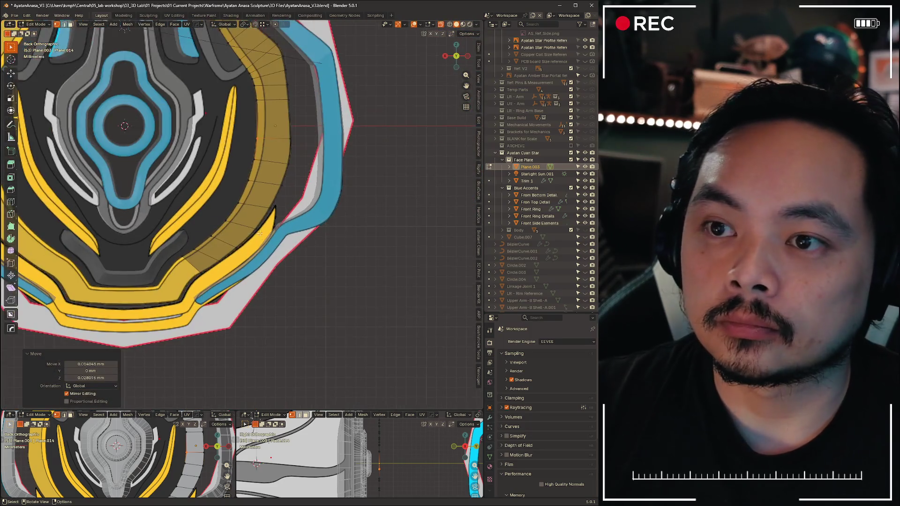
pyautogui.scroll(4, 232, 281)
pyautogui.scroll(-5, 262, 247)
pyautogui.scroll(5, 249, 224)
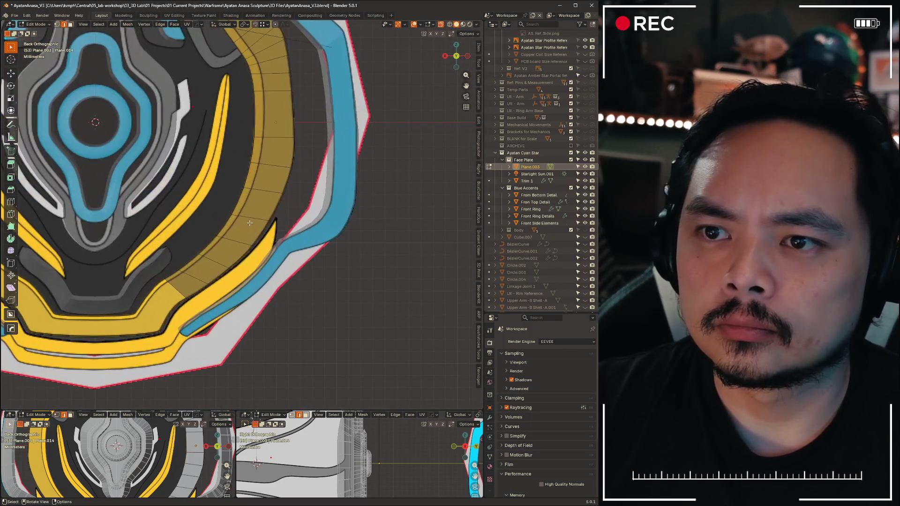
pyautogui.press('r')
pyautogui.click(383, 295)
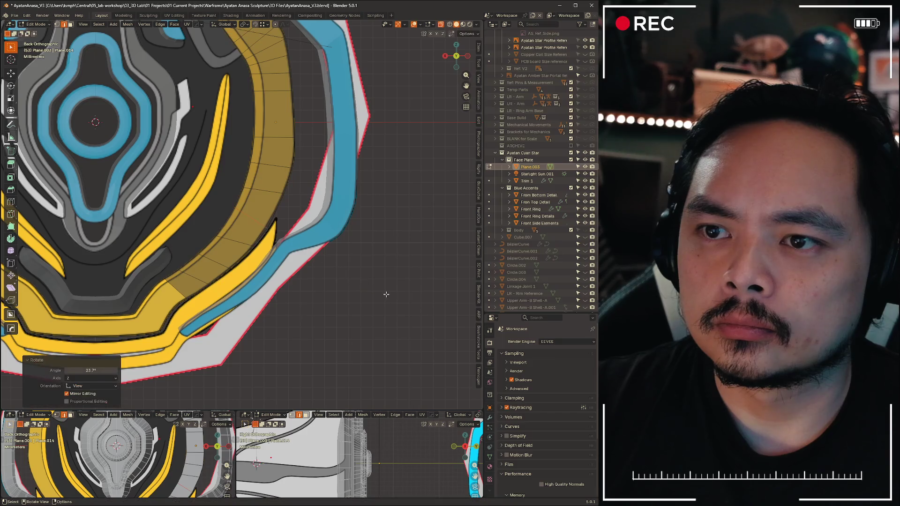
pyautogui.scroll(-4, 387, 292)
pyautogui.press('s')
pyautogui.click(383, 284)
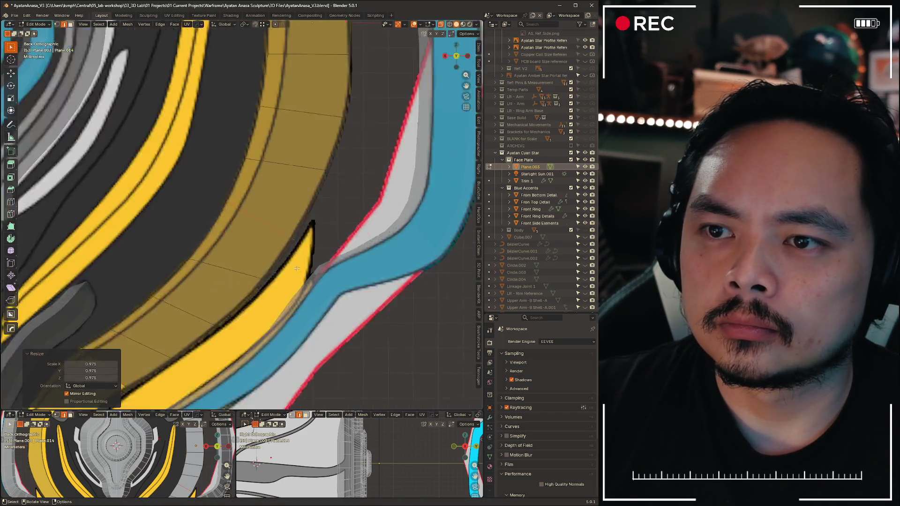
pyautogui.scroll(5, 336, 287)
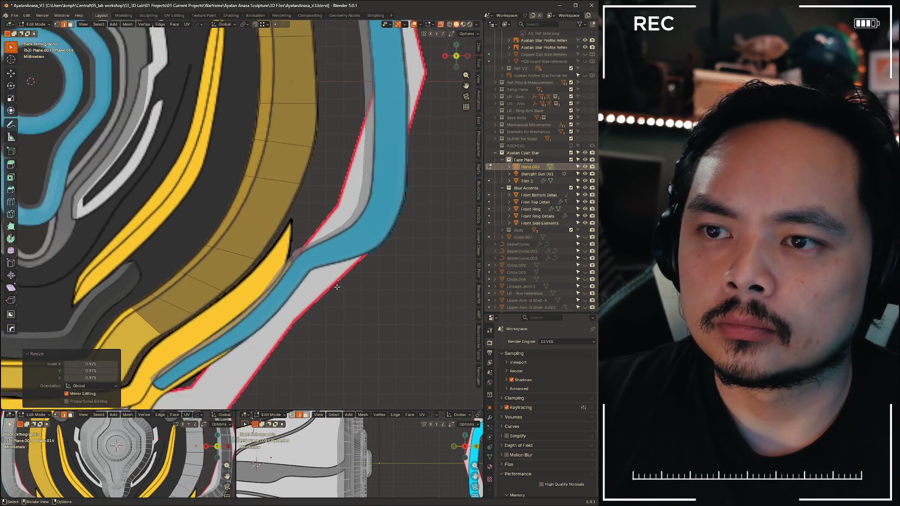
pyautogui.click(410, 310)
pyautogui.scroll(3, 338, 281)
# Slide, rotate and move the end vertices so they sit flush against the band's lower curve
pyautogui.hotkey('shift', 'v')
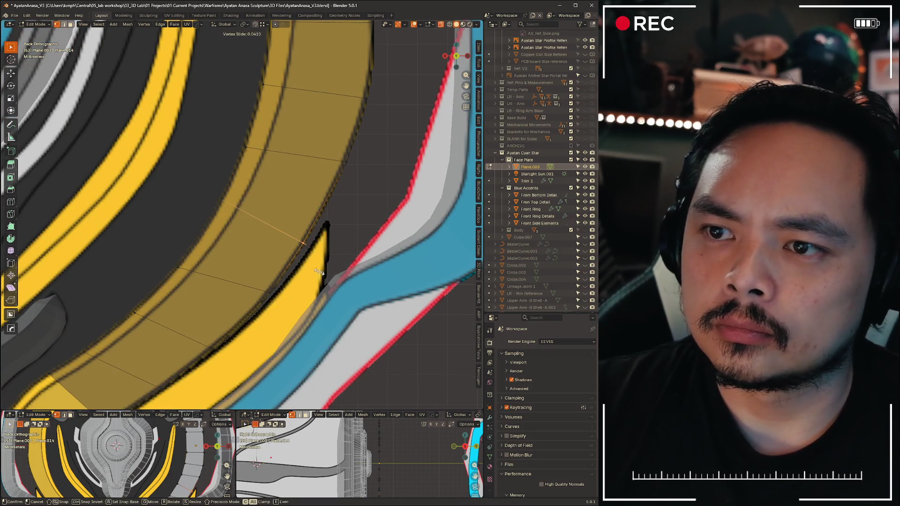
pyautogui.click(320, 270)
pyautogui.press('r')
pyautogui.click(380, 298)
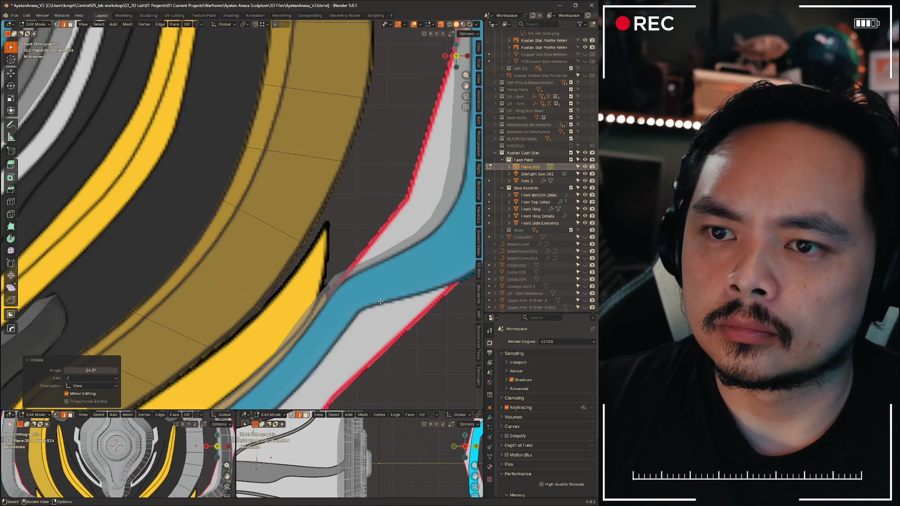
pyautogui.press('g')
pyautogui.click(382, 304)
pyautogui.hotkey('shift', 'v')
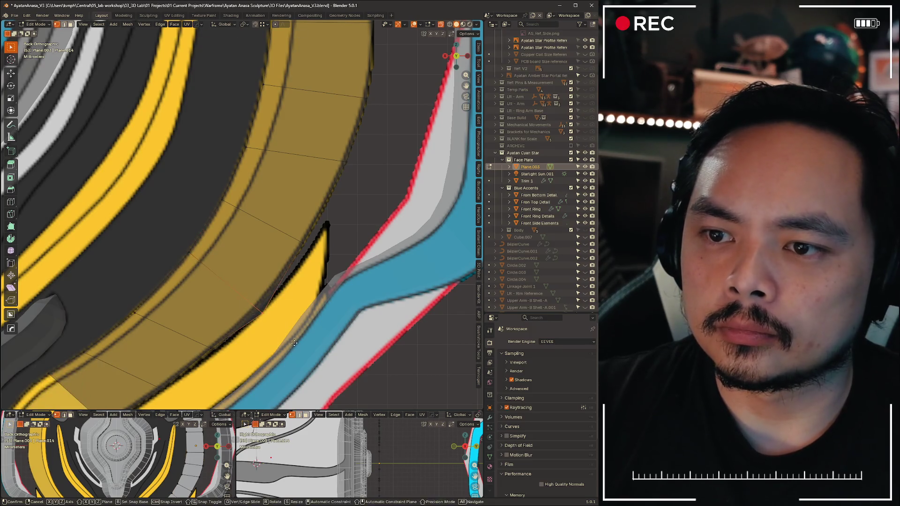
pyautogui.click(287, 337)
# Vertex-slide one more point along its edge, cancelling two stray nudges afterwards
pyautogui.keyDown('shift'); pyautogui.moveTo(286, 338); pyautogui.dragTo(267, 393, button='middle'); pyautogui.keyUp('shift')
pyautogui.press('g')
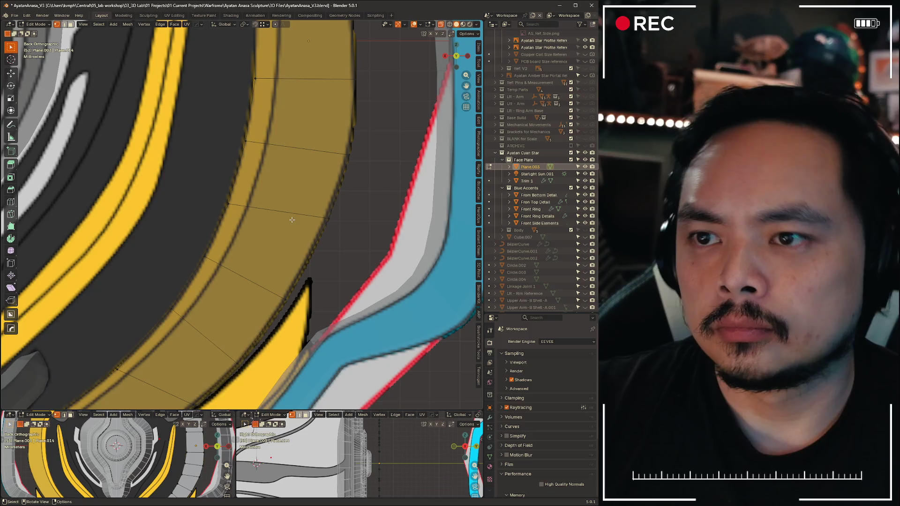
pyautogui.hotkey('shift', 'v')
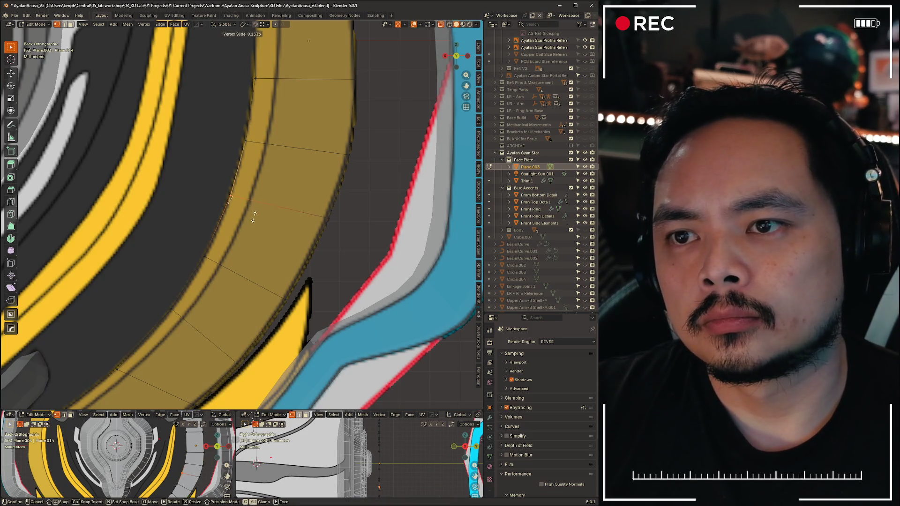
pyautogui.click(254, 217)
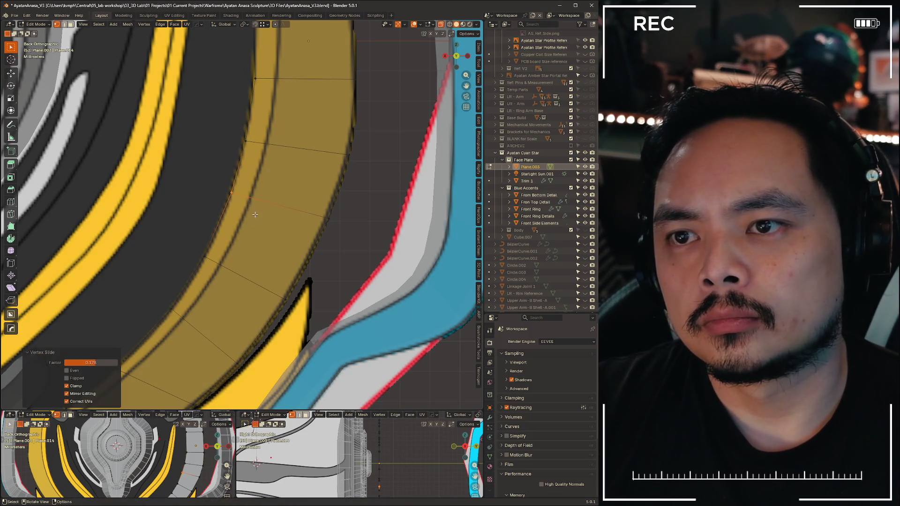
pyautogui.press('g')
pyautogui.rightClick(375, 253)
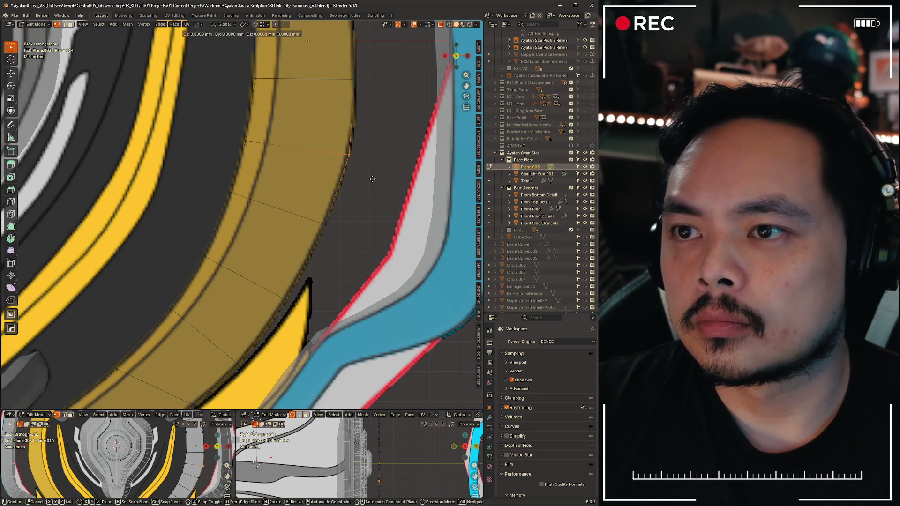
pyautogui.press('g')
pyautogui.rightClick(280, 164)
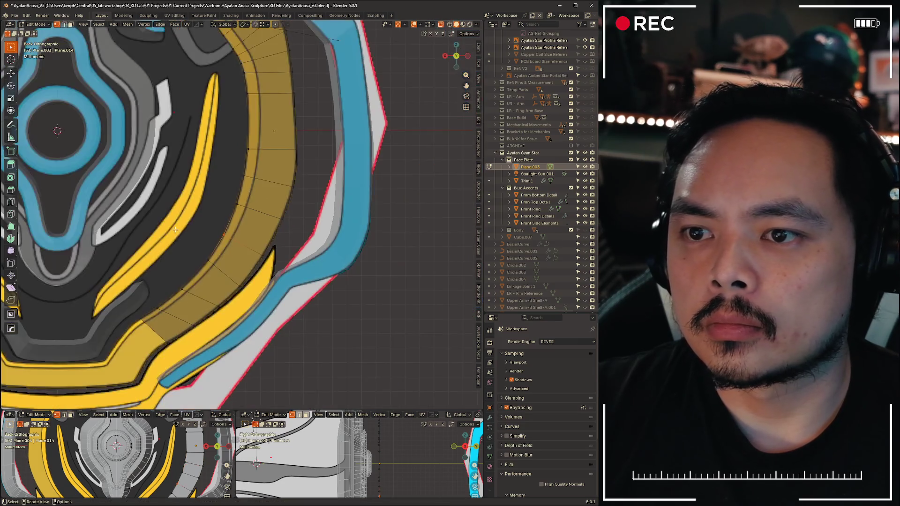
pyautogui.scroll(-3, 280, 183)
pyautogui.scroll(-5, 262, 255)
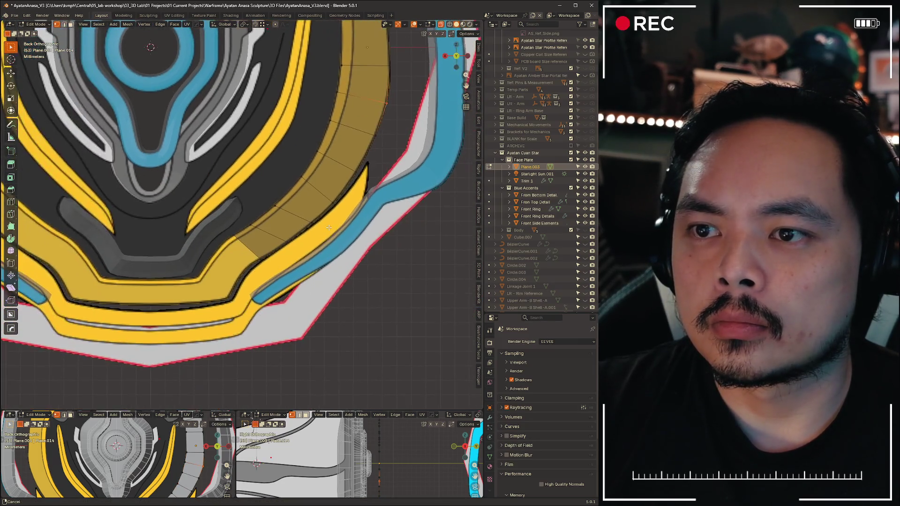
pyautogui.scroll(8, 279, 181)
# Move a group of the strip's edge vertices in several passes until they rest on the band edge
pyautogui.moveTo(230, 149); pyautogui.dragTo(279, 181)
pyautogui.press('g')
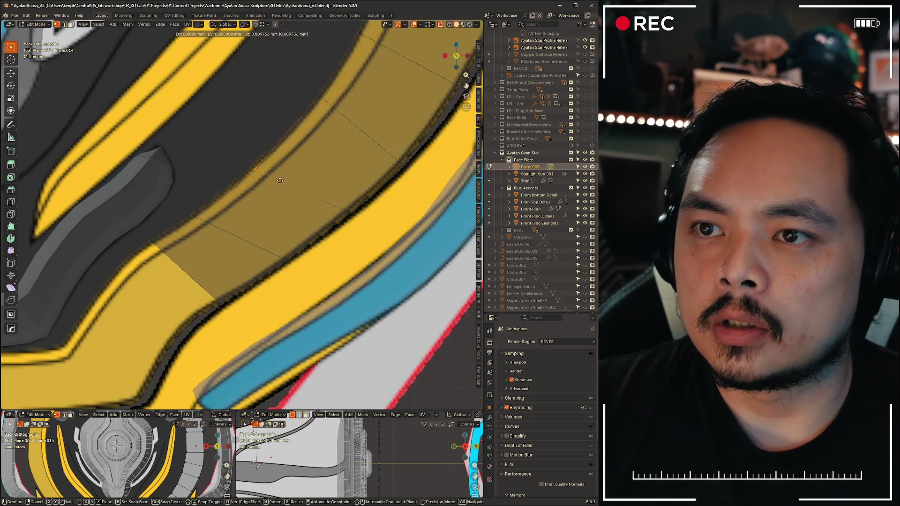
pyautogui.click(260, 153)
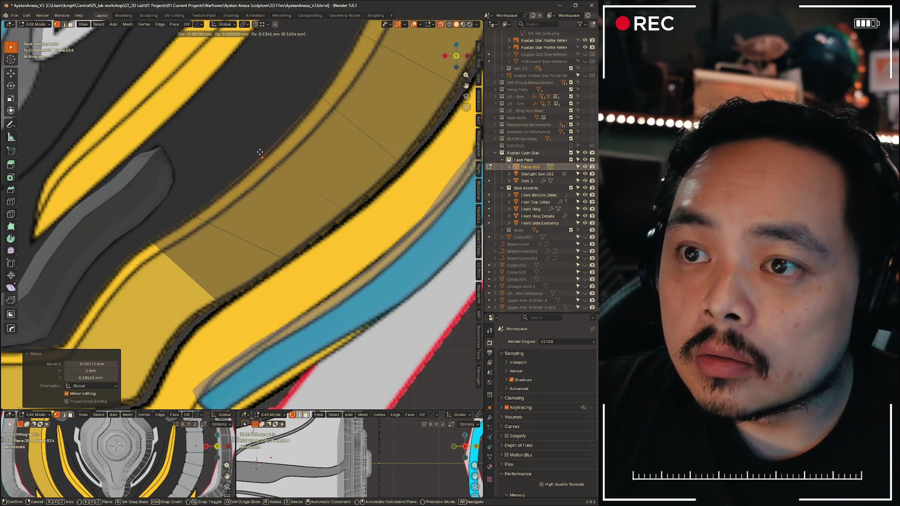
pyautogui.press('g')
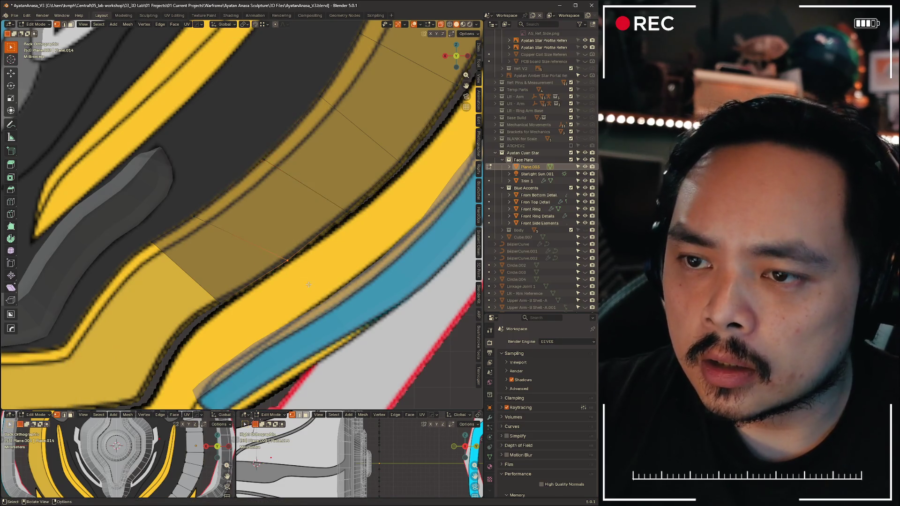
pyautogui.click(283, 297)
pyautogui.press('g')
pyautogui.click(332, 224)
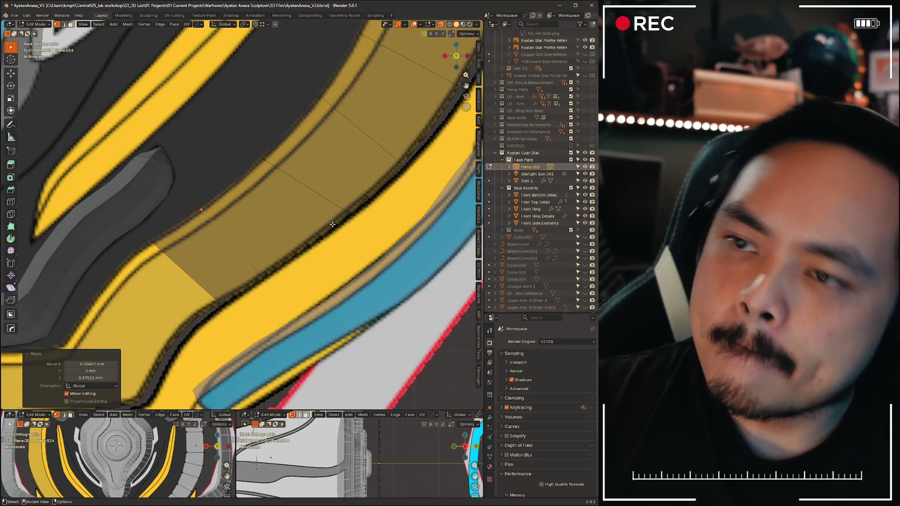
pyautogui.press('g')
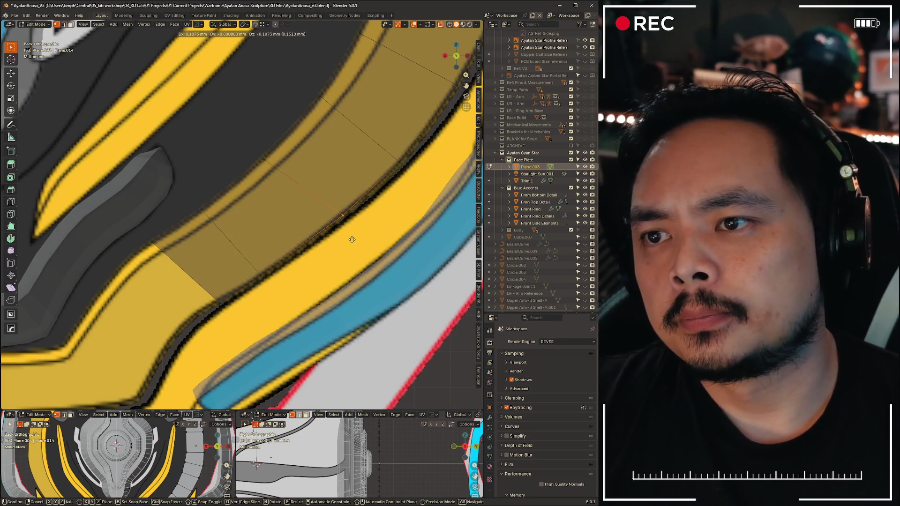
pyautogui.click(353, 241)
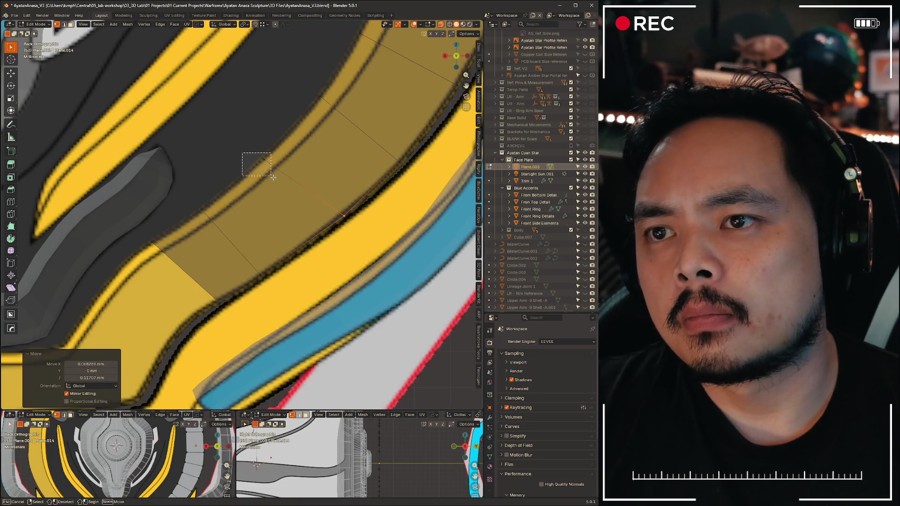
# Reposition inner-edge vertices and slide a vertex further up the strip along its edge
pyautogui.moveTo(243, 153); pyautogui.dragTo(272, 177)
pyautogui.press('g')
pyautogui.click(288, 181)
pyautogui.scroll(-2, 288, 181)
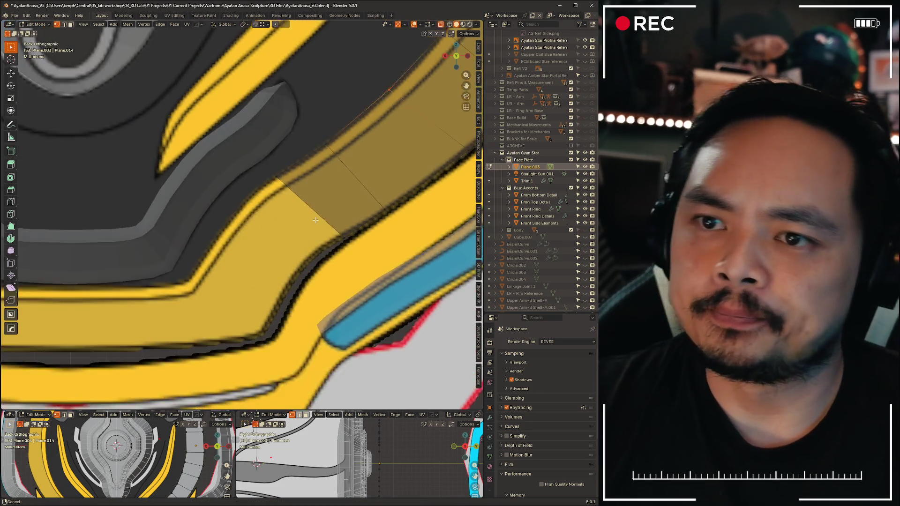
pyautogui.scroll(1, 287, 181)
pyautogui.moveTo(303, 105); pyautogui.dragTo(338, 147)
pyautogui.press('g')
pyautogui.press('g')
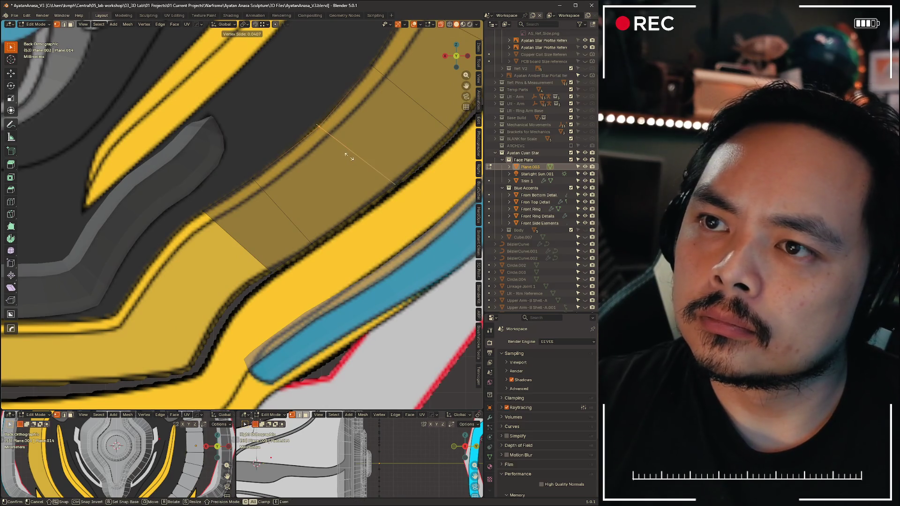
pyautogui.click(348, 155)
pyautogui.press('g')
pyautogui.press('g')
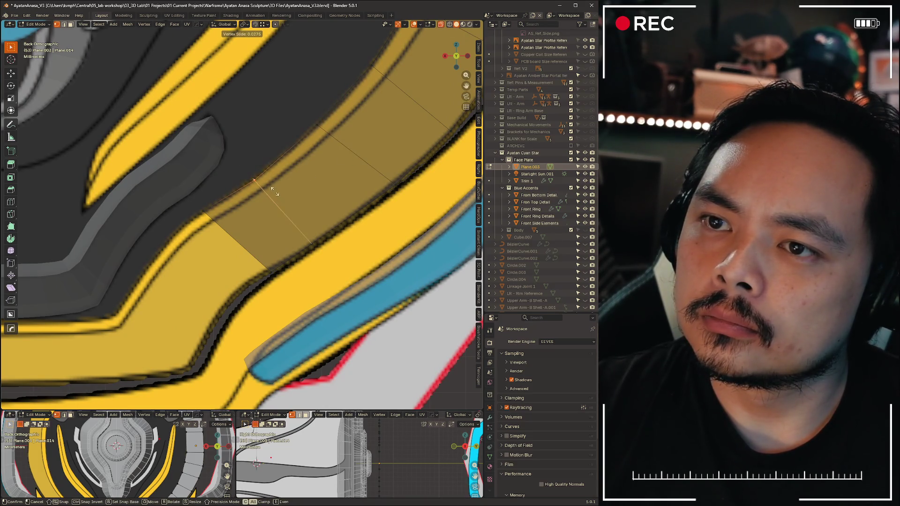
pyautogui.click(274, 192)
# Fine-tune that vertex's position onto the band's lower bend toward the centre
pyautogui.press('g')
pyautogui.click(284, 185)
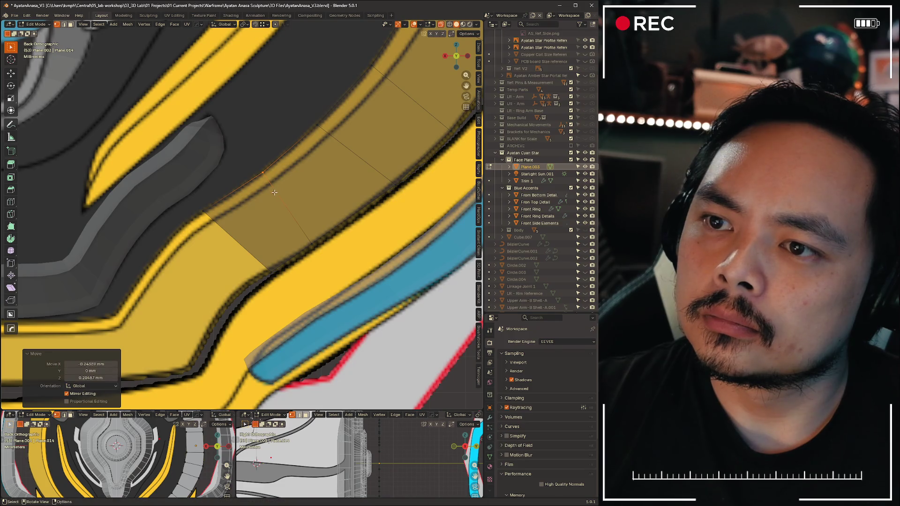
pyautogui.press('g')
pyautogui.click(244, 211)
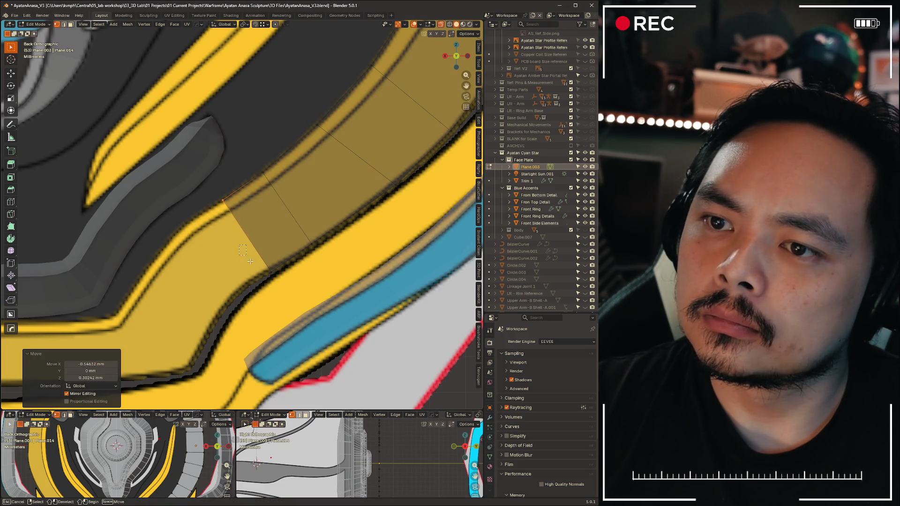
pyautogui.press('g')
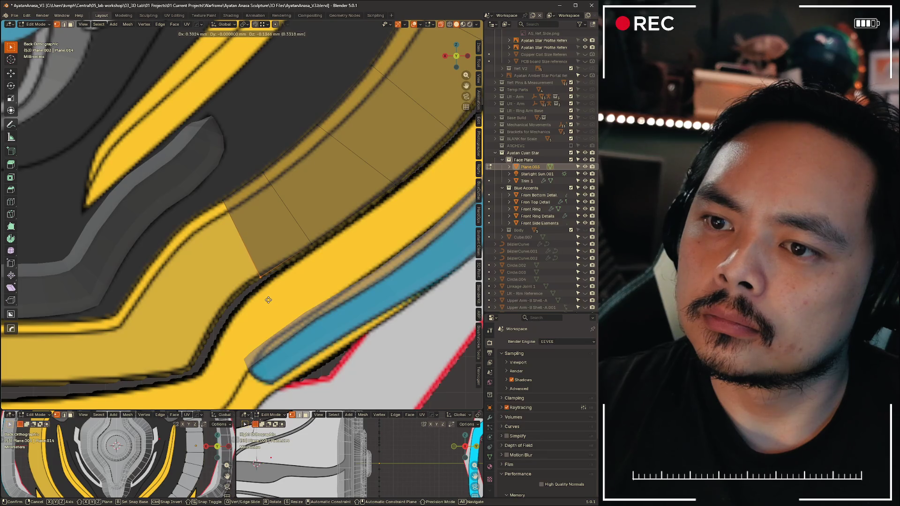
pyautogui.click(268, 300)
pyautogui.scroll(-5, 268, 300)
pyautogui.scroll(4, 211, 211)
pyautogui.keyDown('shift'); pyautogui.moveTo(211, 211); pyautogui.dragTo(246, 176, button='middle'); pyautogui.keyUp('shift')
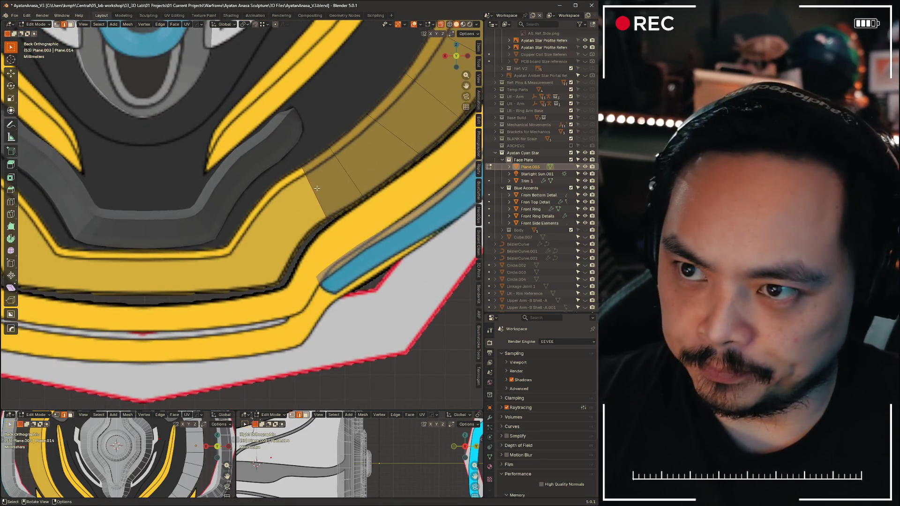
# Extend the strip with a first segment, rotated, scaled and positioned to follow the band's curve
pyautogui.press('g')
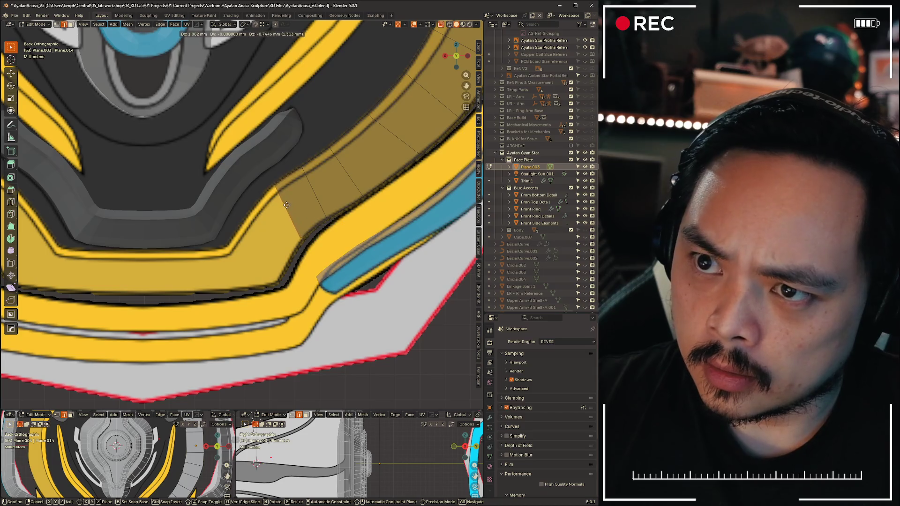
pyautogui.click(287, 205)
pyautogui.scroll(2, 268, 245)
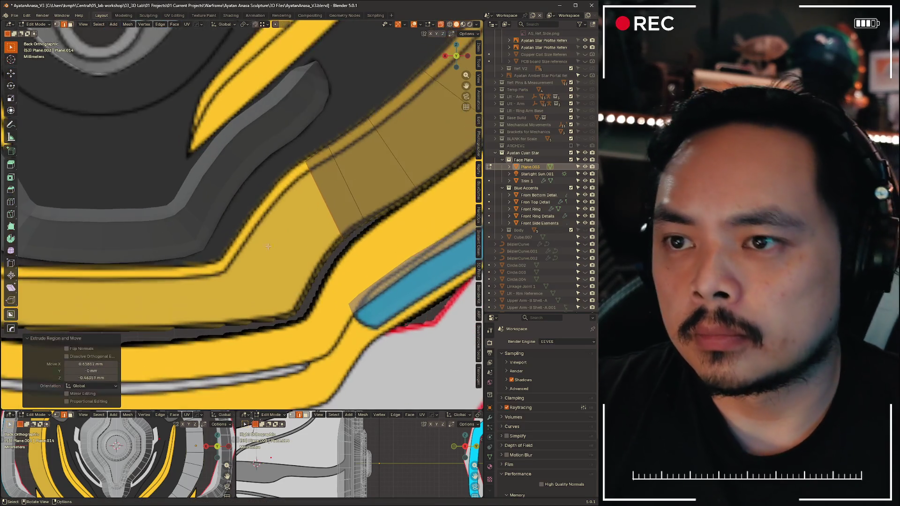
pyautogui.keyDown('shift'); pyautogui.moveTo(268, 245); pyautogui.dragTo(233, 211, button='middle'); pyautogui.keyUp('shift')
pyautogui.press('r')
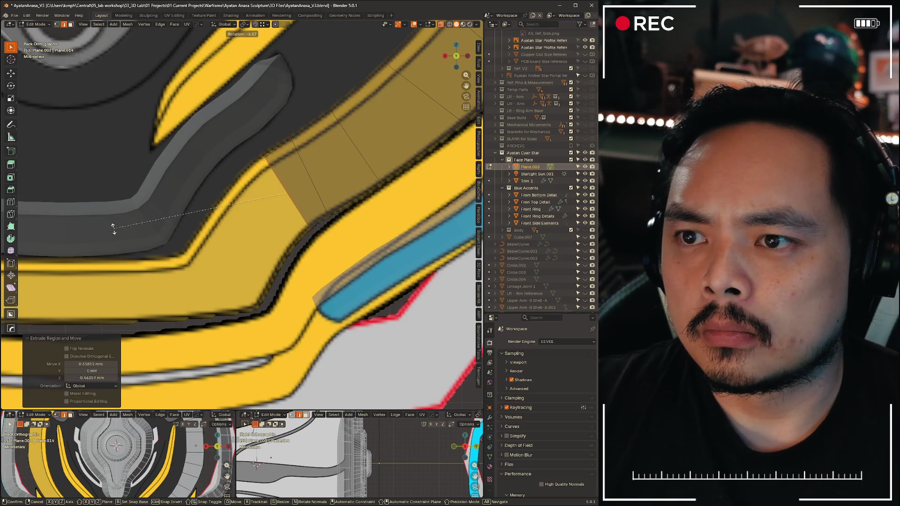
pyautogui.click(113, 227)
pyautogui.press('s')
pyautogui.click(103, 229)
pyautogui.press('g')
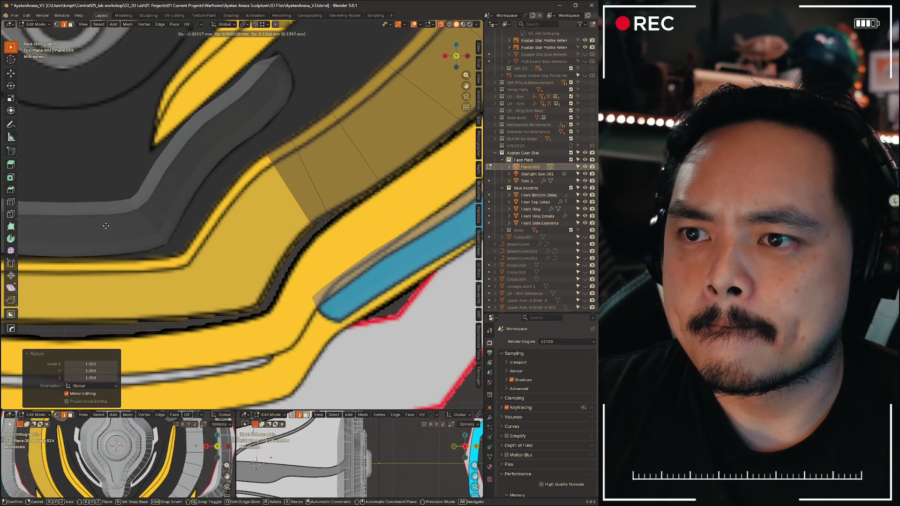
pyautogui.click(103, 229)
pyautogui.press('s')
pyautogui.click(111, 227)
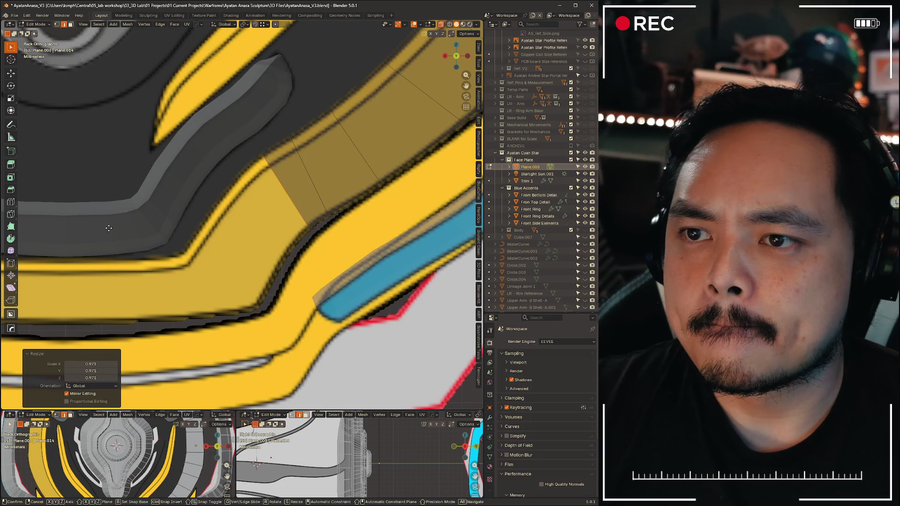
pyautogui.press('r')
pyautogui.click(106, 233)
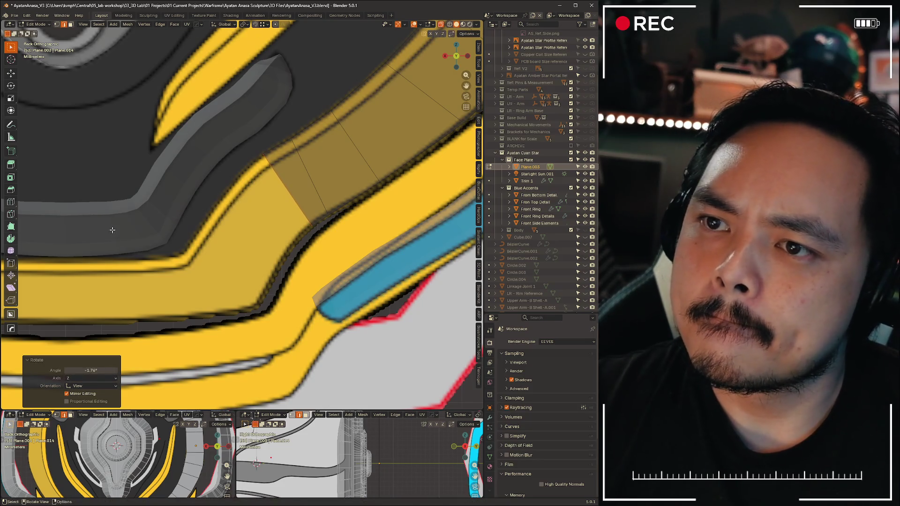
# Extrude a second segment and rotate, resize and nudge its end edge onto the band
pyautogui.press('e')
pyautogui.click(95, 245)
pyautogui.press('r')
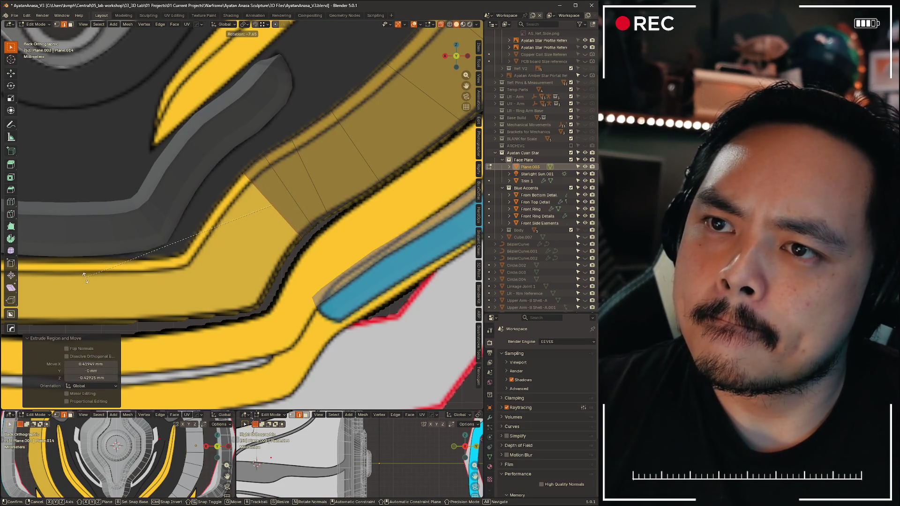
pyautogui.click(84, 275)
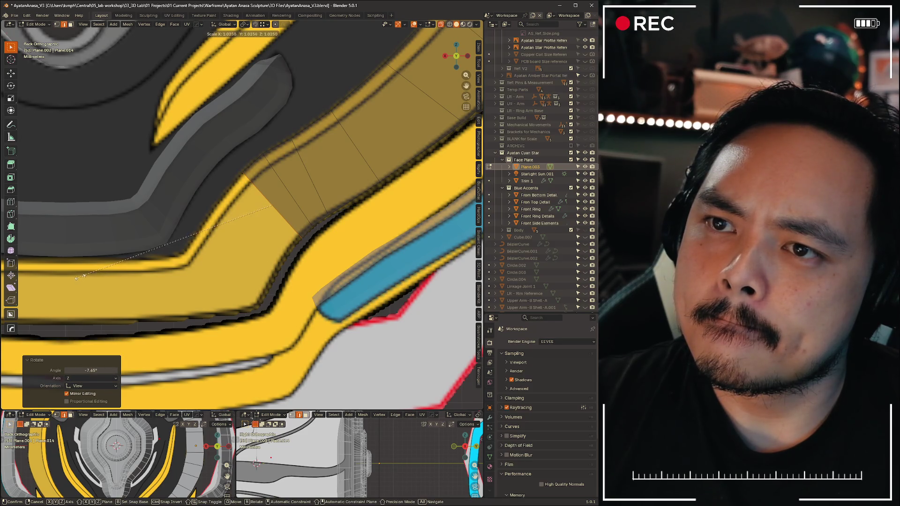
pyautogui.press('s')
pyautogui.click(77, 274)
pyautogui.press('g')
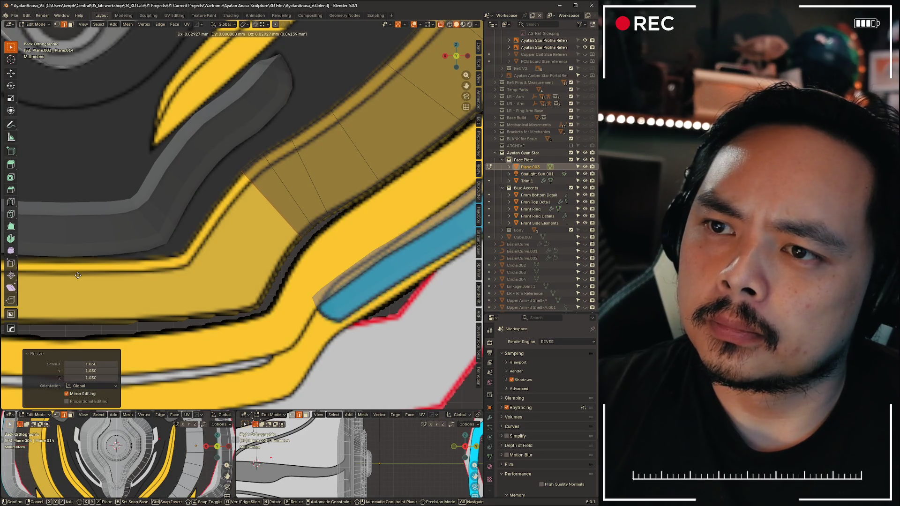
pyautogui.click(76, 301)
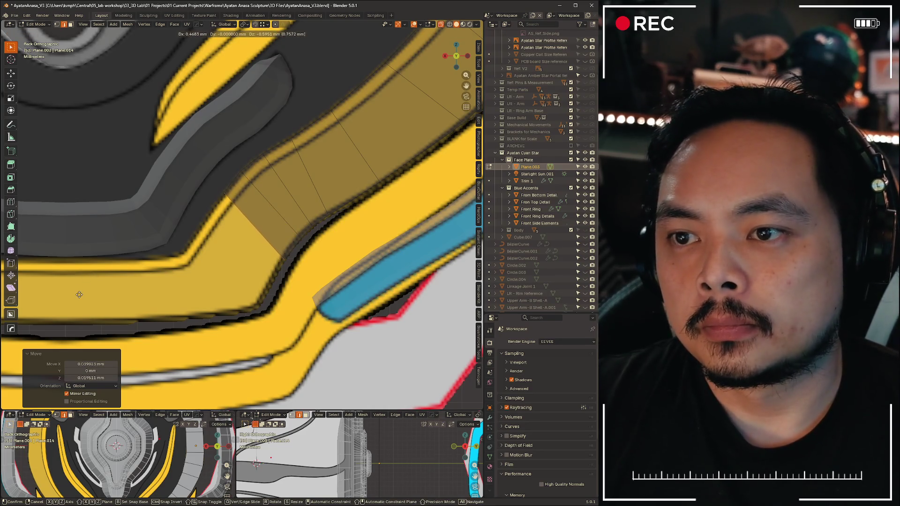
# Extrude a third segment around the bend and begin moving its end edge into place
pyautogui.press('e')
pyautogui.click(76, 301)
pyautogui.press('r')
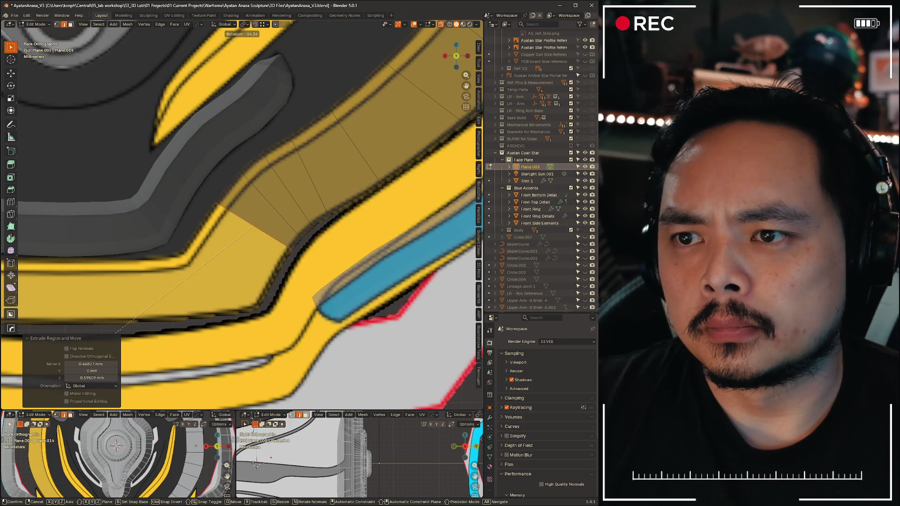
pyautogui.click(120, 330)
pyautogui.keyDown('shift'); pyautogui.moveTo(211, 247); pyautogui.dragTo(267, 196, button='middle'); pyautogui.keyUp('shift')
pyautogui.press('g')
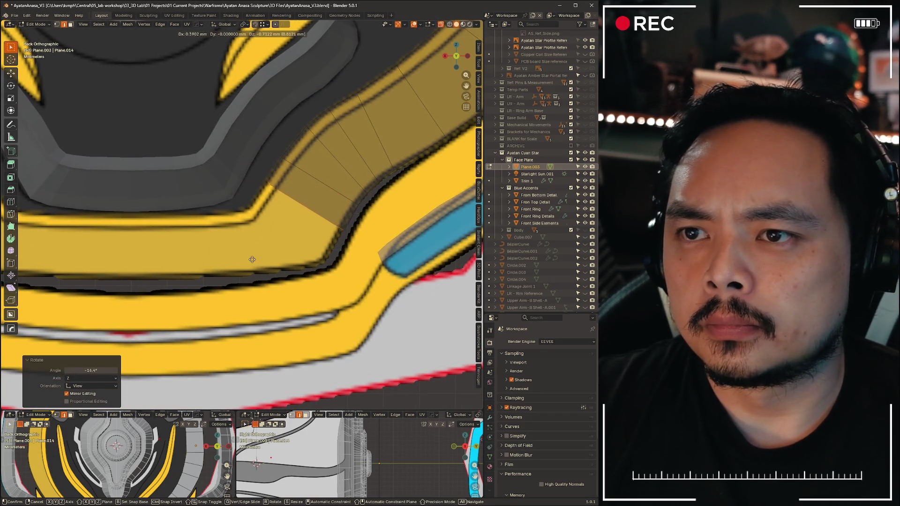
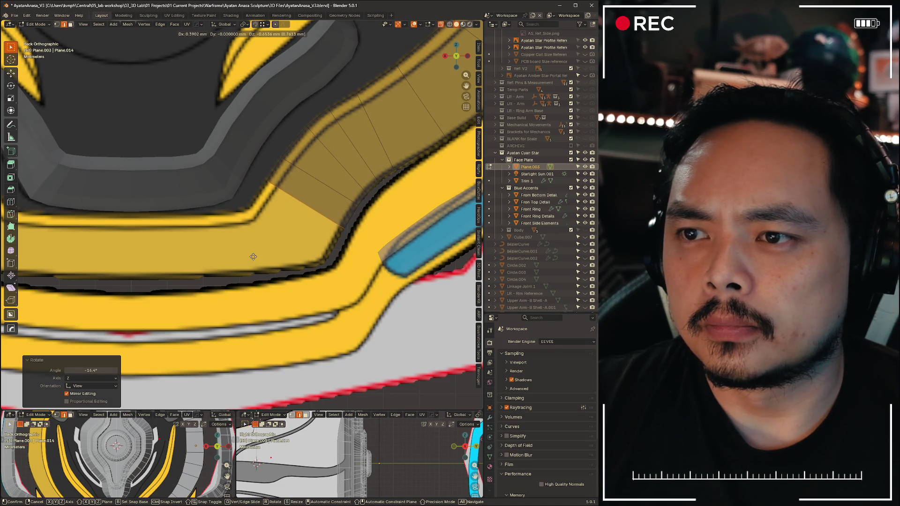
# Extrude a new rim section at the corner, then rotate and move it into line with the outline
pyautogui.press('e')
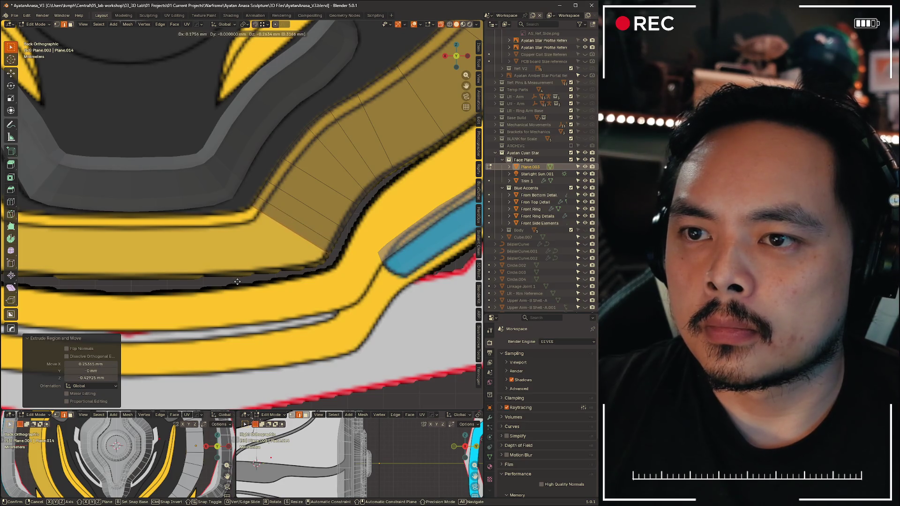
pyautogui.click(237, 282)
pyautogui.press('r')
pyautogui.click(144, 211)
pyautogui.press('g')
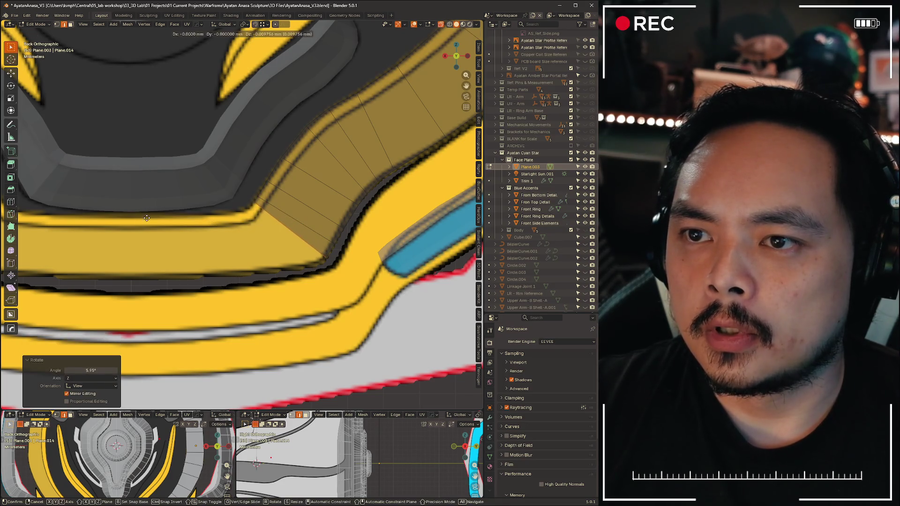
pyautogui.click(144, 220)
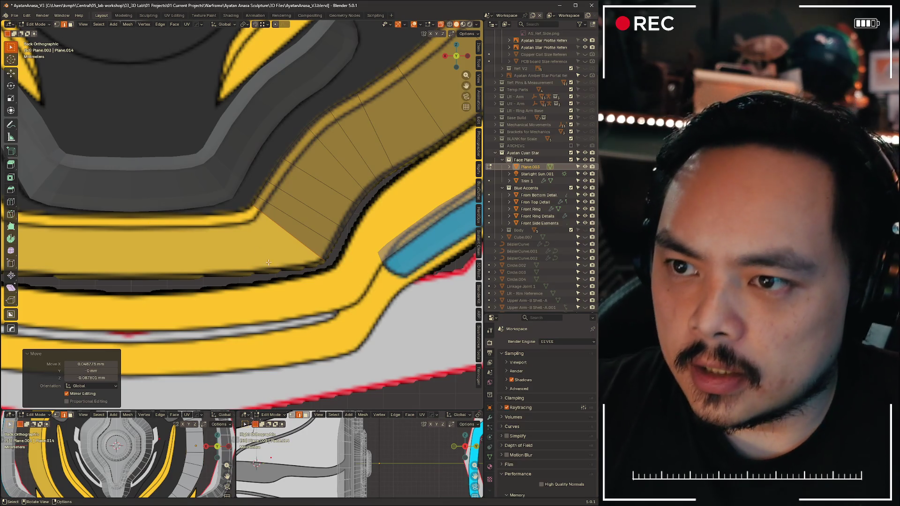
pyautogui.scroll(-3, 247, 275)
pyautogui.scroll(3, 148, 239)
# Offset the section vertically with two Z-locked moves and slide a vertex along its edge
pyautogui.press('g')
pyautogui.press('z')
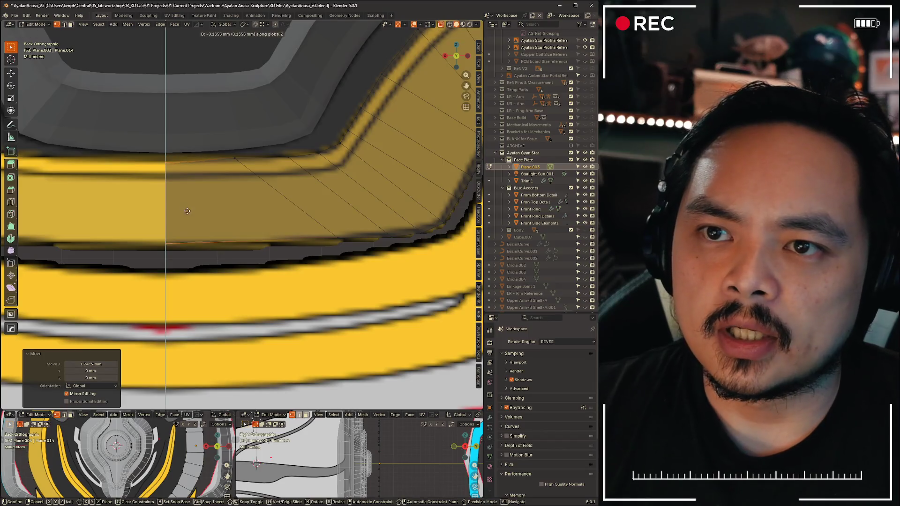
pyautogui.click(148, 239)
pyautogui.press('g')
pyautogui.press('z')
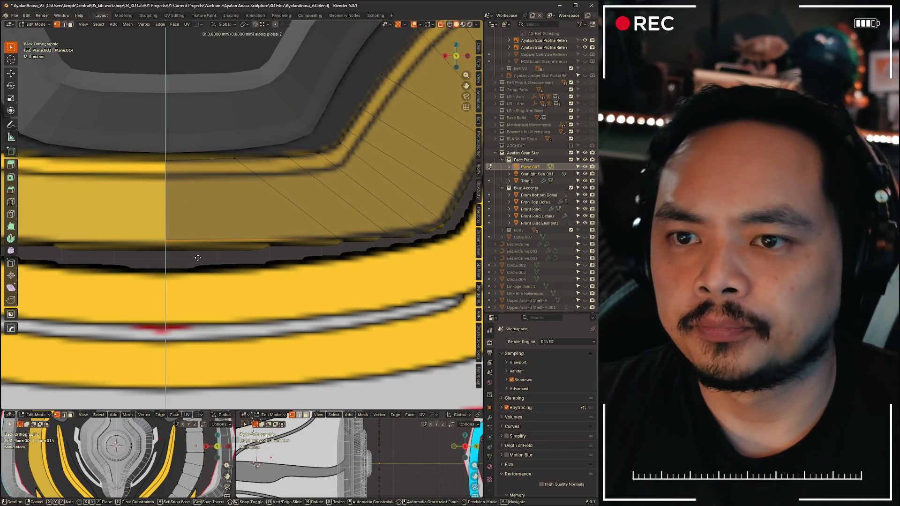
pyautogui.click(200, 268)
pyautogui.press('g')
pyautogui.press('g')
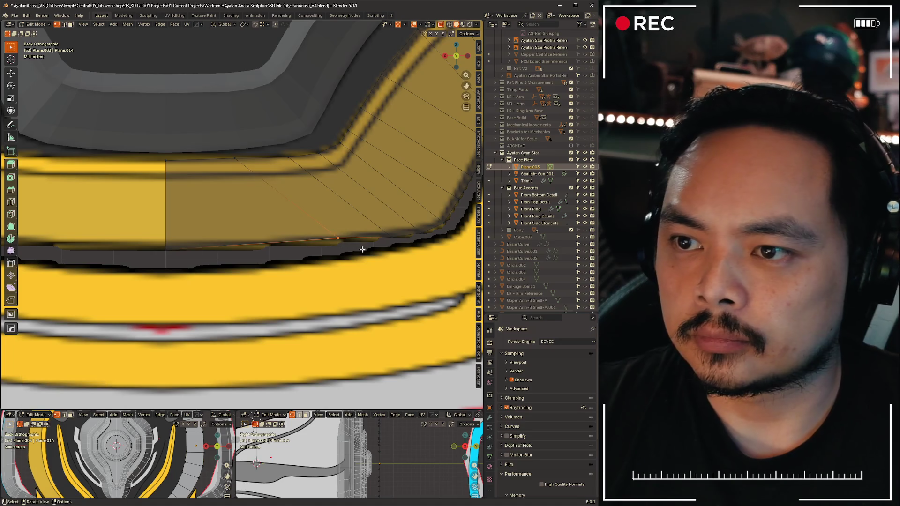
pyautogui.click(270, 268)
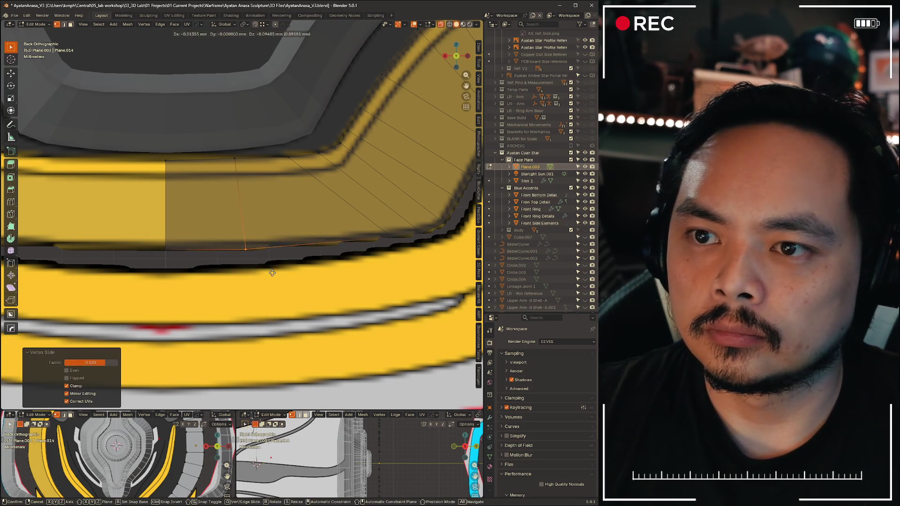
# Move three successive rim vertices onto the yellow reference outline
pyautogui.press('g')
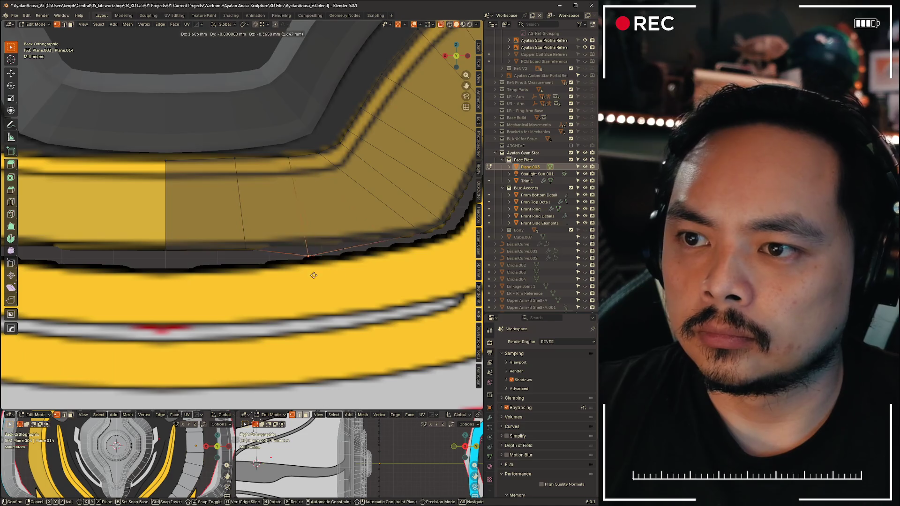
pyautogui.click(330, 264)
pyautogui.press('g')
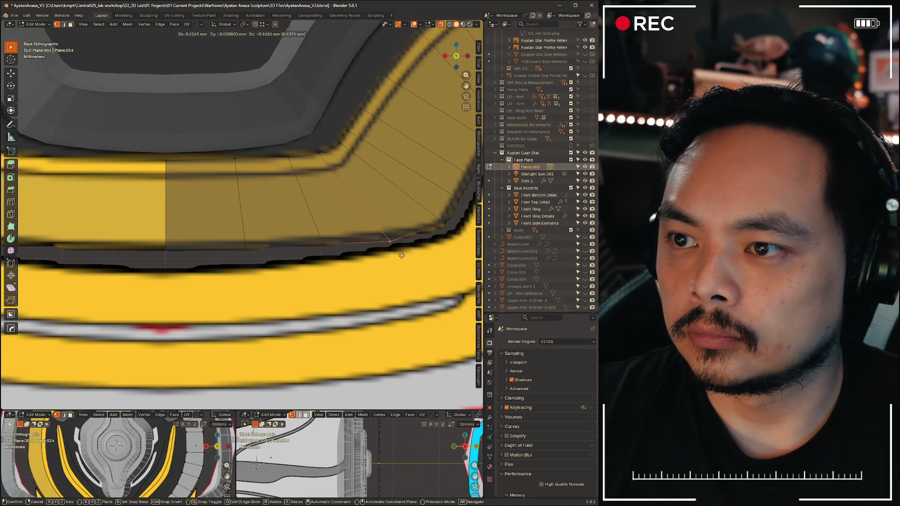
pyautogui.click(401, 256)
pyautogui.press('g')
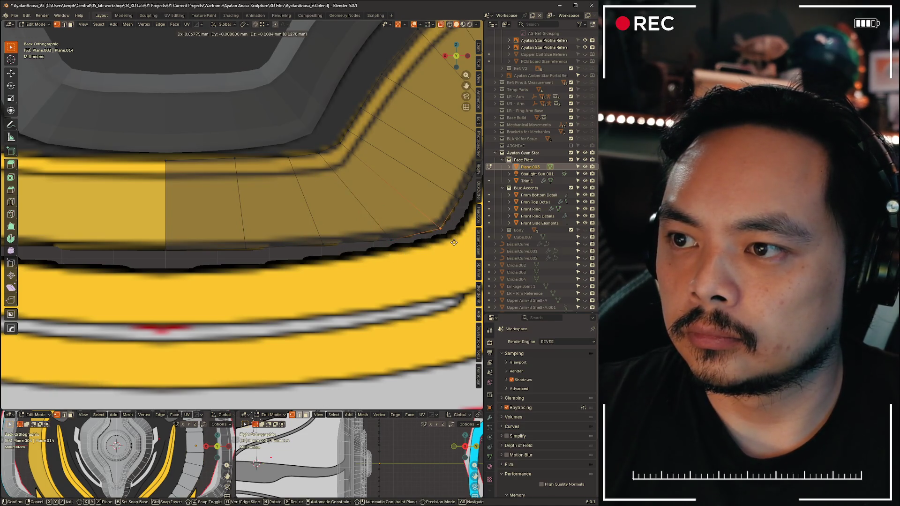
pyautogui.click(456, 242)
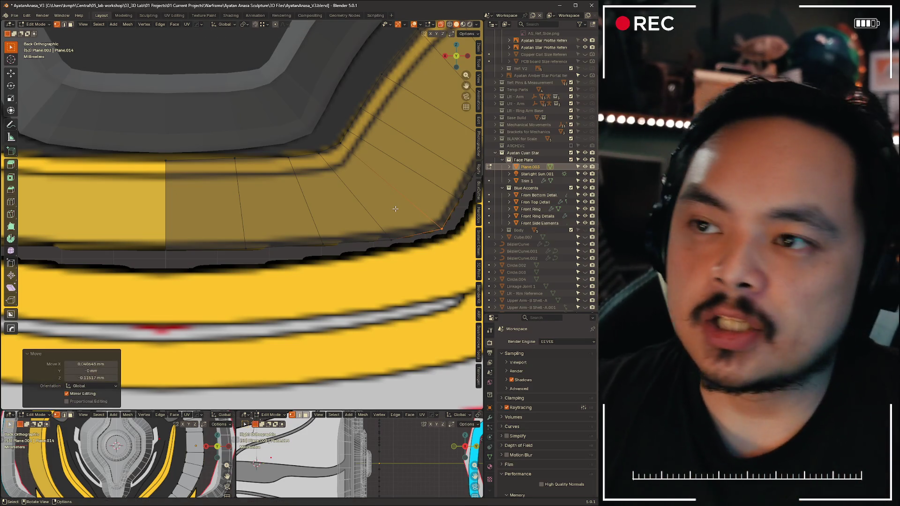
pyautogui.scroll(-1, 325, 178)
# Reposition one upper and one lower rim vertex to tidy the corner's edge flow
pyautogui.click(232, 175)
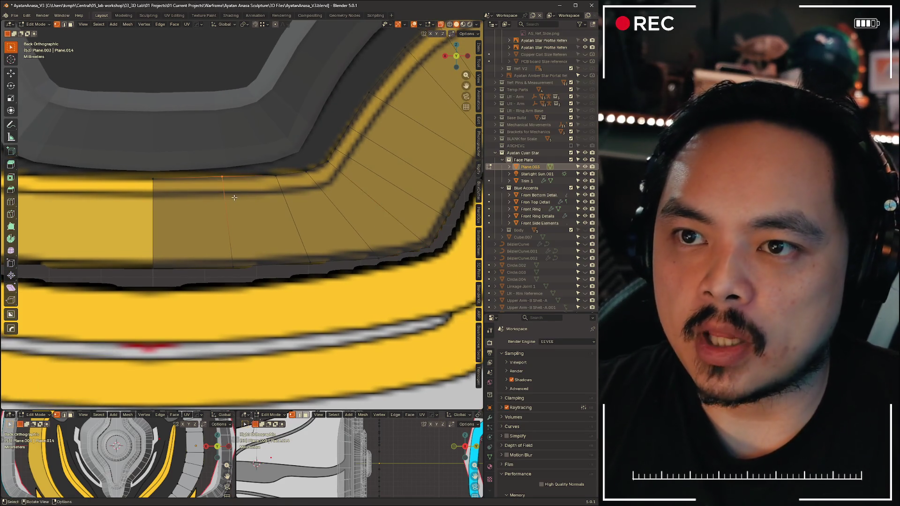
pyautogui.press('g')
pyautogui.click(225, 200)
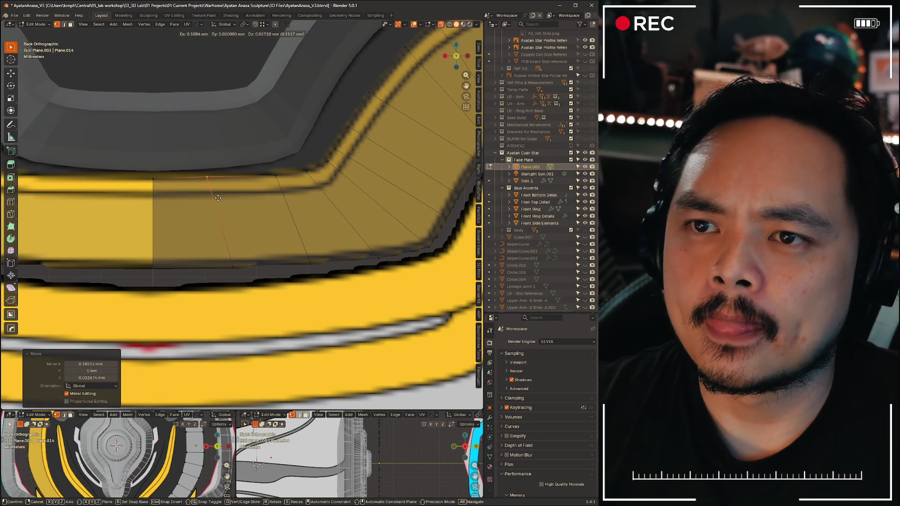
pyautogui.click(216, 267)
pyautogui.press('g')
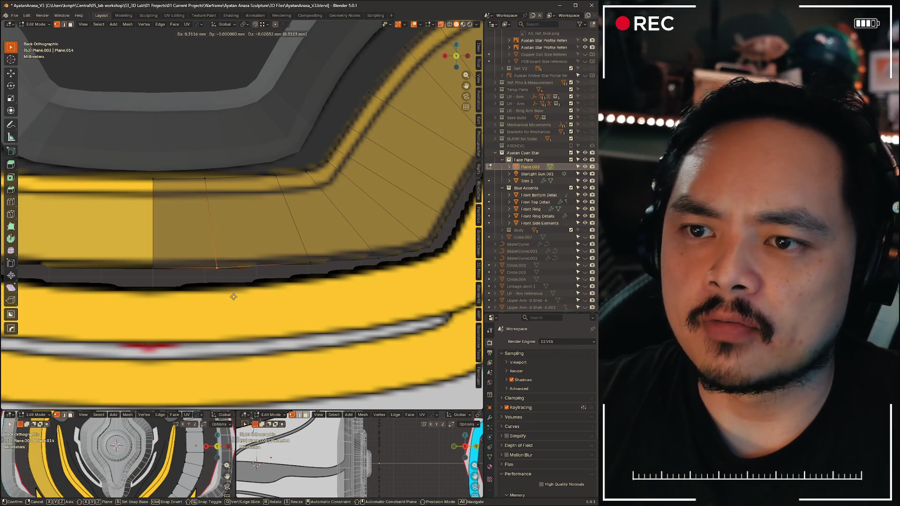
pyautogui.click(236, 291)
# Slide, rotate, scale and Z-nudge the edge running across the rim to fit the curve
pyautogui.click(279, 171)
pyautogui.press('g')
pyautogui.press('g')
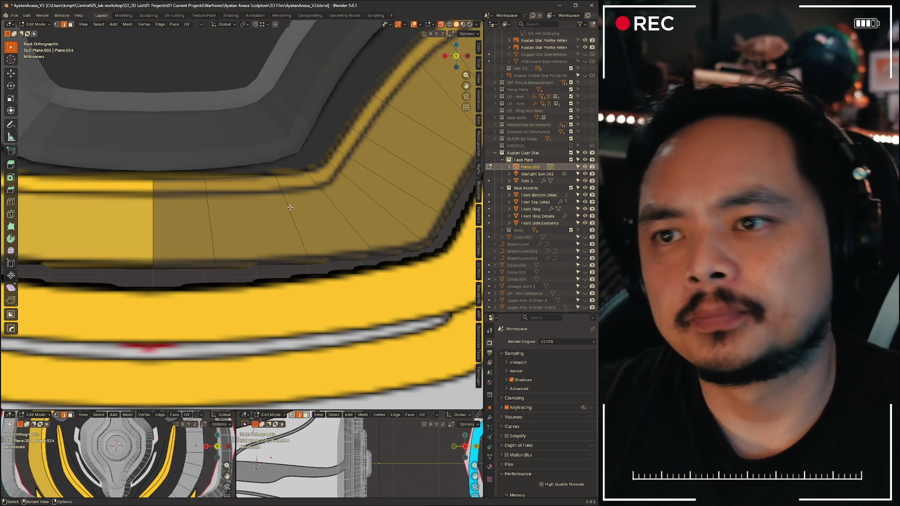
pyautogui.click(277, 214)
pyautogui.press('r')
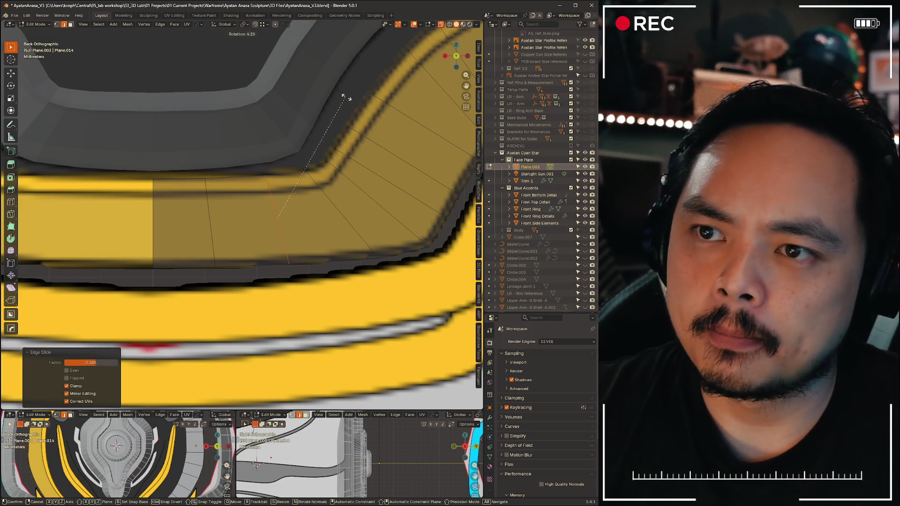
pyautogui.click(341, 102)
pyautogui.press('s')
pyautogui.click(341, 103)
pyautogui.press('g')
pyautogui.press('z')
pyautogui.click(346, 101)
pyautogui.press('g')
pyautogui.press('z')
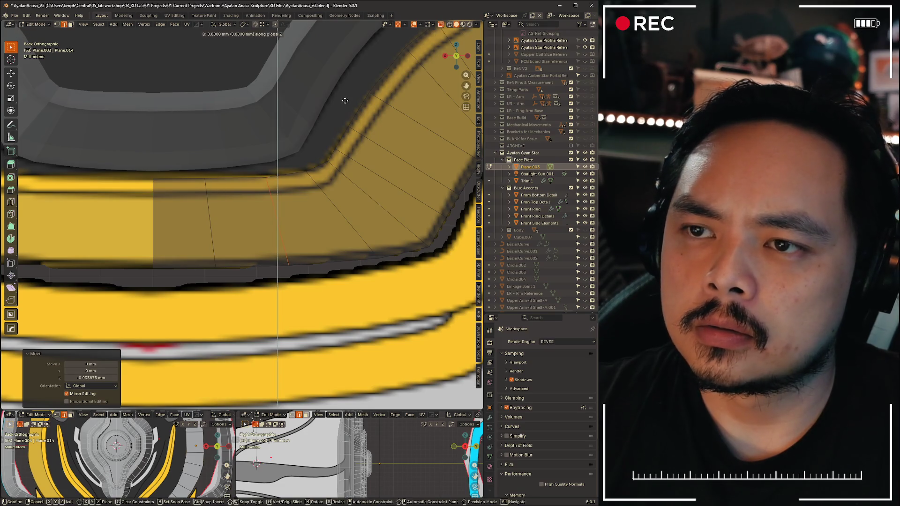
pyautogui.click(344, 101)
pyautogui.scroll(-5, 281, 176)
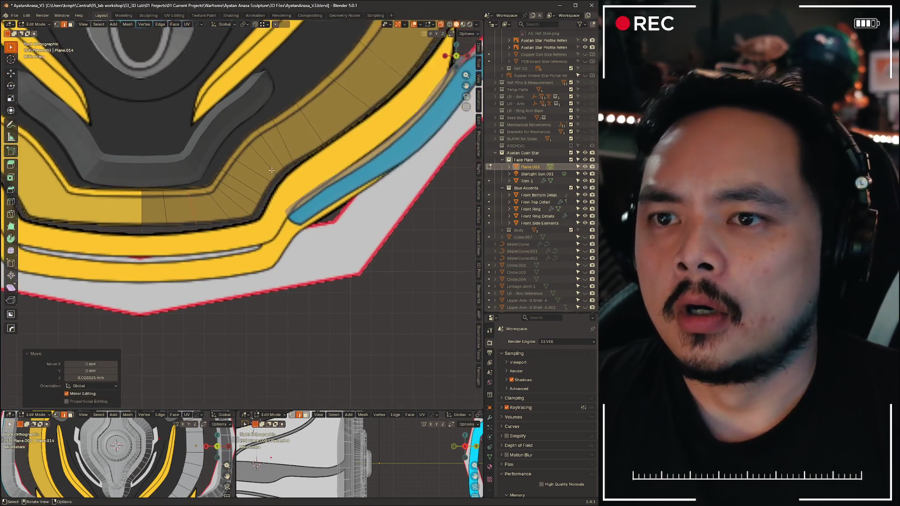
pyautogui.scroll(5, 312, 216)
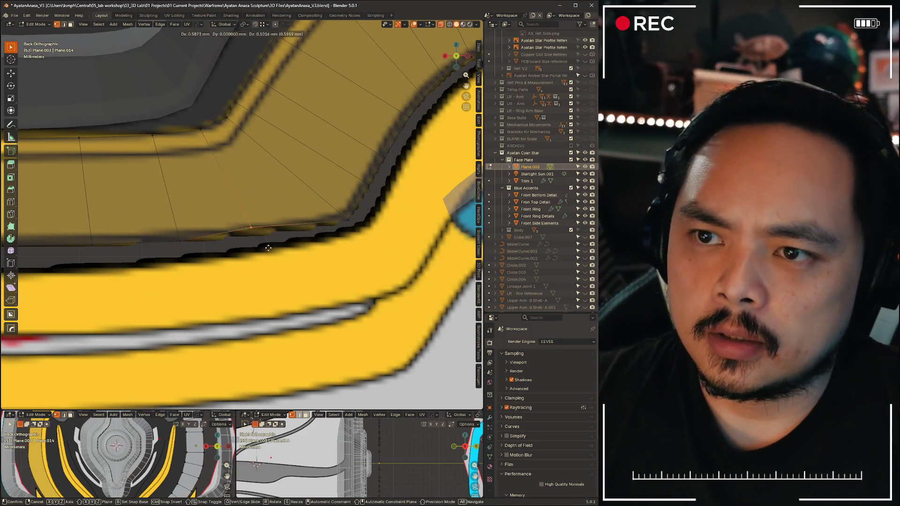
# Move the inner-corner edge in three passes until it sits on the reference curve
pyautogui.click(253, 236)
pyautogui.press('g')
pyautogui.click(271, 252)
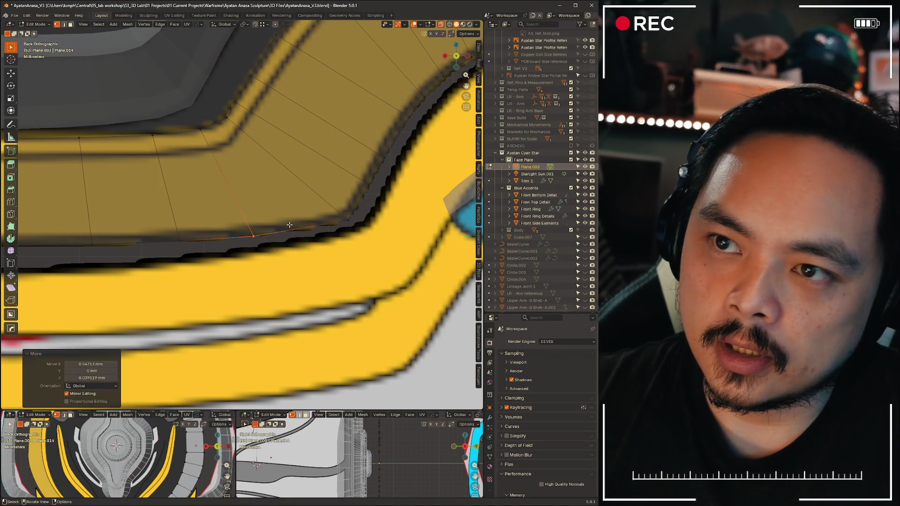
pyautogui.press('g')
pyautogui.click(347, 237)
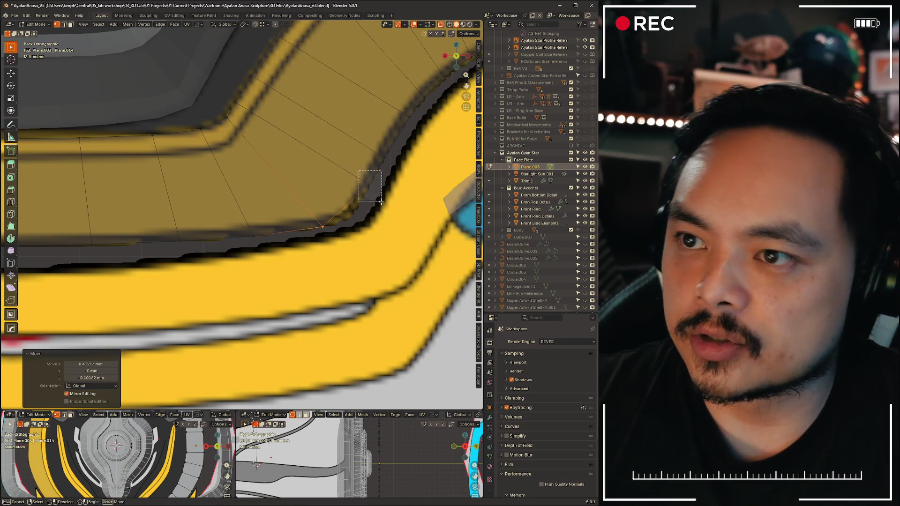
pyautogui.press('g')
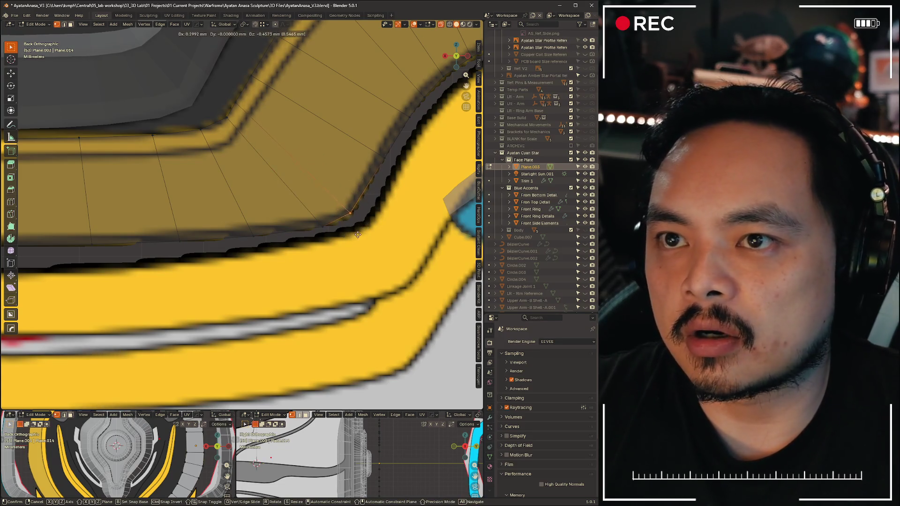
pyautogui.click(374, 209)
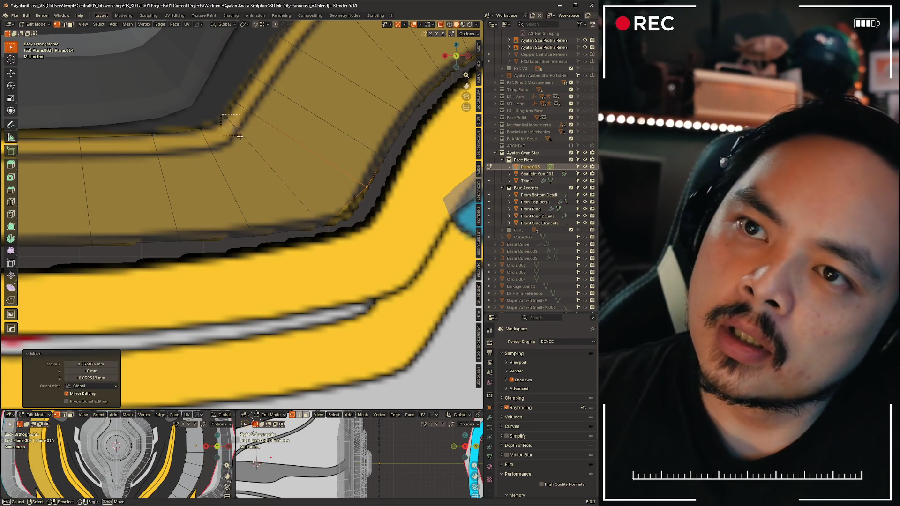
# Reposition the corner vertex and its neighbours along the inner rim edge
pyautogui.press('g')
pyautogui.click(230, 145)
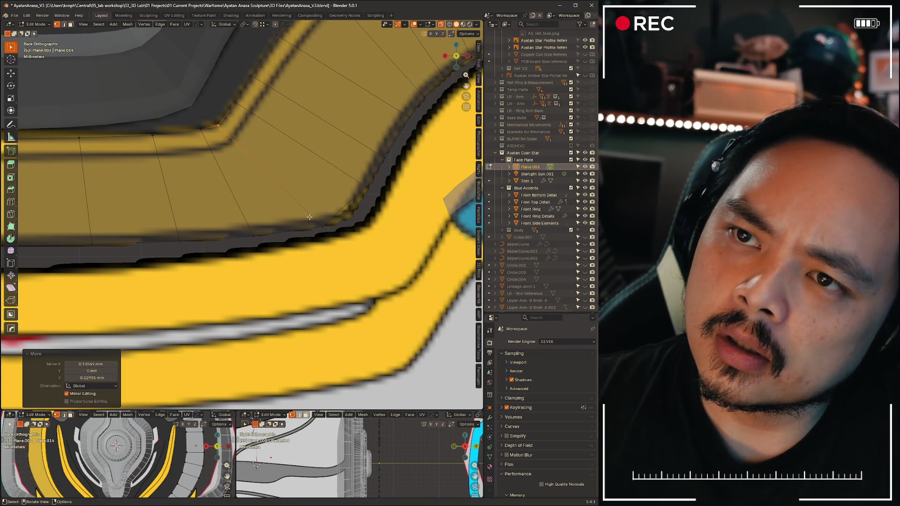
pyautogui.press('g')
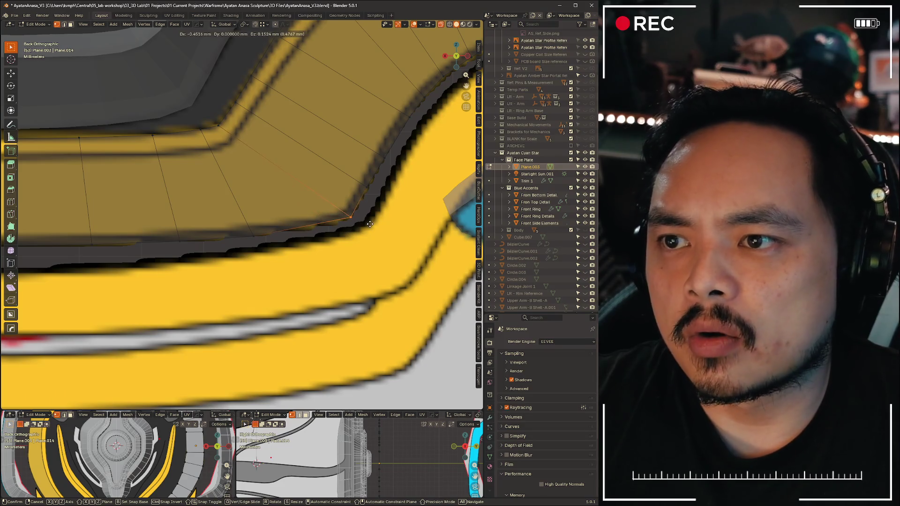
pyautogui.click(371, 224)
pyautogui.click(224, 208)
pyautogui.press('g')
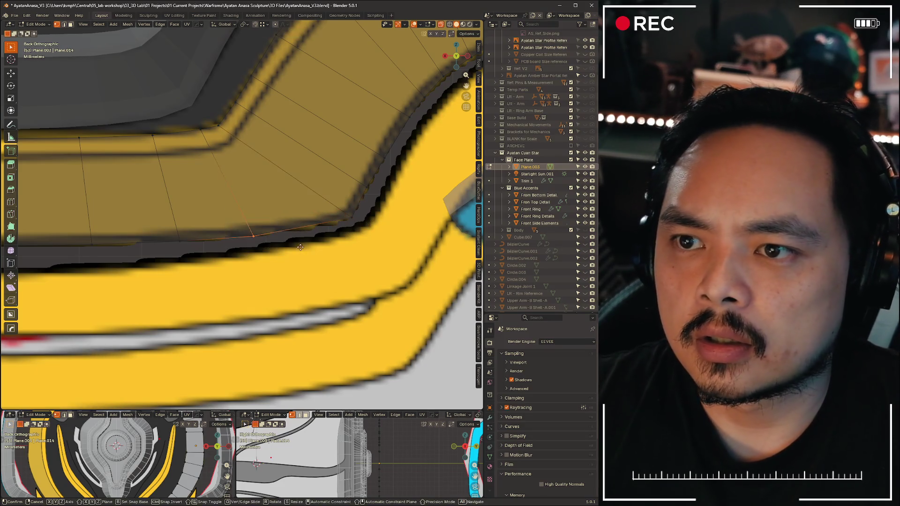
pyautogui.click(355, 240)
pyautogui.press('g')
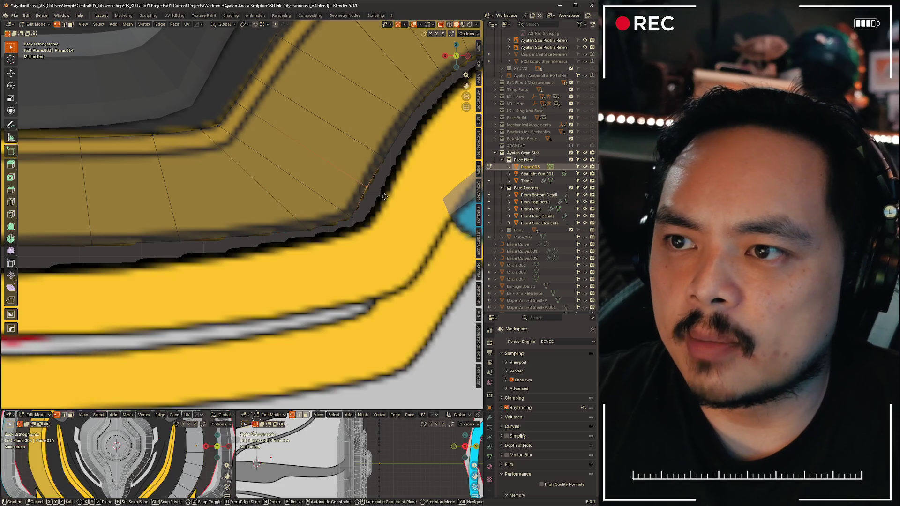
pyautogui.click(365, 194)
# Move the upper rim corner vertices and slide their edge along the rim
pyautogui.moveTo(221, 100); pyautogui.dragTo(254, 113)
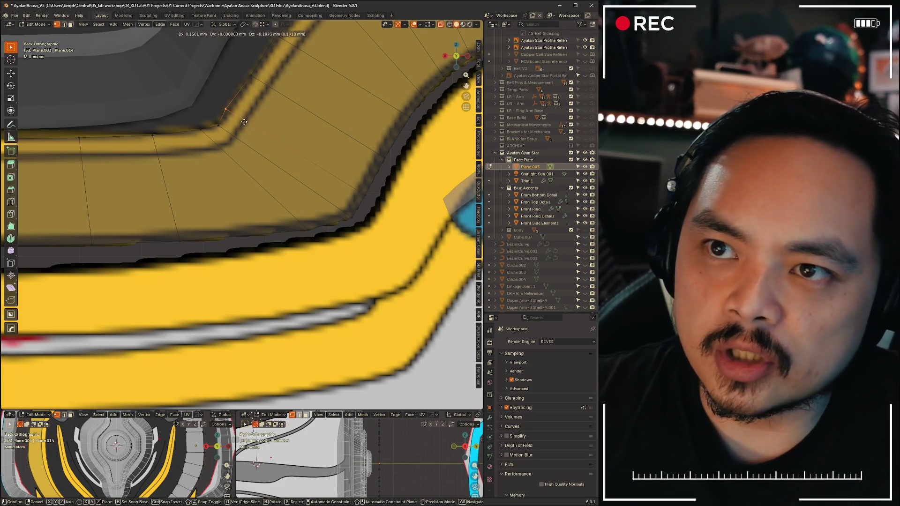
pyautogui.press('g')
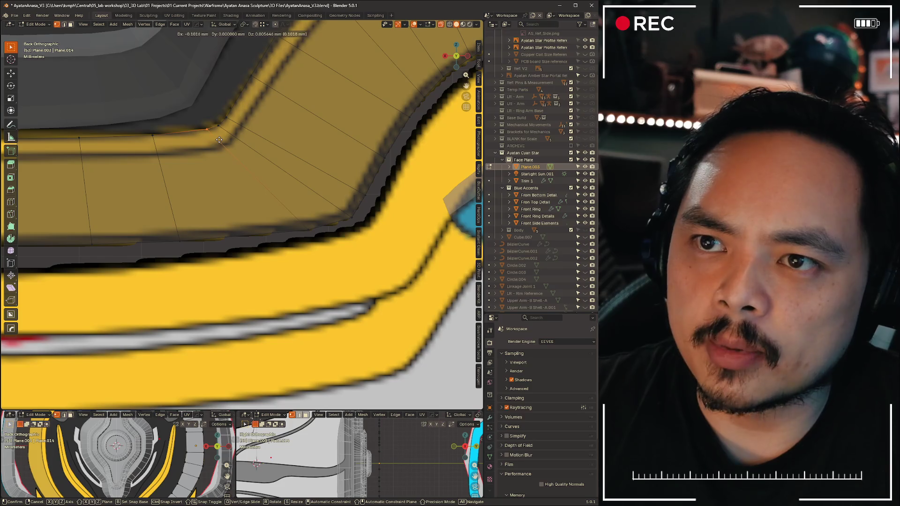
pyautogui.click(219, 140)
pyautogui.press('g')
pyautogui.press('g')
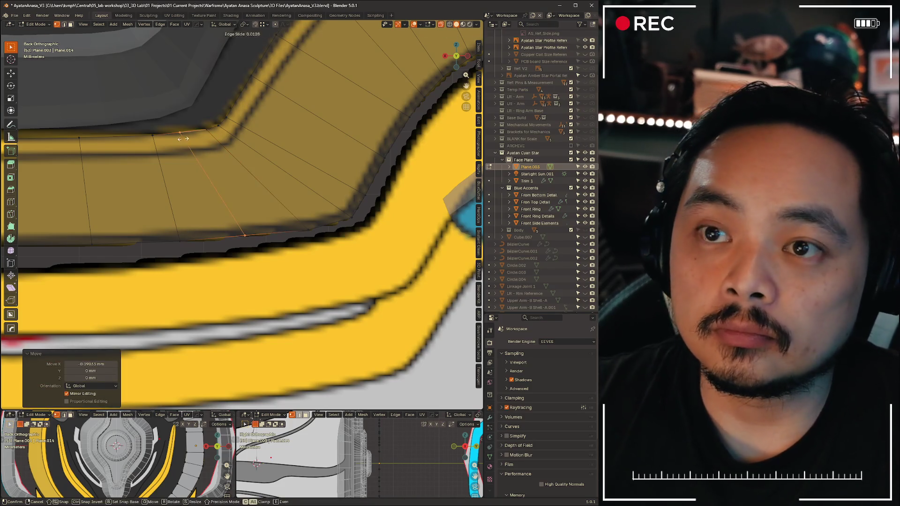
pyautogui.click(183, 139)
pyautogui.press('g')
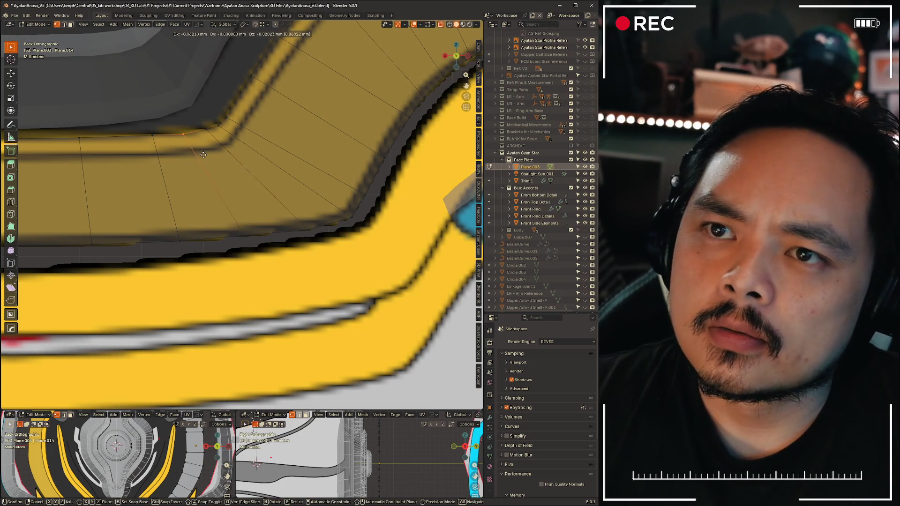
pyautogui.click(202, 155)
# Drop the next two corner vertices into place on the yellow outline
pyautogui.click(239, 232)
pyautogui.press('g')
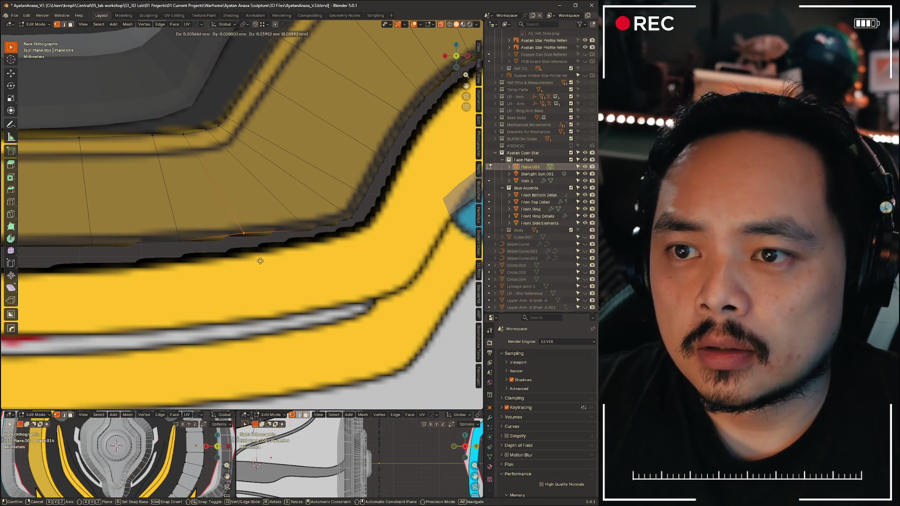
pyautogui.click(310, 230)
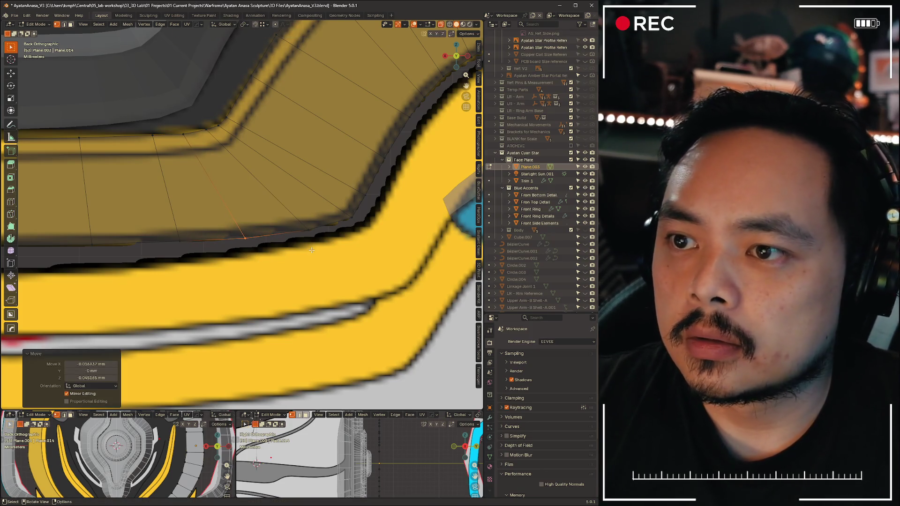
pyautogui.click(346, 213)
pyautogui.press('g')
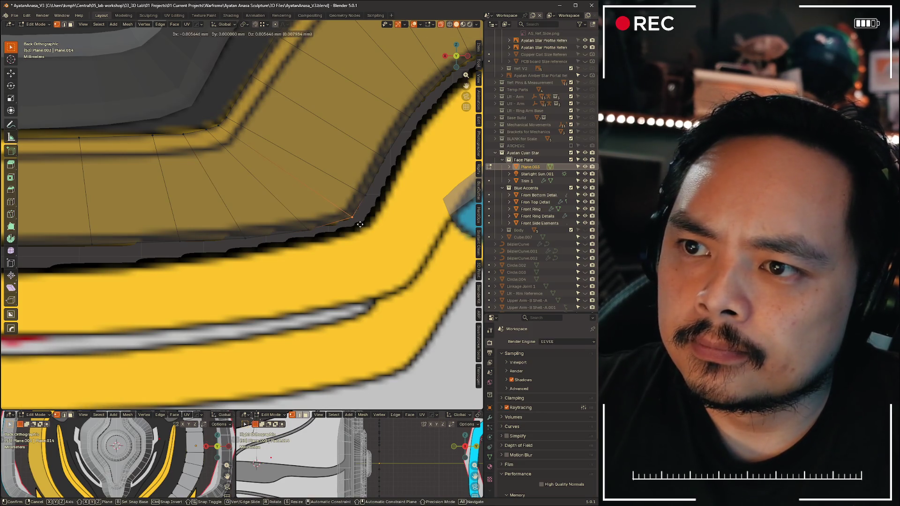
pyautogui.click(359, 225)
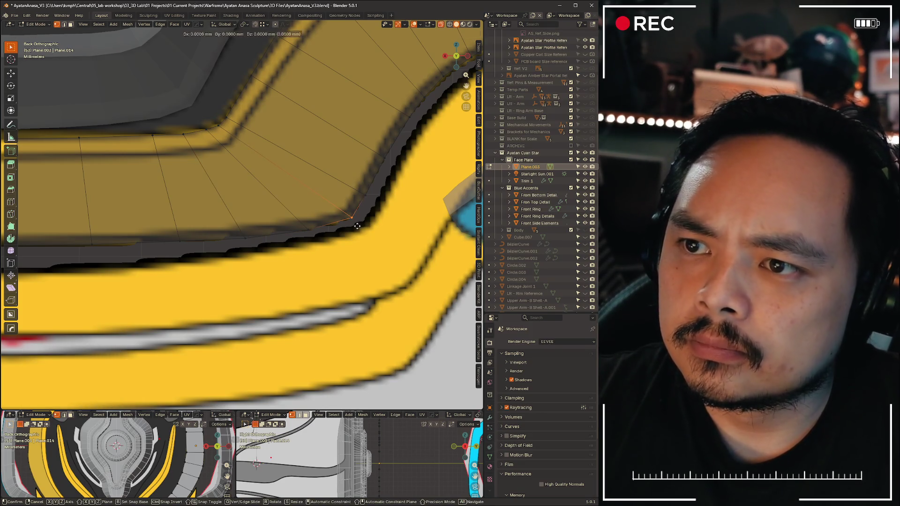
pyautogui.click(345, 231)
pyautogui.scroll(3, 246, 176)
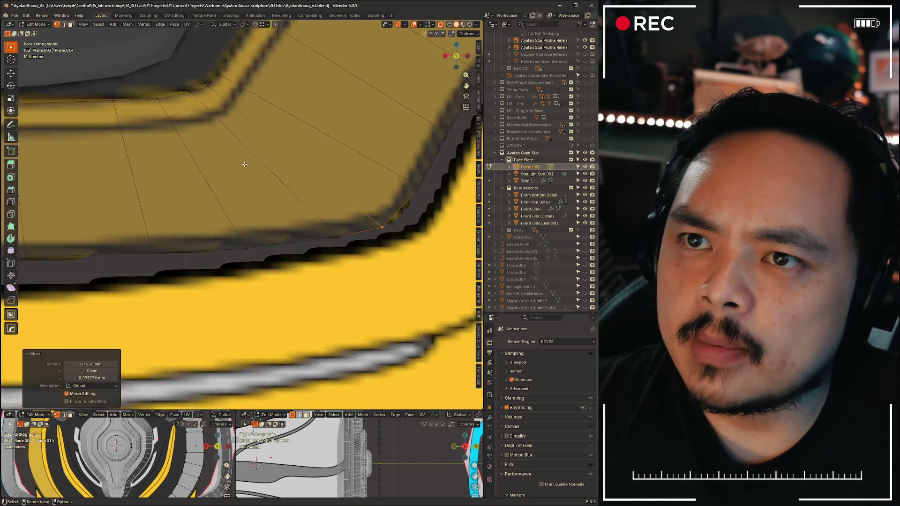
pyautogui.scroll(2, 210, 141)
# Adjust a rim-edge vertex and the lower corner vertex before cutting
pyautogui.click(173, 106)
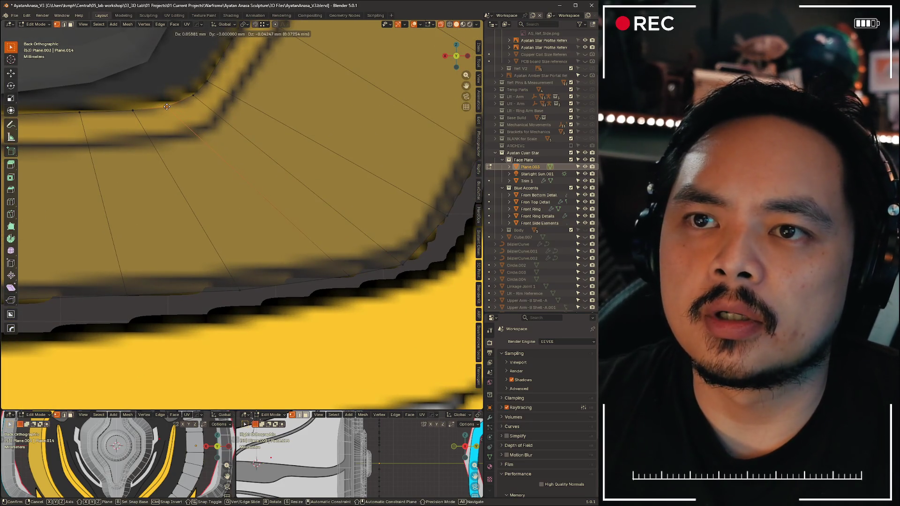
pyautogui.press('g')
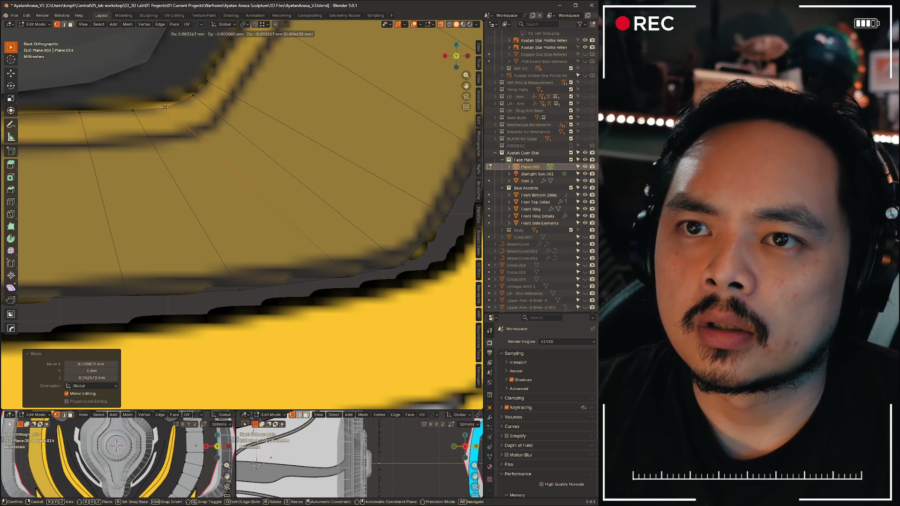
pyautogui.click(160, 104)
pyautogui.click(310, 279)
pyautogui.press('g')
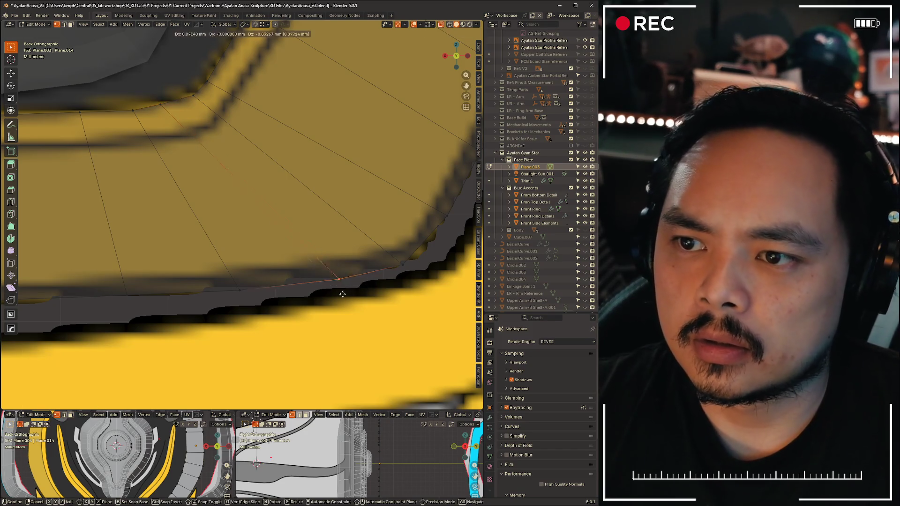
pyautogui.click(326, 292)
# Add an edge loop across the rim with Ctrl+R and position its vertices
pyautogui.hotkey('ctrl', 'r')
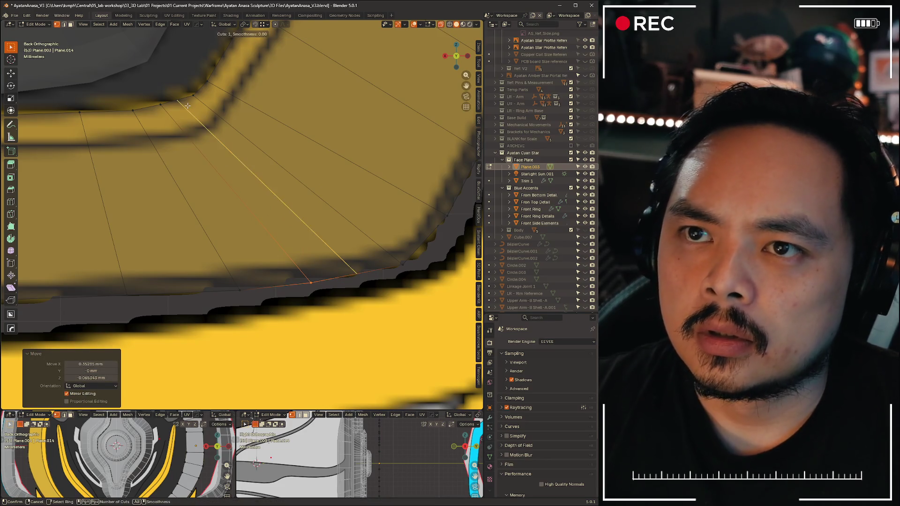
pyautogui.click(211, 127)
pyautogui.press('g')
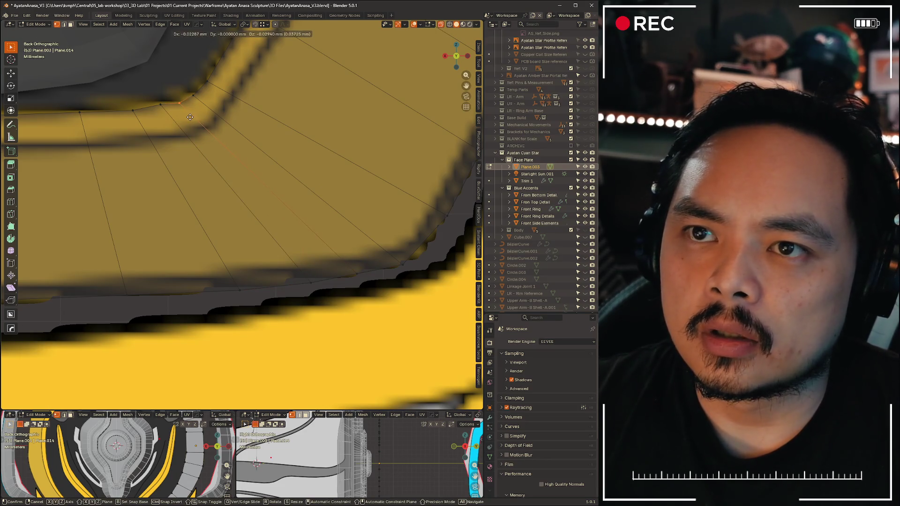
pyautogui.click(188, 117)
pyautogui.press('g')
pyautogui.click(208, 110)
pyautogui.press('g')
pyautogui.click(198, 114)
# Walk four rim vertices onto the curve one after another
pyautogui.press('g')
pyautogui.click(167, 119)
pyautogui.press('g')
pyautogui.click(149, 128)
pyautogui.press('g')
pyautogui.click(173, 116)
pyautogui.press('g')
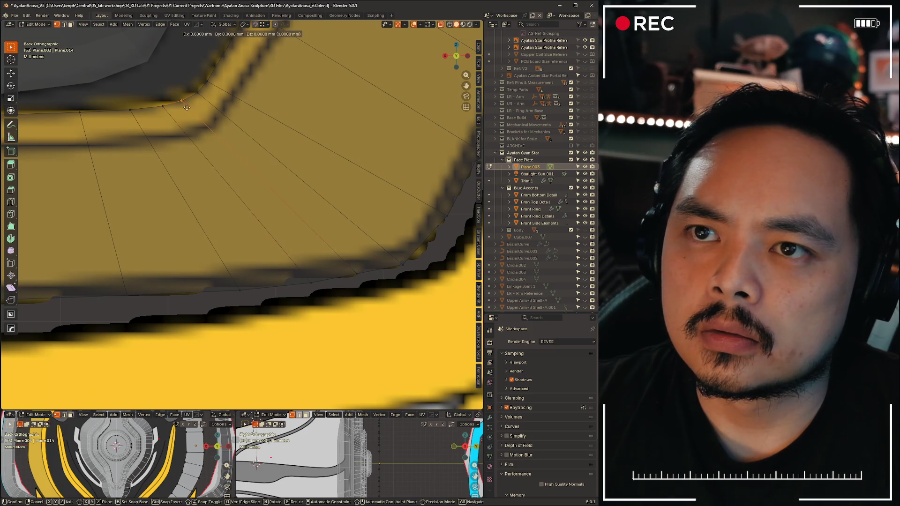
pyautogui.click(189, 106)
# Move the right-corner vertices and add a second edge loop through the corner
pyautogui.keyDown('shift'); pyautogui.moveTo(352, 175); pyautogui.dragTo(211, 105, button='middle'); pyautogui.keyUp('shift')
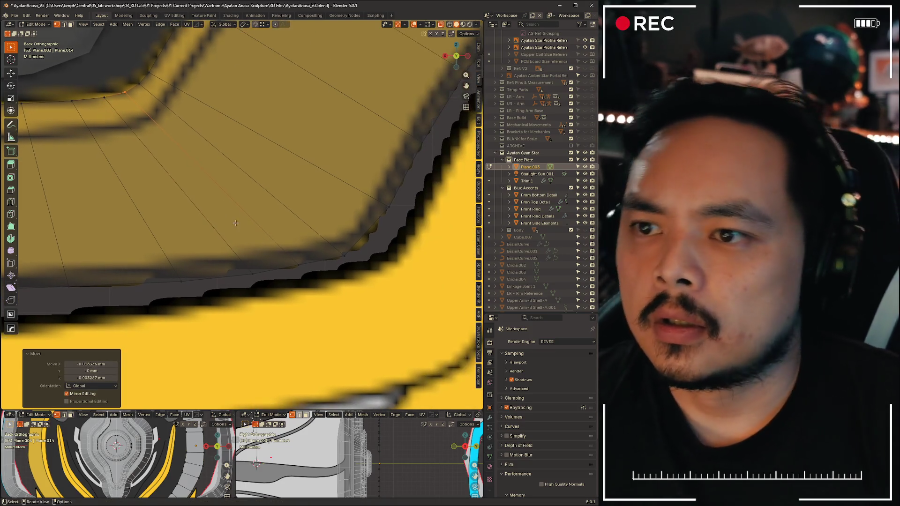
pyautogui.moveTo(358, 193); pyautogui.dragTo(392, 203)
pyautogui.press('g')
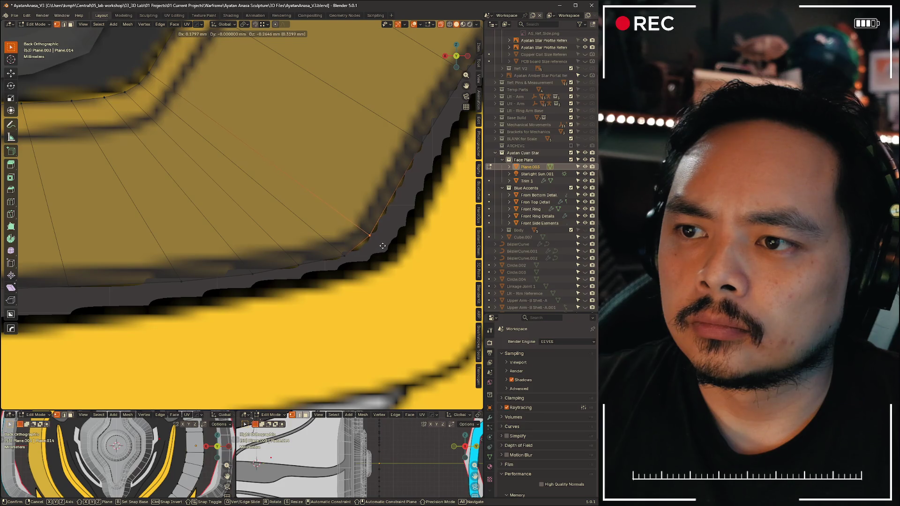
pyautogui.click(382, 245)
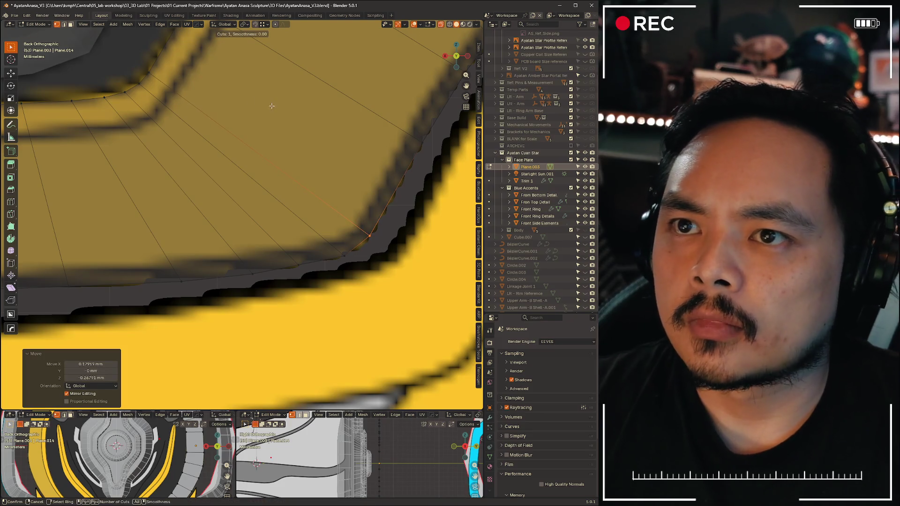
pyautogui.hotkey('ctrl', 'r')
pyautogui.click(177, 45)
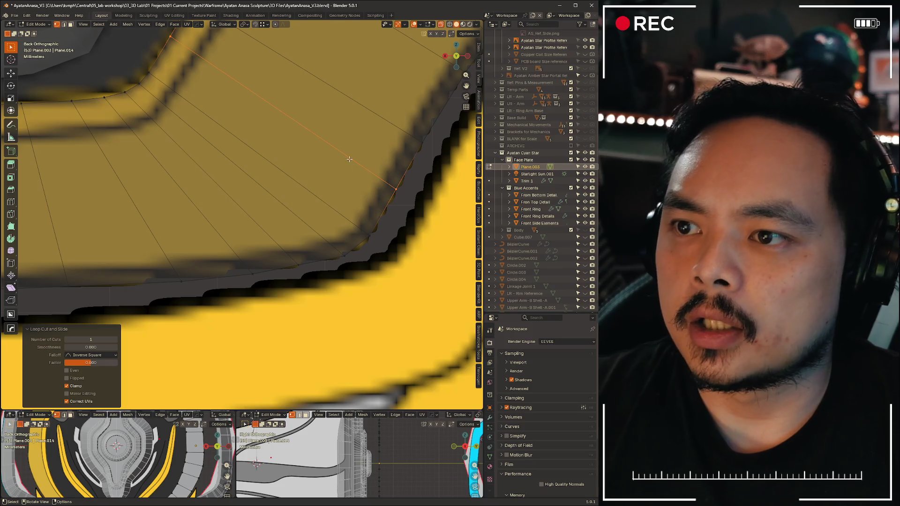
pyautogui.press('g')
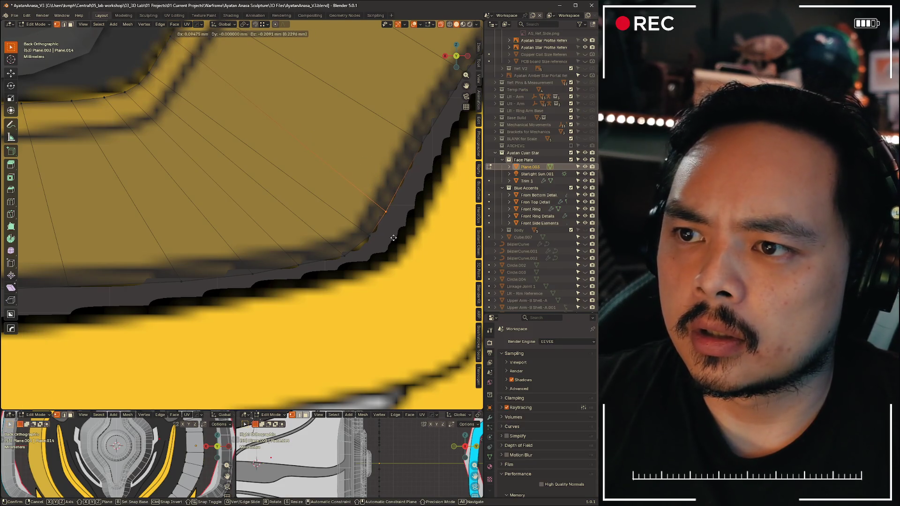
pyautogui.click(393, 238)
# Slide two upper-rim vertices along their edges to tighten the corner
pyautogui.keyDown('shift'); pyautogui.moveTo(281, 176); pyautogui.dragTo(169, 88, button='middle'); pyautogui.keyUp('shift')
pyautogui.click(190, 102)
pyautogui.press('g')
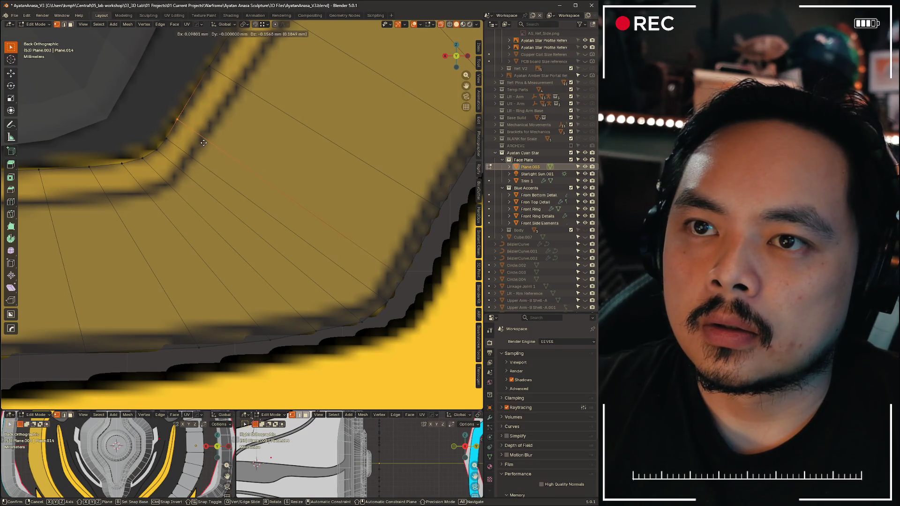
pyautogui.click(205, 143)
pyautogui.click(210, 66)
pyautogui.rightClick(251, 67)
pyautogui.press('g')
pyautogui.press('g')
pyautogui.press('g')
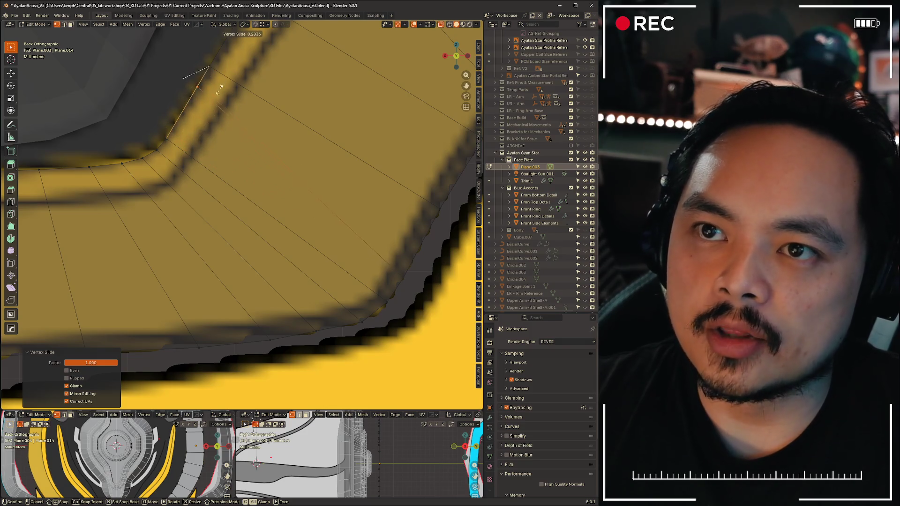
pyautogui.click(210, 122)
pyautogui.scroll(-4, 239, 176)
pyautogui.scroll(-3, 239, 176)
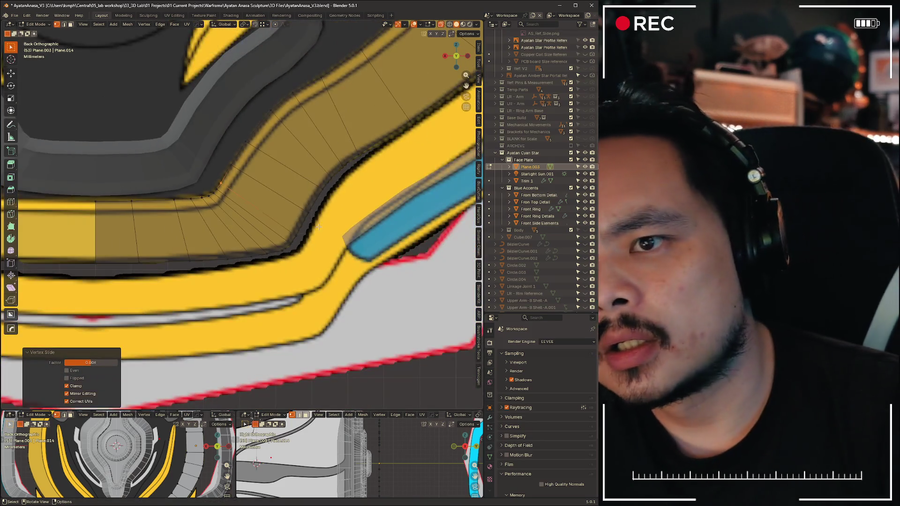
pyautogui.scroll(3, 259, 215)
pyautogui.scroll(3, 259, 215)
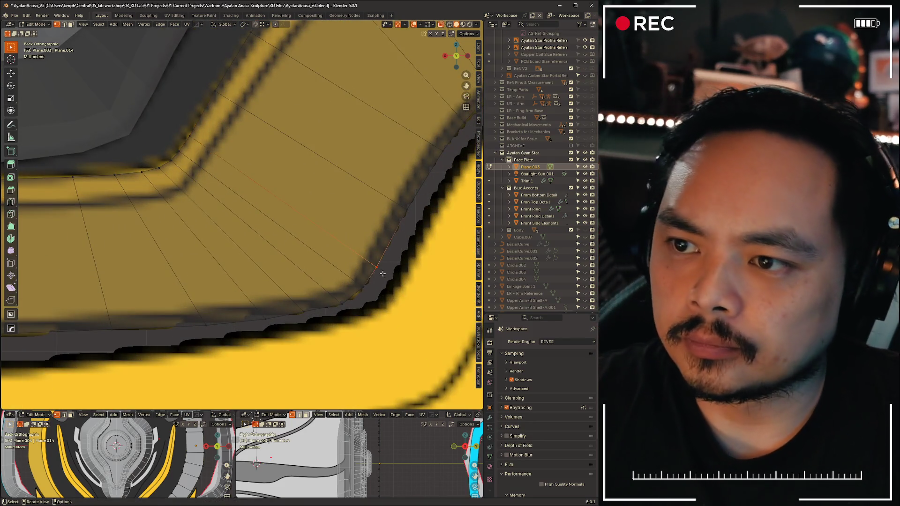
pyautogui.scroll(3, 228, 249)
# Slide and move the corner vertices downward so the curve reads smoother
pyautogui.press('g')
pyautogui.press('g')
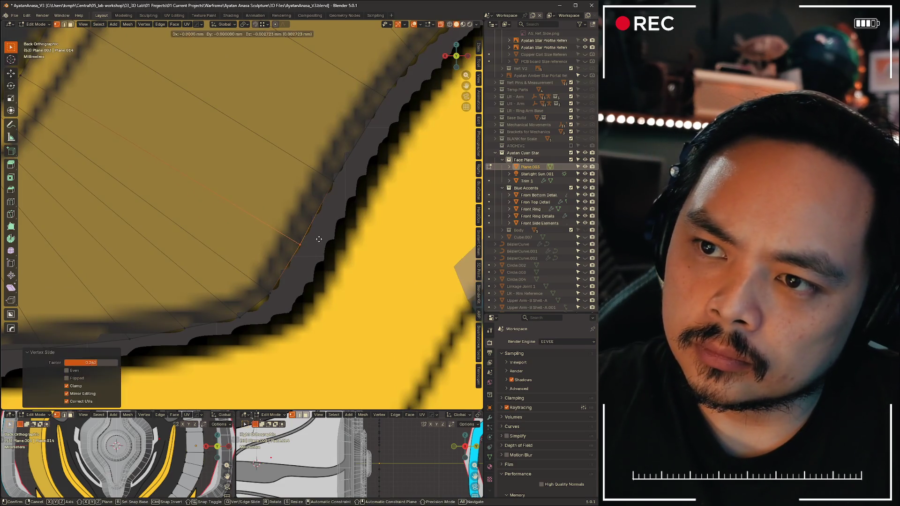
pyautogui.click(315, 241)
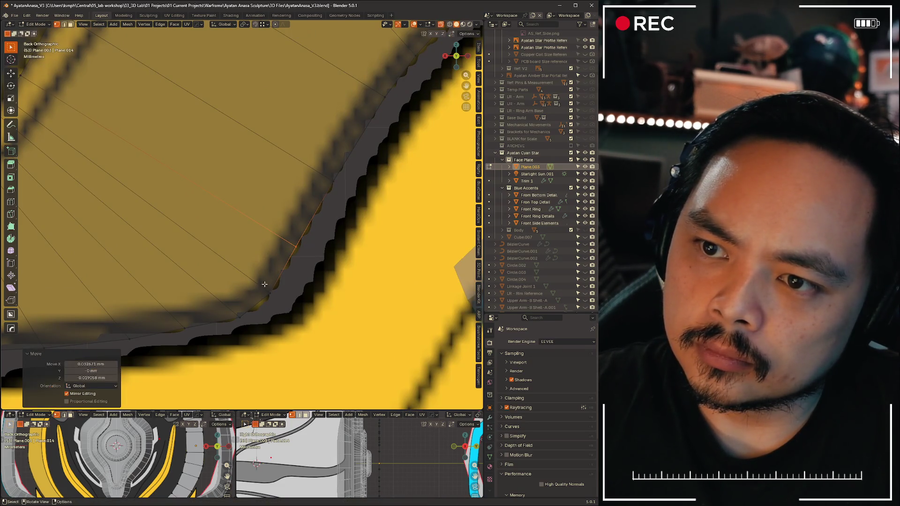
pyautogui.press('g')
pyautogui.click(284, 302)
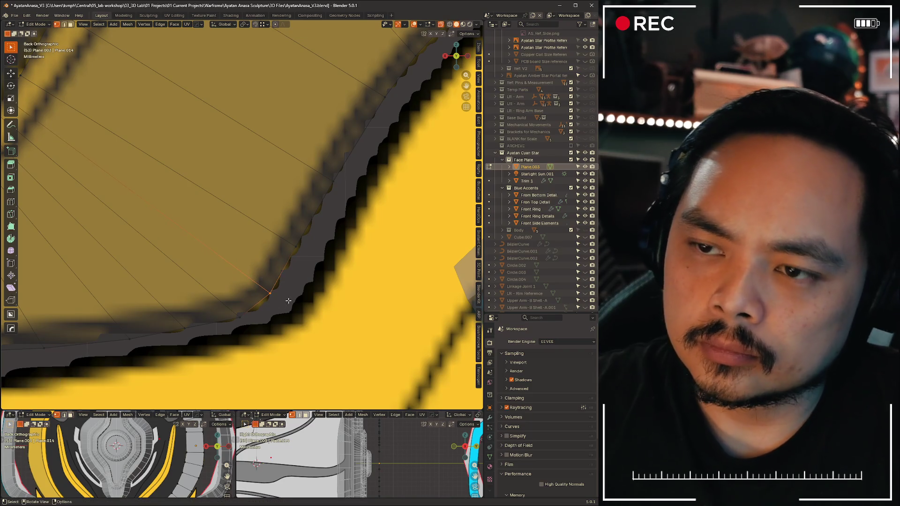
pyautogui.press('g')
pyautogui.click(264, 328)
pyautogui.press('g')
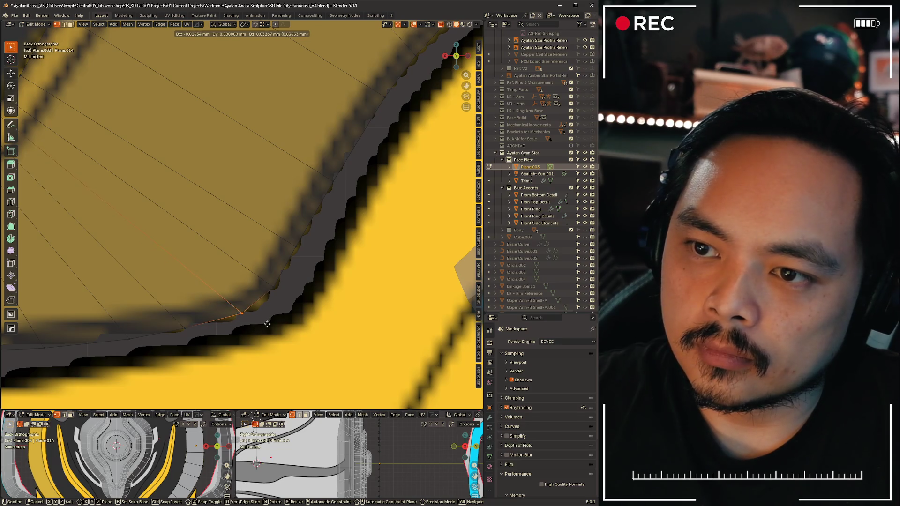
pyautogui.click(267, 323)
pyautogui.press('g')
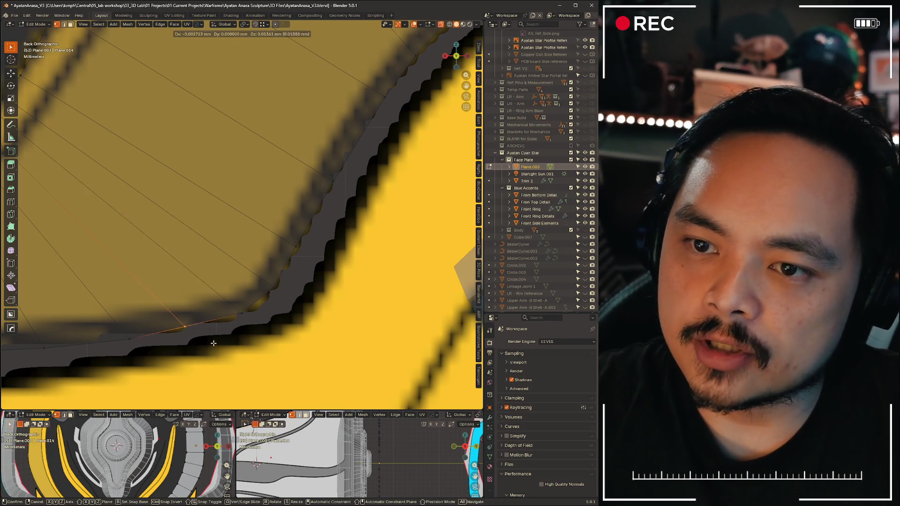
pyautogui.click(214, 343)
# Place the lower-rim and flatter-stretch vertices onto the reference outline
pyautogui.keyDown('shift'); pyautogui.moveTo(213, 343); pyautogui.dragTo(296, 300, button='middle'); pyautogui.keyUp('shift')
pyautogui.press('g')
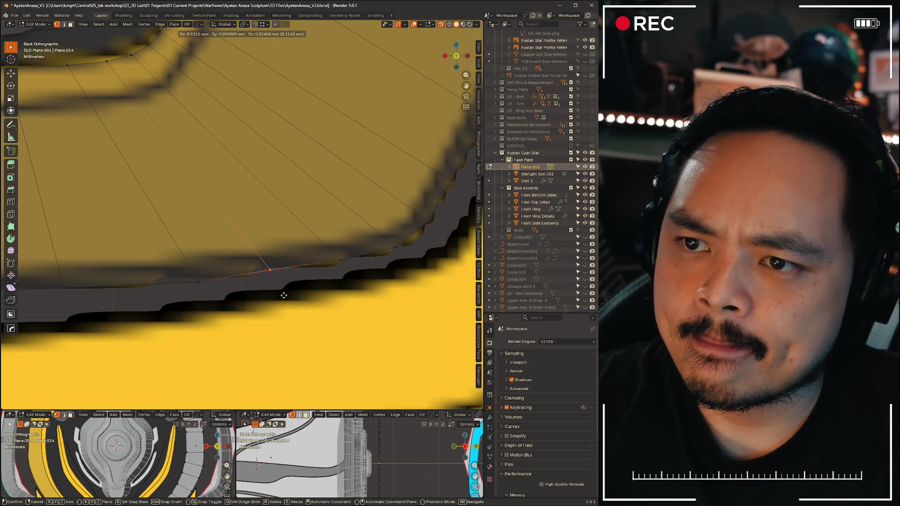
pyautogui.click(284, 293)
pyautogui.press('g')
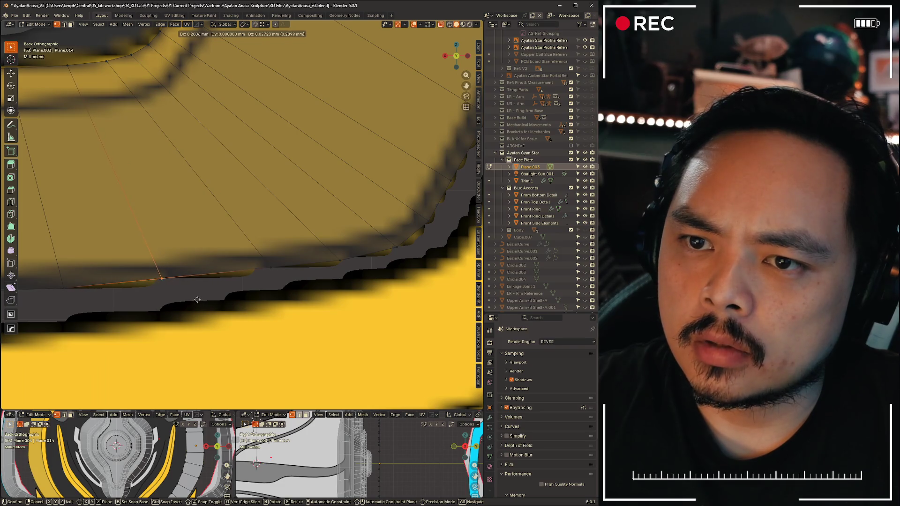
pyautogui.click(199, 301)
pyautogui.keyDown('shift'); pyautogui.moveTo(199, 301); pyautogui.dragTo(341, 278, button='middle'); pyautogui.keyUp('shift')
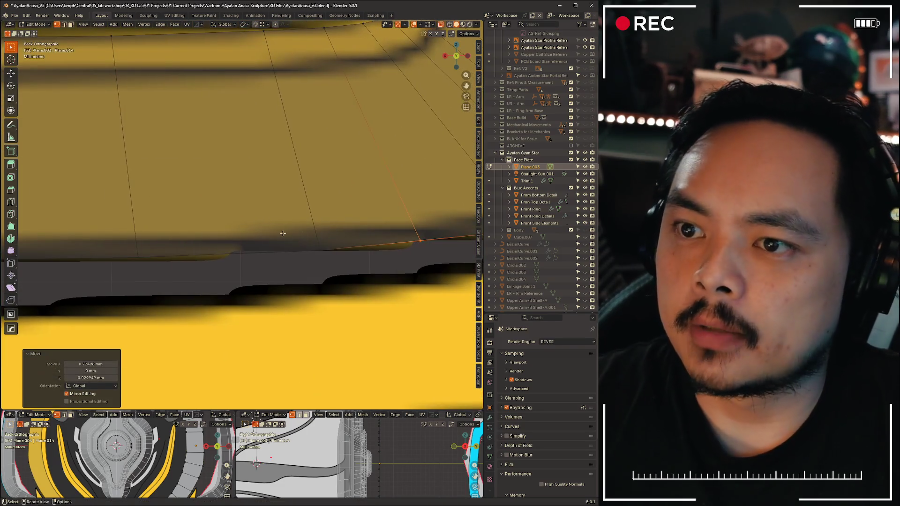
pyautogui.press('g')
pyautogui.click(341, 277)
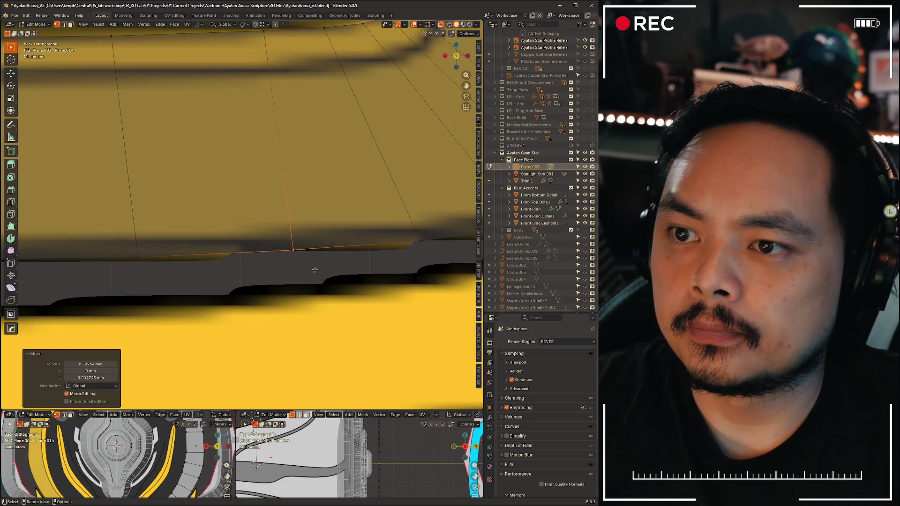
pyautogui.scroll(-3, 286, 200)
pyautogui.press('g')
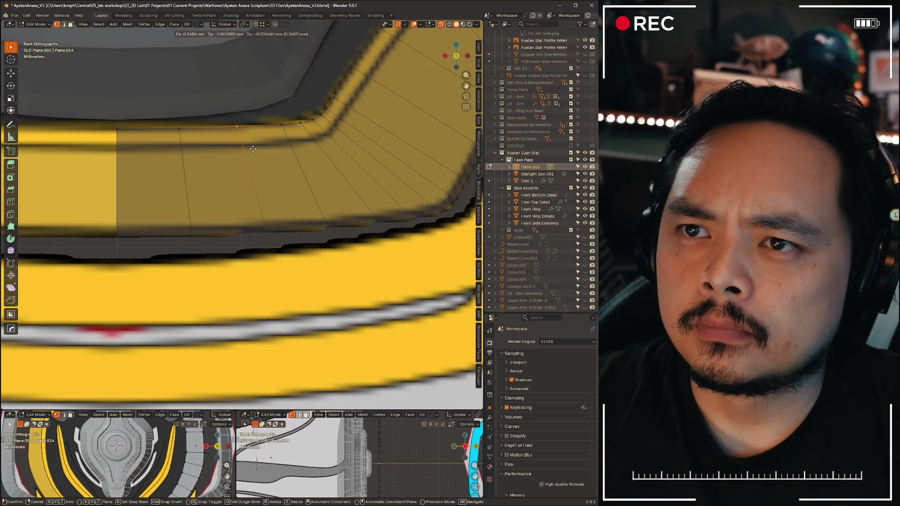
# Nudge the selected band vertices slightly along X to finish the outline fit
pyautogui.click(253, 149)
pyautogui.scroll(-4, 253, 148)
pyautogui.keyDown('shift'); pyautogui.moveTo(252, 148); pyautogui.dragTo(230, 307, button='middle'); pyautogui.keyUp('shift')
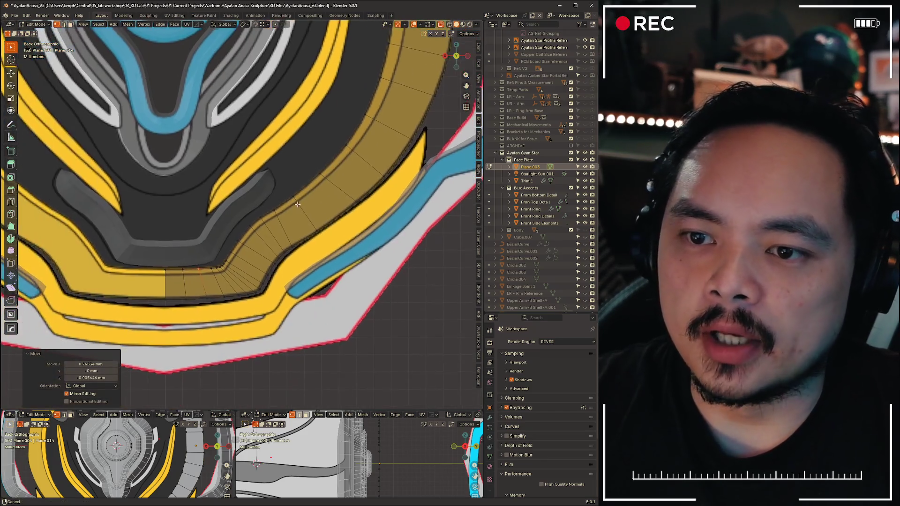
pyautogui.scroll(-4, 226, 314)
pyautogui.scroll(8, 306, 166)
pyautogui.scroll(3, 305, 165)
pyautogui.keyDown('shift'); pyautogui.moveTo(306, 166); pyautogui.dragTo(282, 201, button='middle'); pyautogui.keyUp('shift')
pyautogui.scroll(-6, 294, 187)
pyautogui.scroll(4, 281, 200)
pyautogui.scroll(-3, 282, 200)
pyautogui.scroll(-3, 281, 200)
pyautogui.scroll(-2, 317, 281)
# Flatten the centre-seam vertices to X 0 at the chin and return to Object Mode
pyautogui.moveTo(317, 281)
pyautogui.keyDown('shift'); pyautogui.mouseDown(button='middle')
pyautogui.moveTo(369, 368)
pyautogui.moveTo(352, 337)
pyautogui.mouseUp(button='middle'); pyautogui.keyUp('shift')
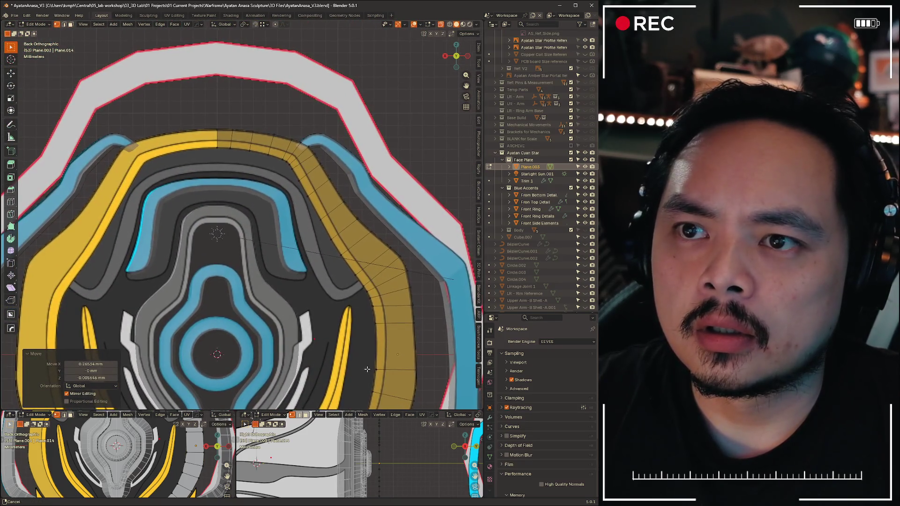
pyautogui.keyDown('shift'); pyautogui.moveTo(276, 244); pyautogui.dragTo(276, 85, button='middle'); pyautogui.keyUp('shift')
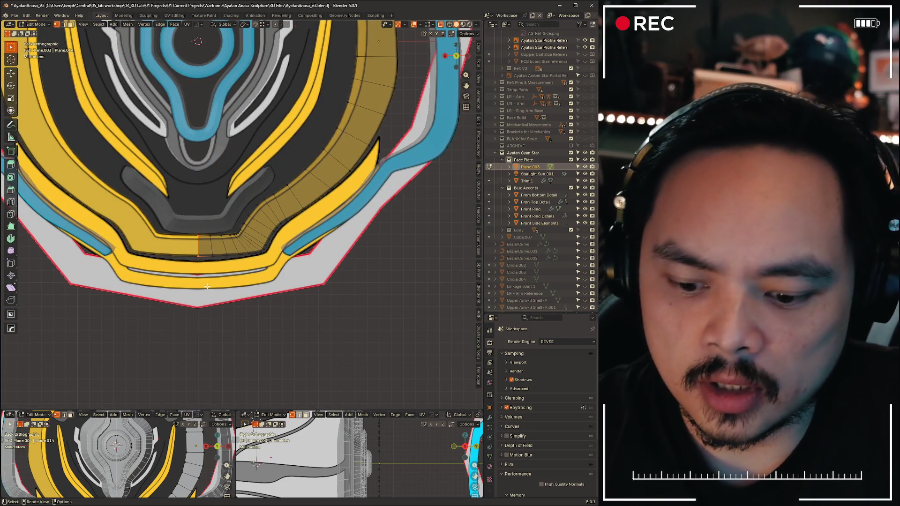
pyautogui.press('s')
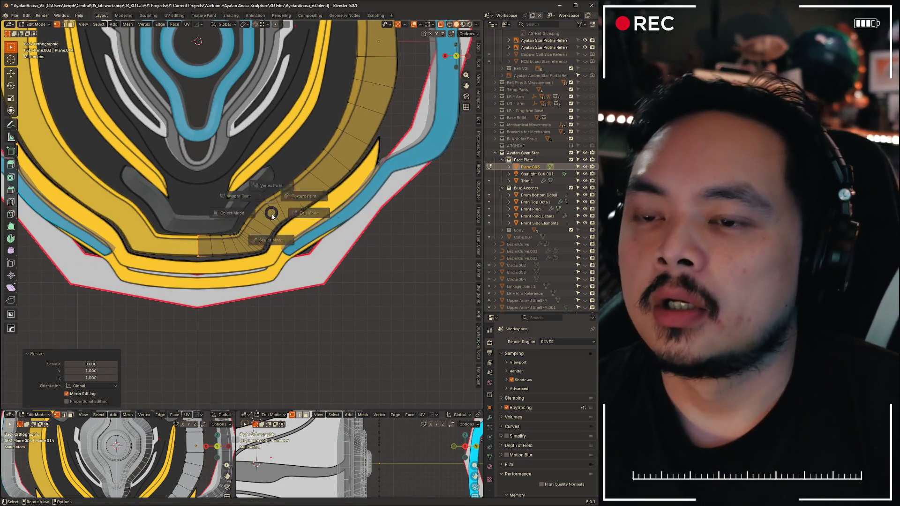
pyautogui.press('Tab')
pyautogui.click(287, 202)
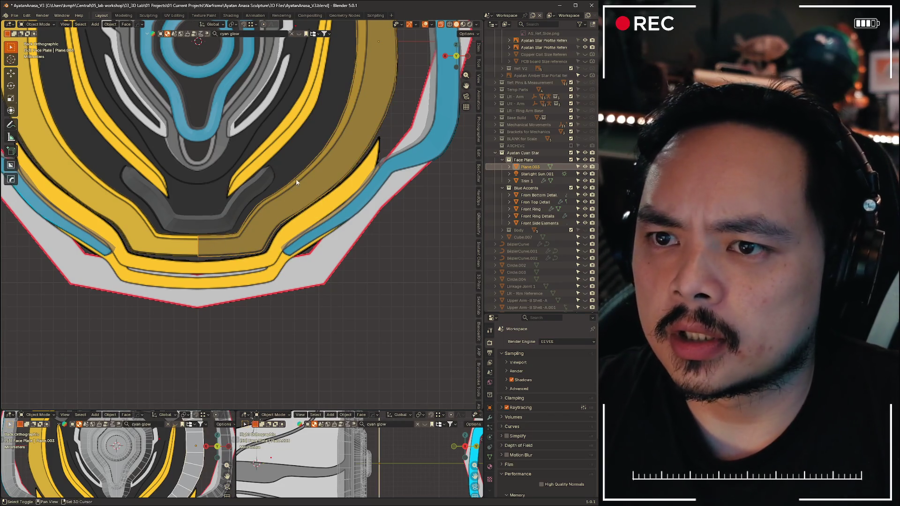
pyautogui.scroll(-3, 296, 187)
# Add a Mirror modifier to Plane.003 so the face plate shows both halves
pyautogui.keyDown('shift'); pyautogui.moveTo(295, 188); pyautogui.dragTo(296, 253, button='middle'); pyautogui.keyUp('shift')
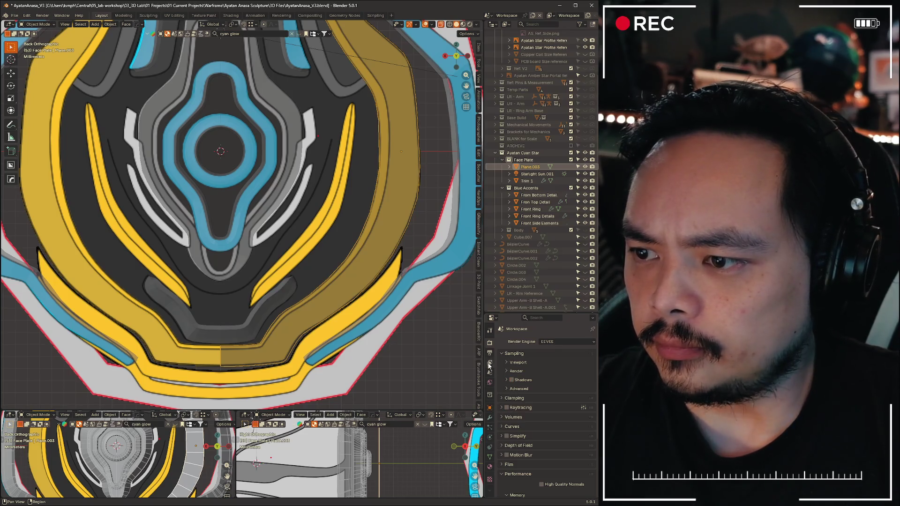
pyautogui.click(490, 418)
pyautogui.click(548, 343)
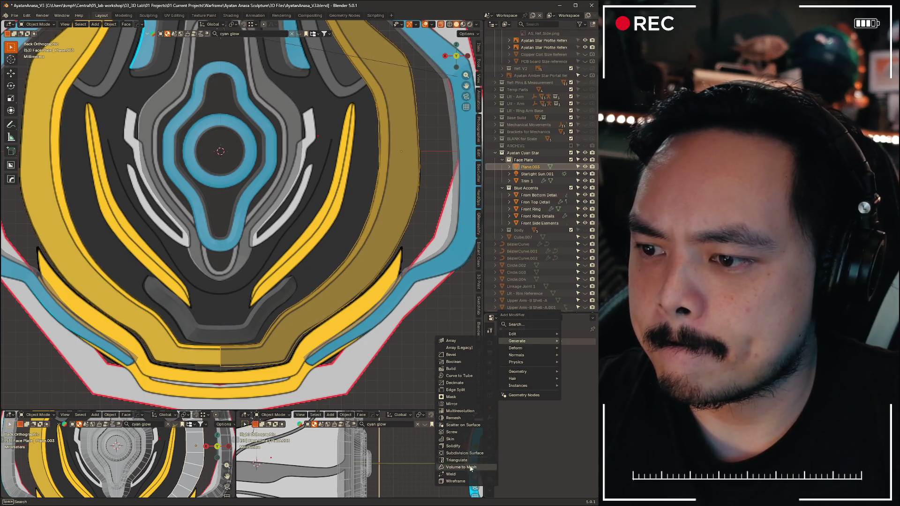
pyautogui.click(461, 405)
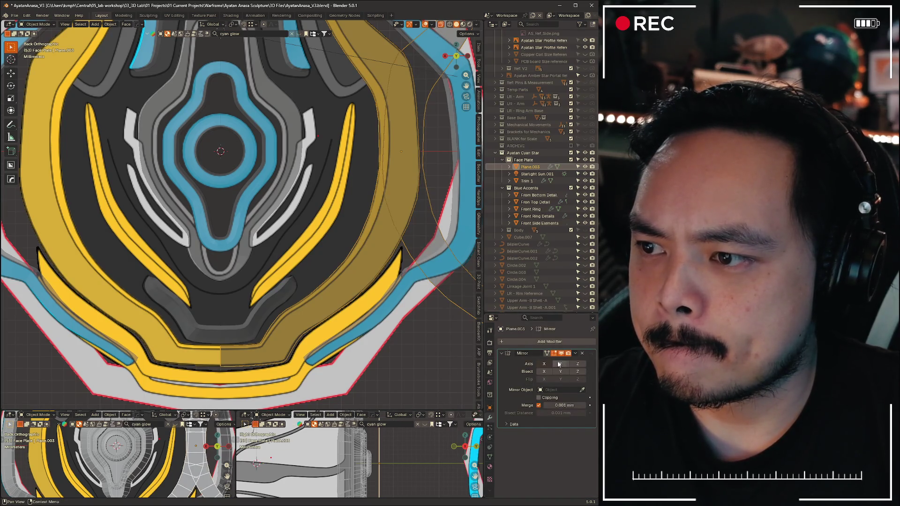
pyautogui.scroll(-3, 429, 355)
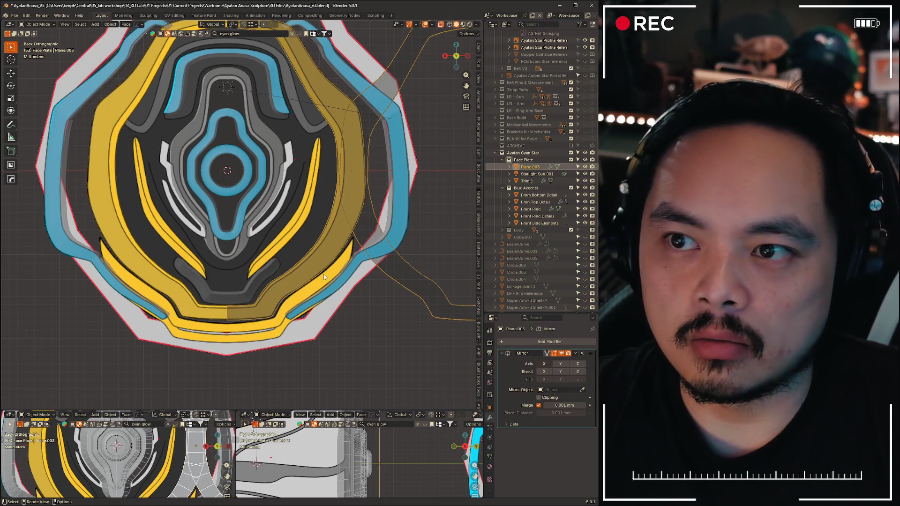
pyautogui.scroll(2, 323, 273)
# Set the first face plate parts' origins to the 3D cursor via the Set Origin pie
pyautogui.hotkey('ctrl', 'alt', 'x')
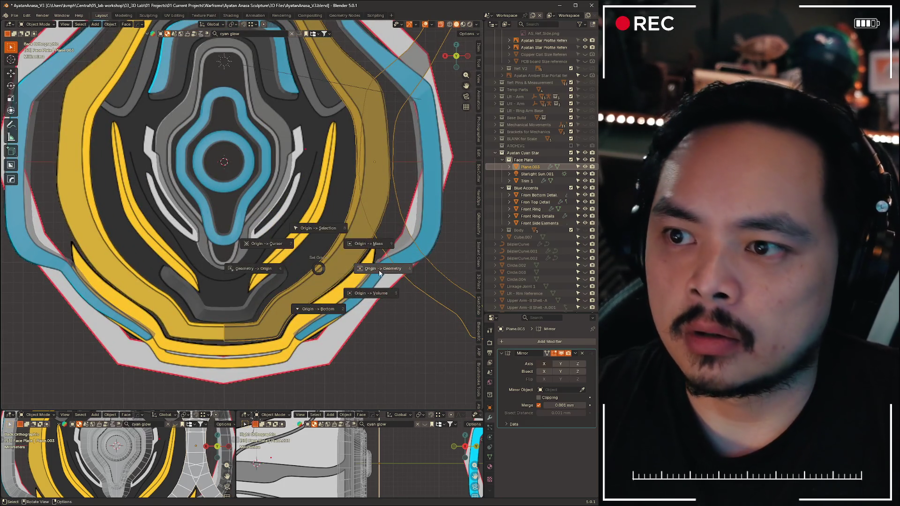
pyautogui.click(257, 247)
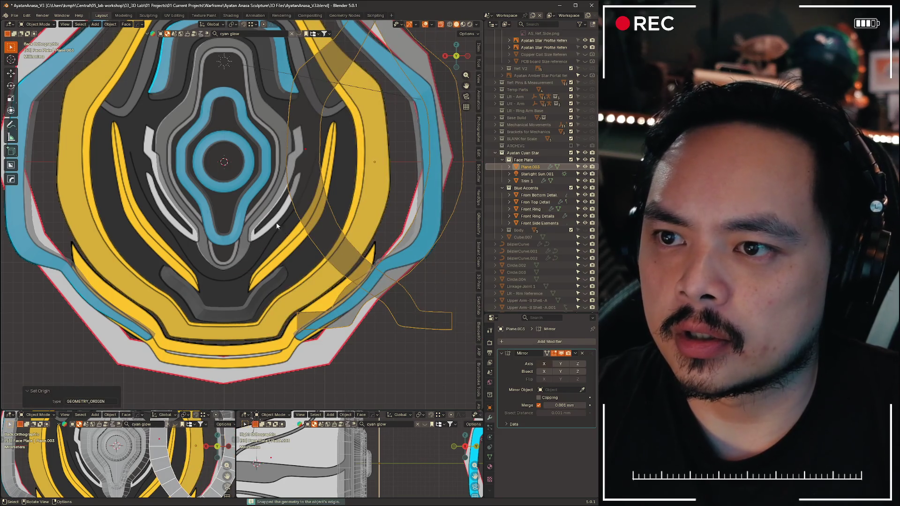
pyautogui.click(410, 363)
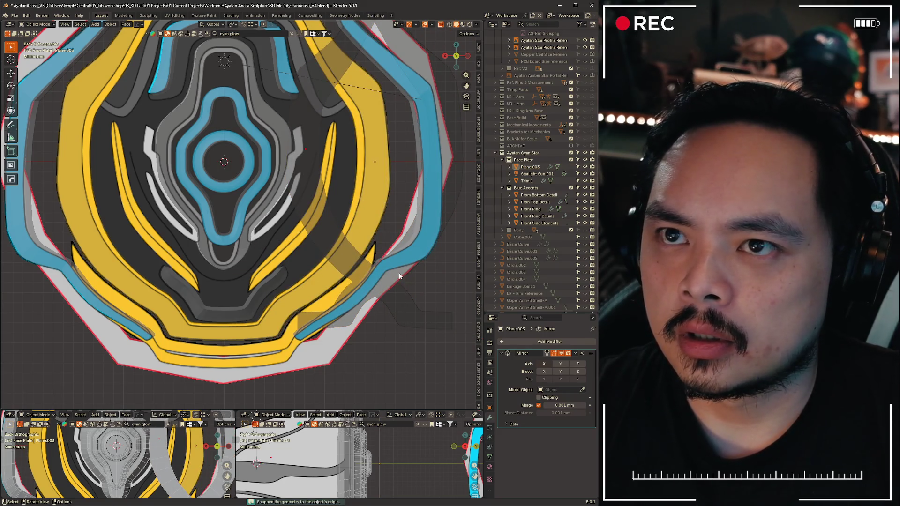
pyautogui.scroll(-3, 388, 316)
pyautogui.scroll(1, 373, 263)
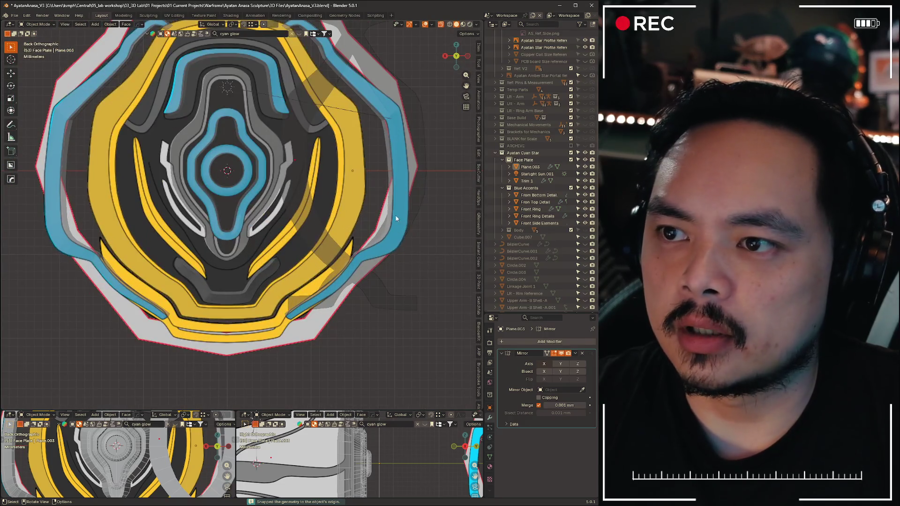
pyautogui.click(388, 289)
pyautogui.hotkey('ctrl', 'alt', 'x')
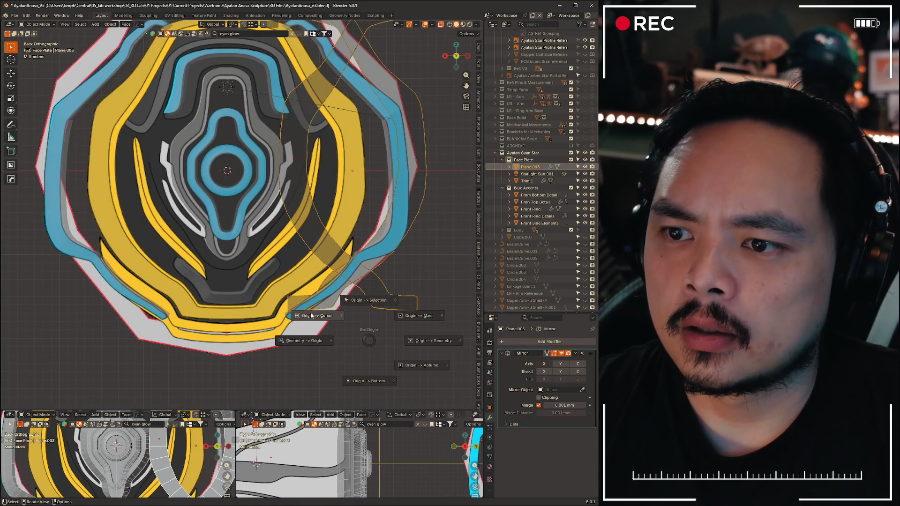
pyautogui.click(311, 316)
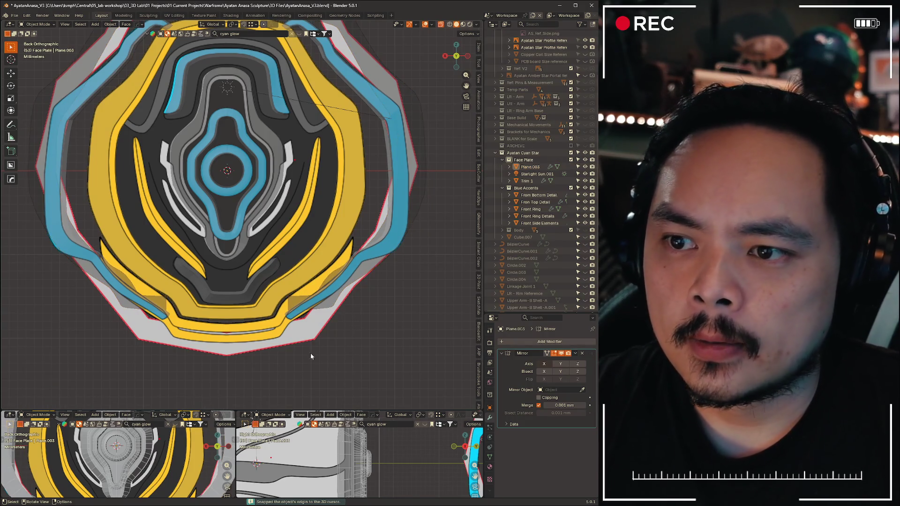
pyautogui.scroll(-3, 304, 302)
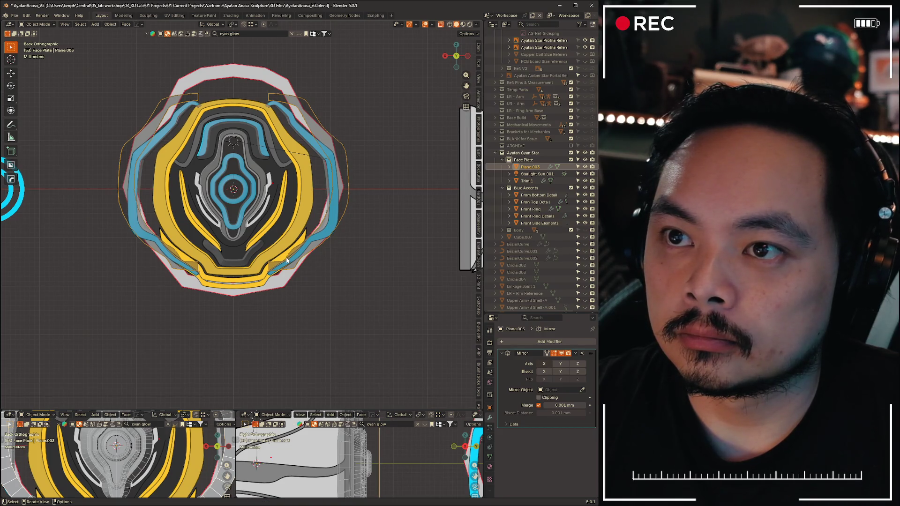
# Undo the misstep and move the Plane.003 face plate origin to the 3D cursor as well
pyautogui.hotkey('ctrl', 'z')
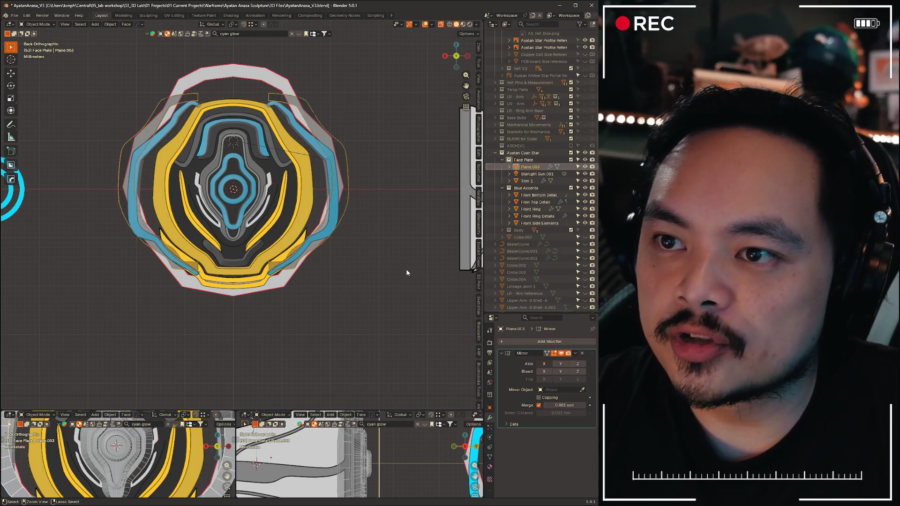
pyautogui.hotkey('ctrl', 'z')
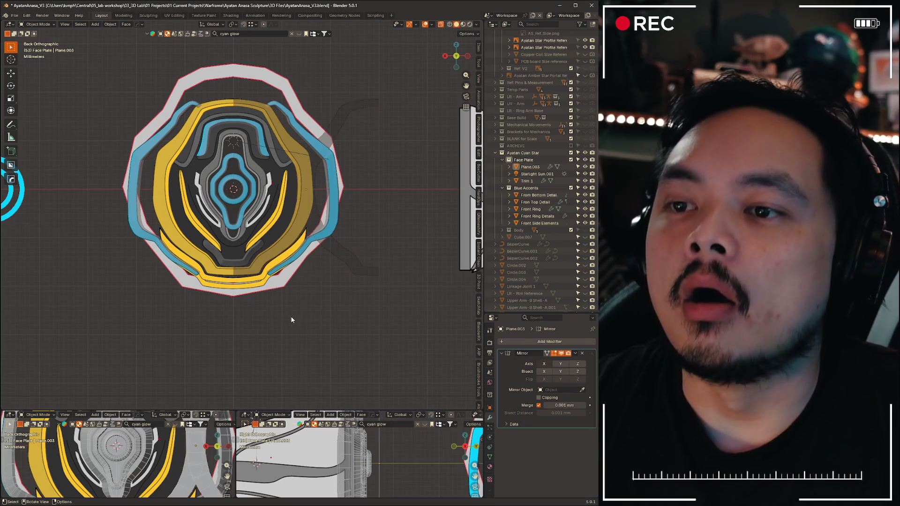
pyautogui.hotkey('ctrl', 'alt', 'x')
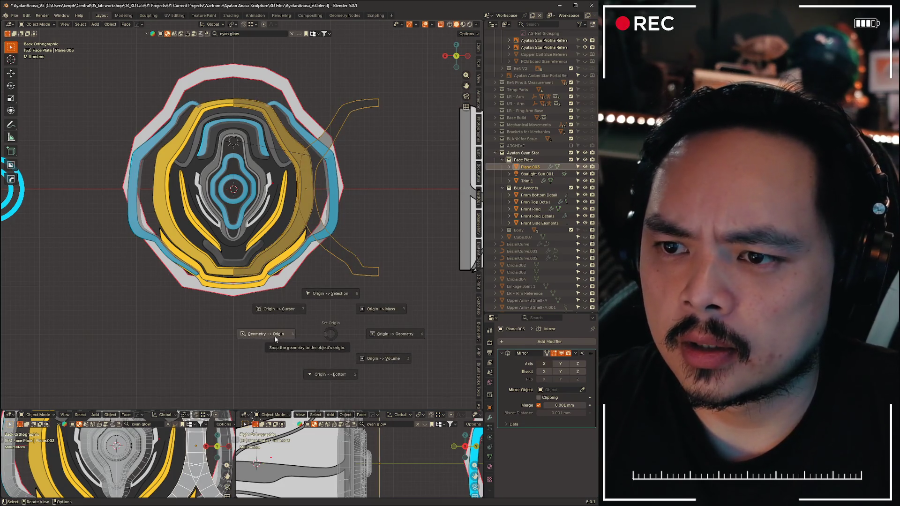
pyautogui.click(283, 312)
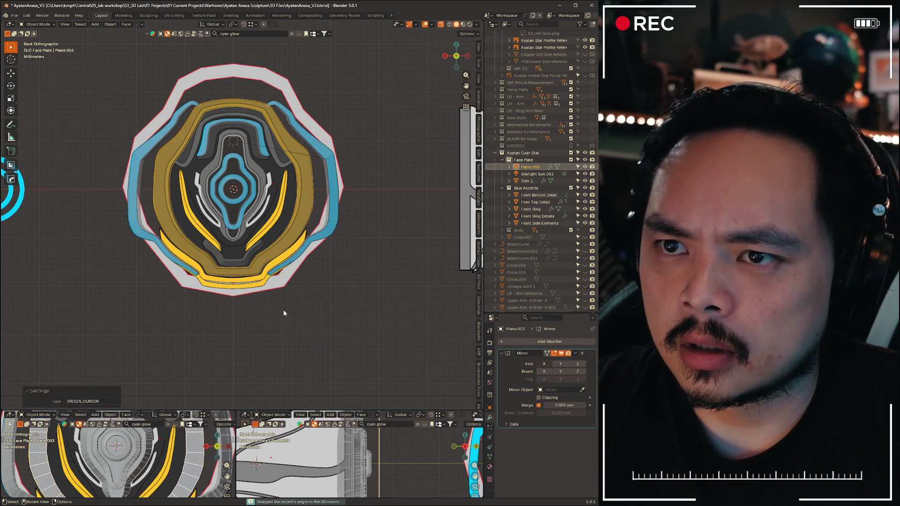
pyautogui.scroll(4, 307, 255)
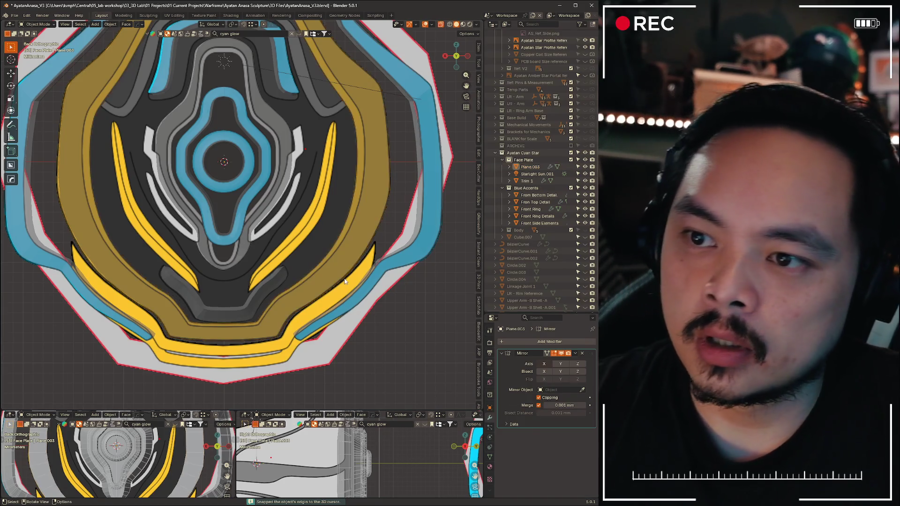
# Hide and unhide the surrounding parts, undo an accidental move, and enter Edit Mode on the face plate
pyautogui.press('h')
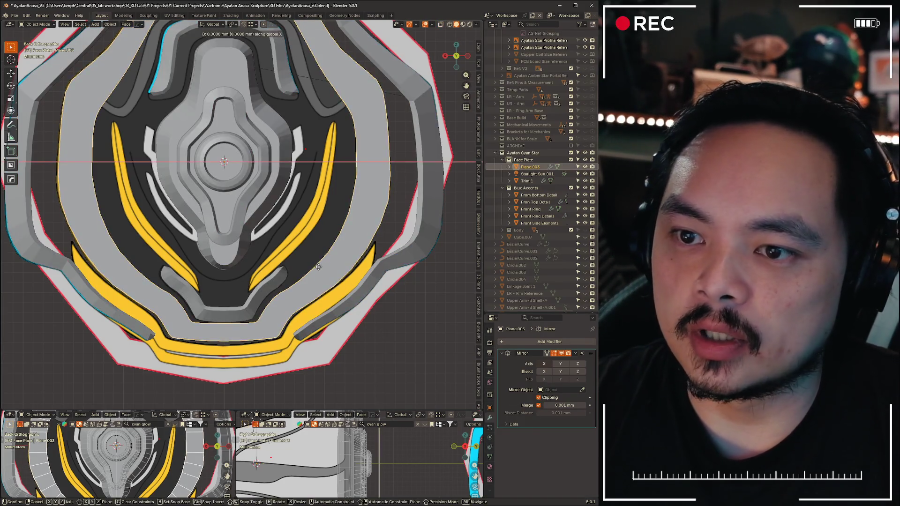
pyautogui.hotkey('alt', 'h')
pyautogui.hotkey('ctrl', 'z')
pyautogui.press('Tab')
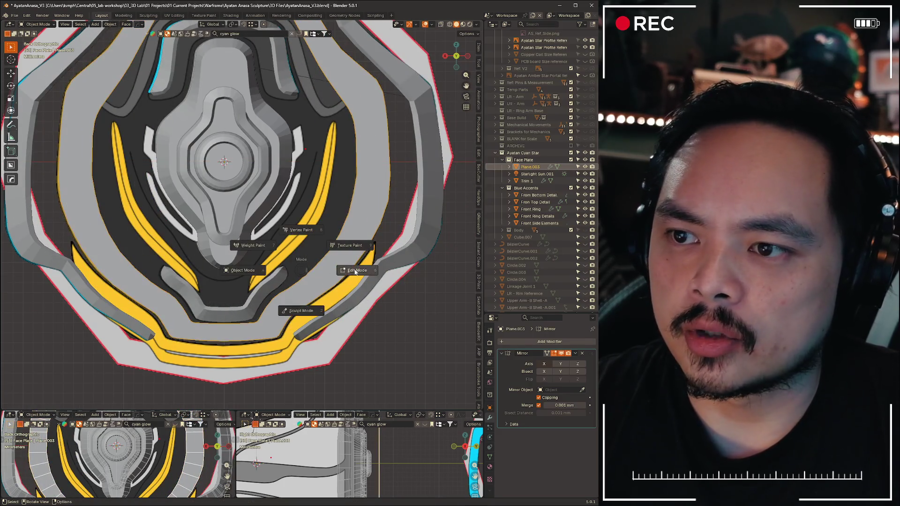
pyautogui.click(276, 276)
# Select the linked rim section, shift it slightly, clear the selection and frame the whole model
pyautogui.press('l')
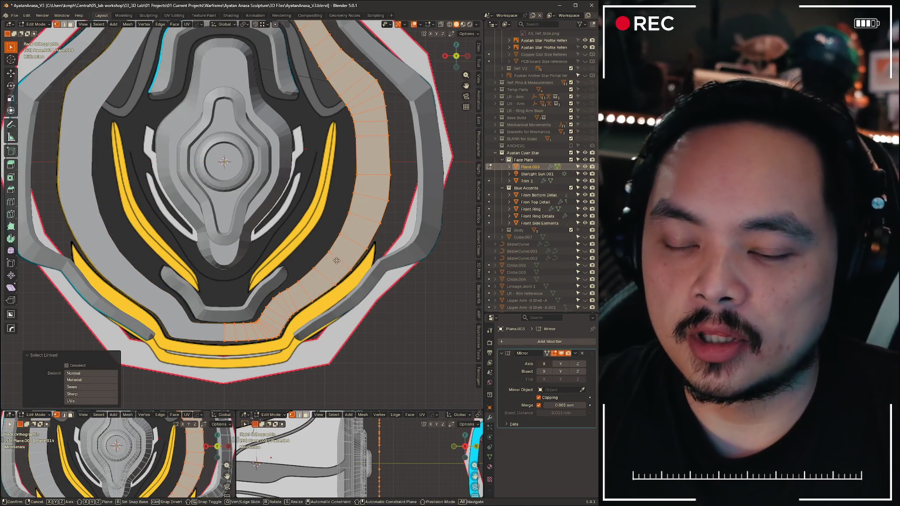
pyautogui.keyDown('shift'); pyautogui.moveTo(336, 261); pyautogui.dragTo(309, 205, button='middle'); pyautogui.keyUp('shift')
pyautogui.scroll(-3, 310, 205)
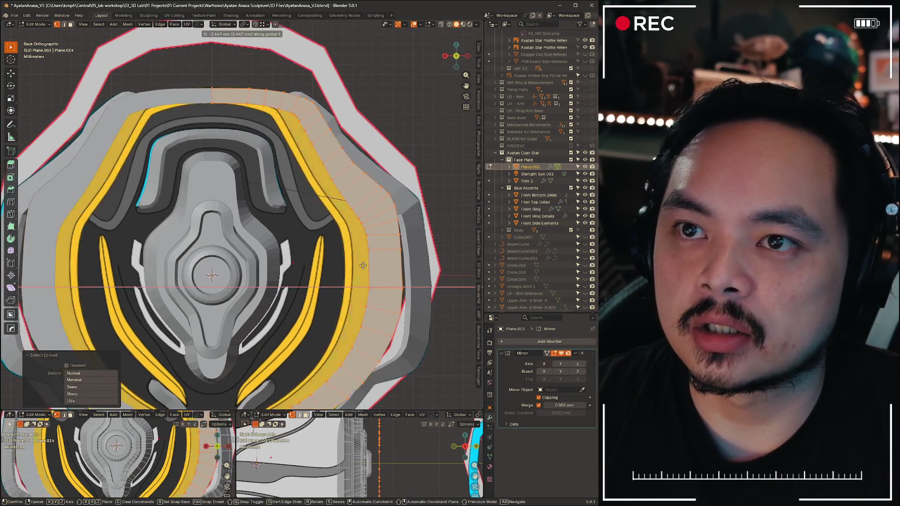
pyautogui.scroll(3, 330, 267)
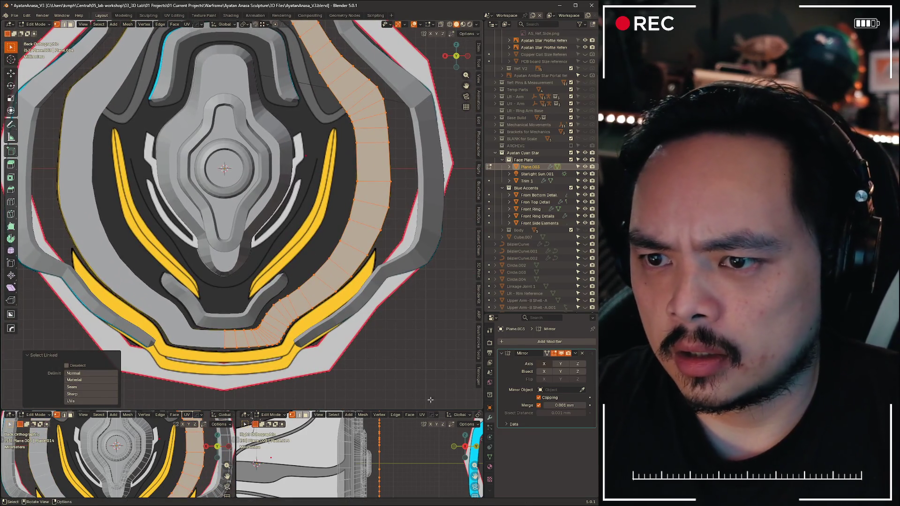
pyautogui.click(425, 389)
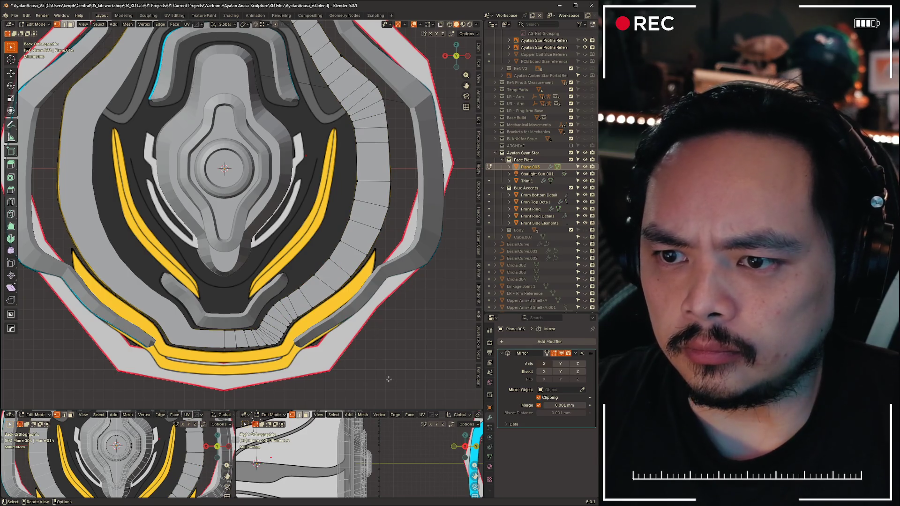
pyautogui.press('Home')
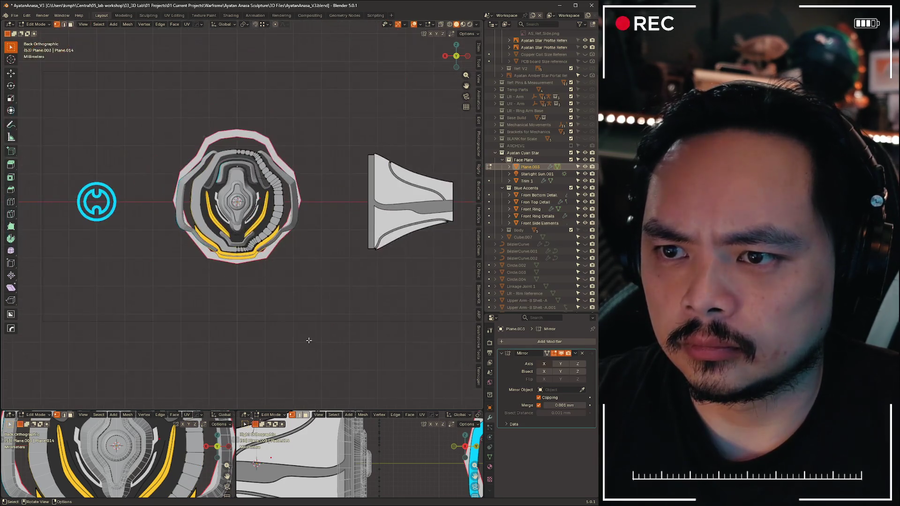
pyautogui.scroll(4, 308, 340)
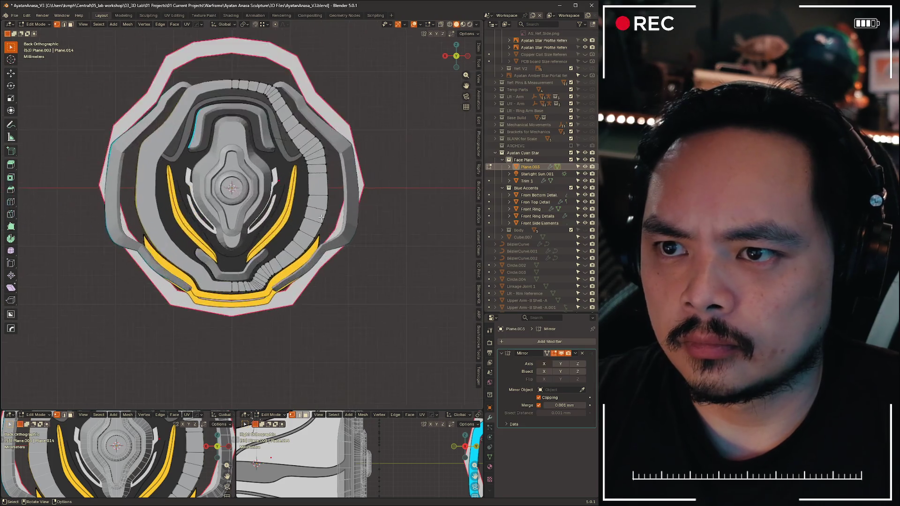
pyautogui.scroll(4, 307, 340)
pyautogui.scroll(4, 308, 340)
pyautogui.press('a')
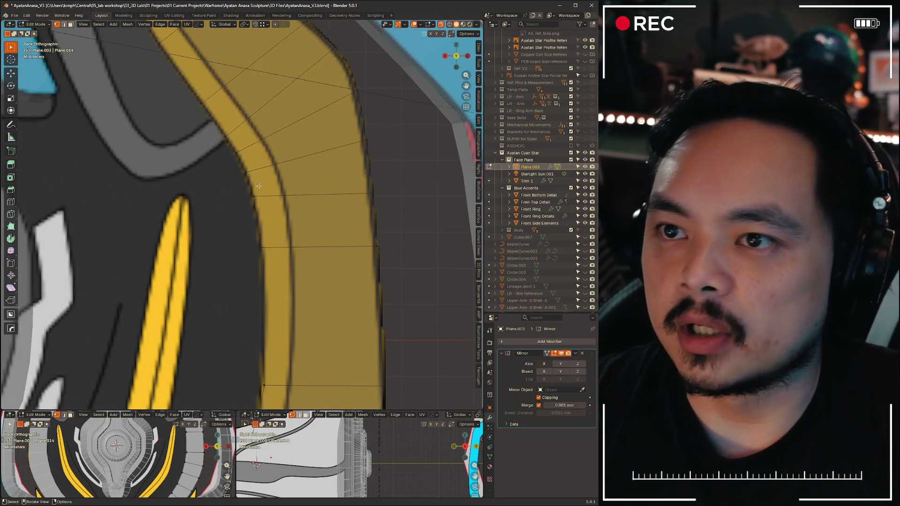
pyautogui.scroll(-3, 266, 193)
pyautogui.scroll(3, 267, 192)
# Slide and nudge the first vertices at the yellow band's bend along their edges
pyautogui.moveTo(266, 193); pyautogui.dragTo(305, 246, button='middle')
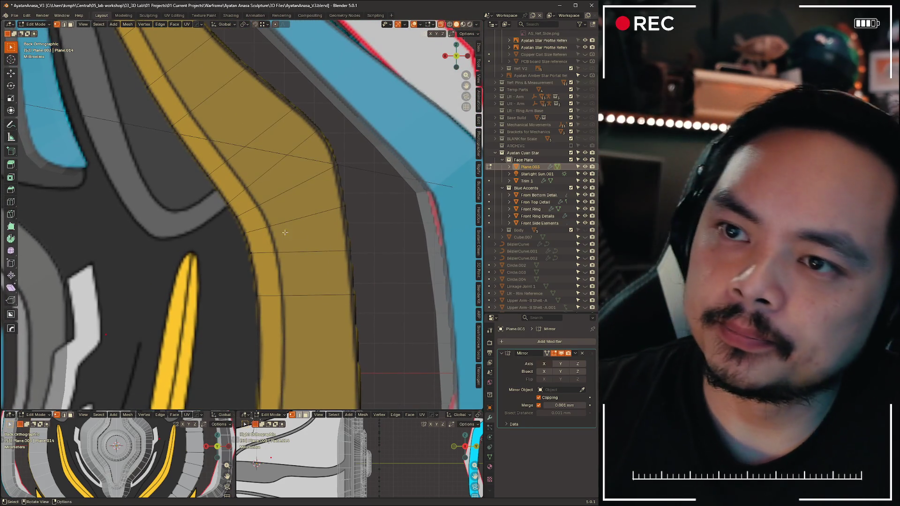
pyautogui.press('g')
pyautogui.press('g')
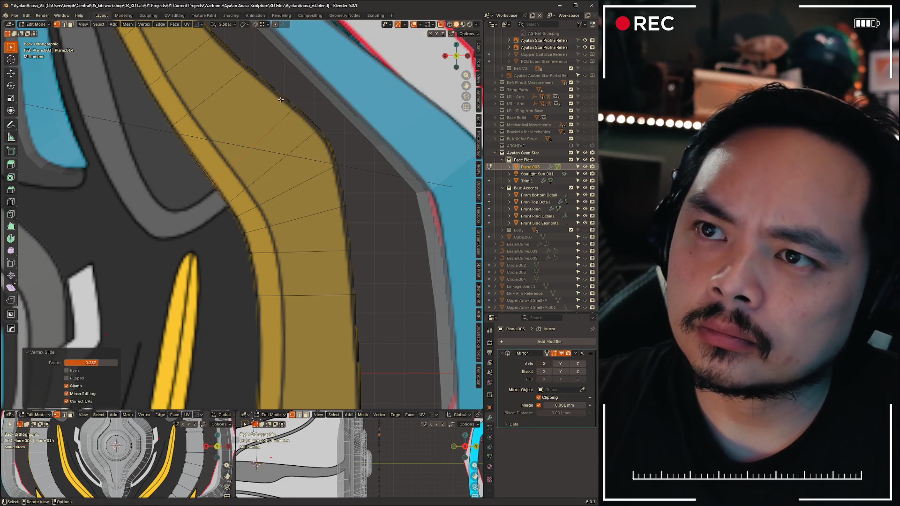
pyautogui.click(341, 147)
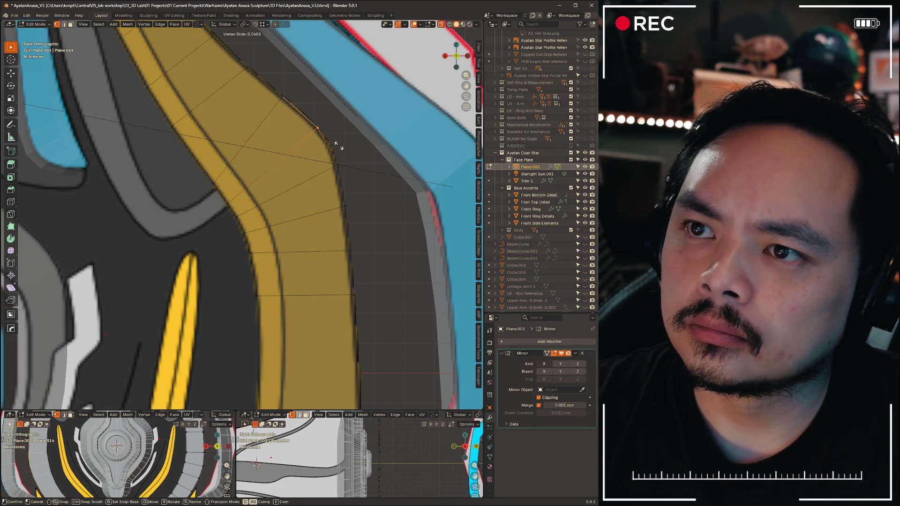
pyautogui.press('g')
pyautogui.press('g')
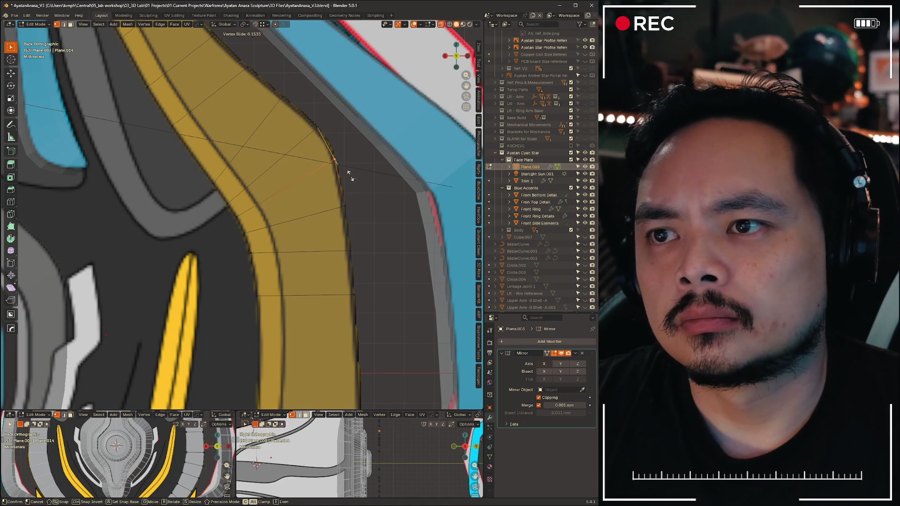
pyautogui.click(348, 172)
pyautogui.press('g')
pyautogui.click(349, 175)
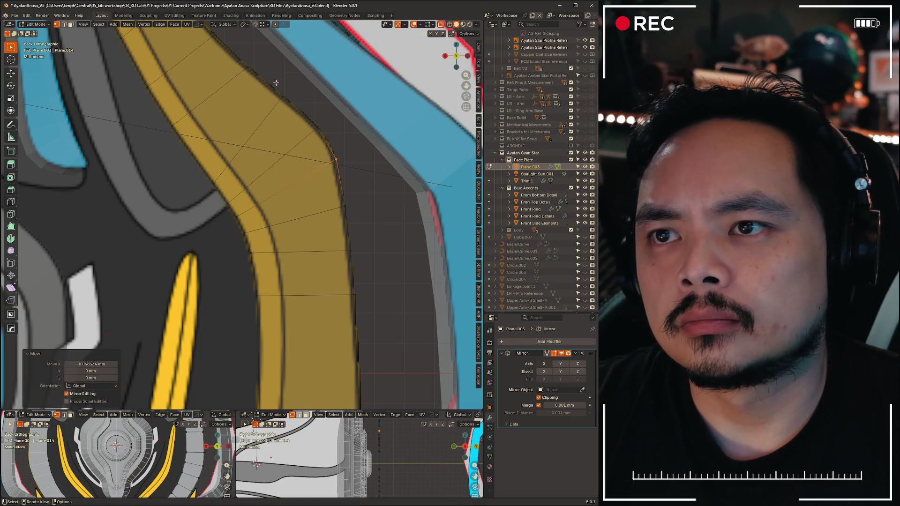
# Grab and reposition individual and box-selected vertices on the band's edge
pyautogui.click(214, 184)
pyautogui.press('g')
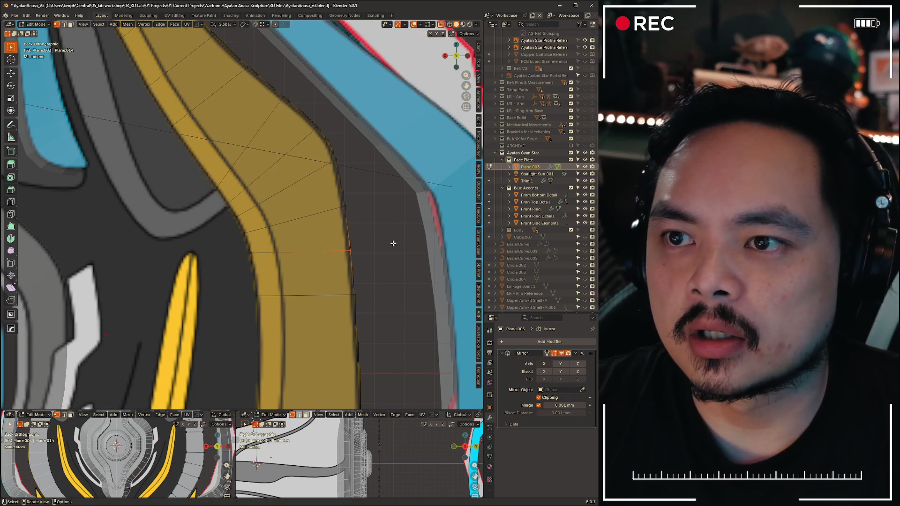
pyautogui.moveTo(328, 251); pyautogui.dragTo(371, 249, button='middle')
pyautogui.press('g')
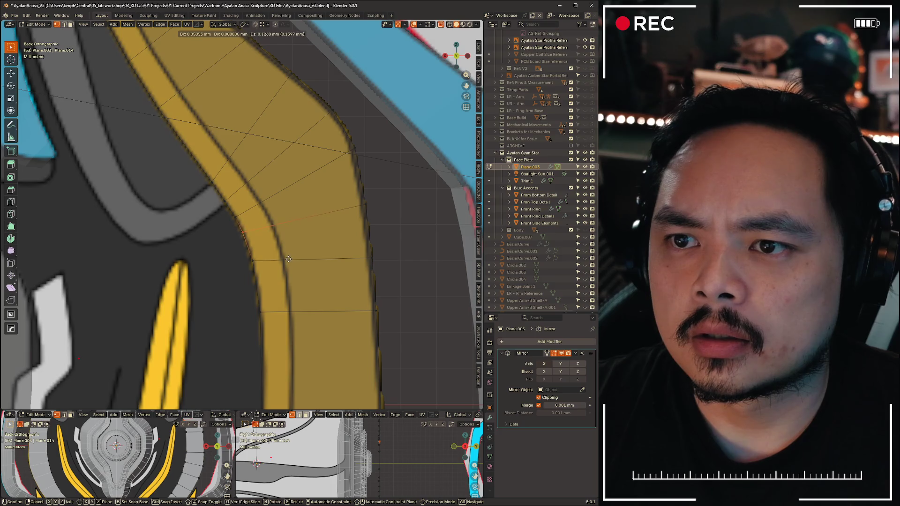
pyautogui.click(288, 258)
pyautogui.moveTo(248, 258); pyautogui.dragTo(279, 276)
pyautogui.press('g')
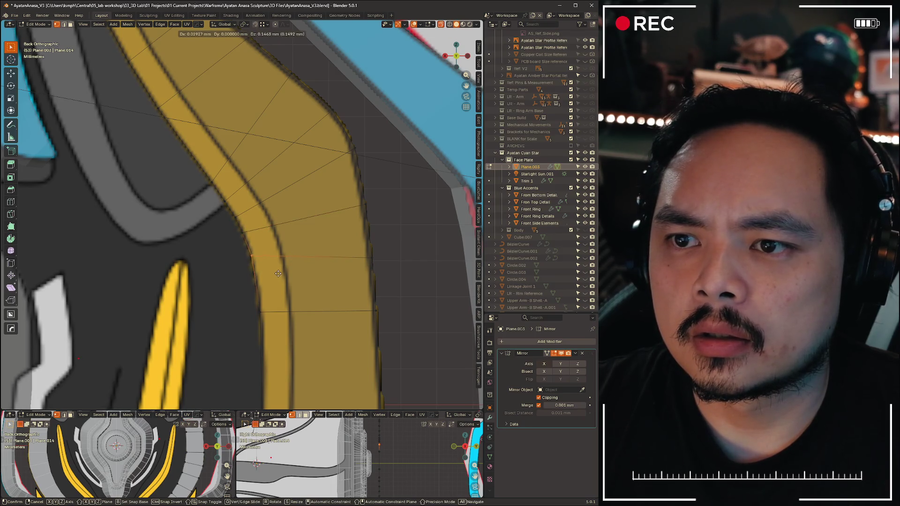
pyautogui.click(278, 273)
pyautogui.scroll(-5, 279, 274)
pyautogui.scroll(5, 211, 233)
pyautogui.scroll(2, 284, 161)
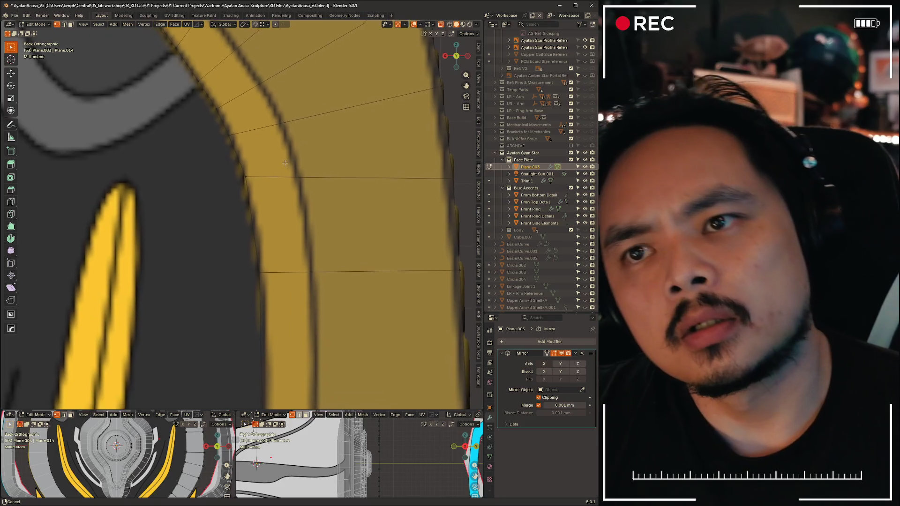
pyautogui.scroll(1, 283, 161)
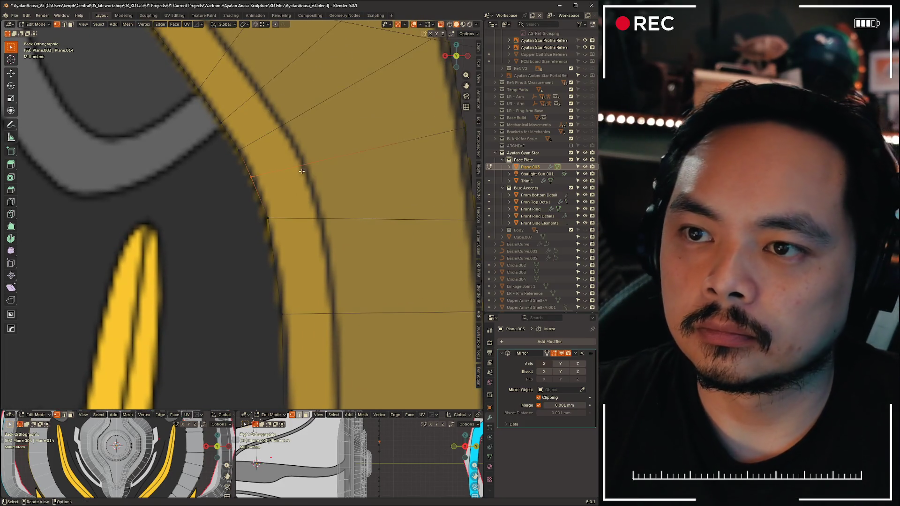
# Make small moves to several vertices along the band's curve to follow the reference outline
pyautogui.click(302, 174)
pyautogui.press('g')
pyautogui.click(257, 147)
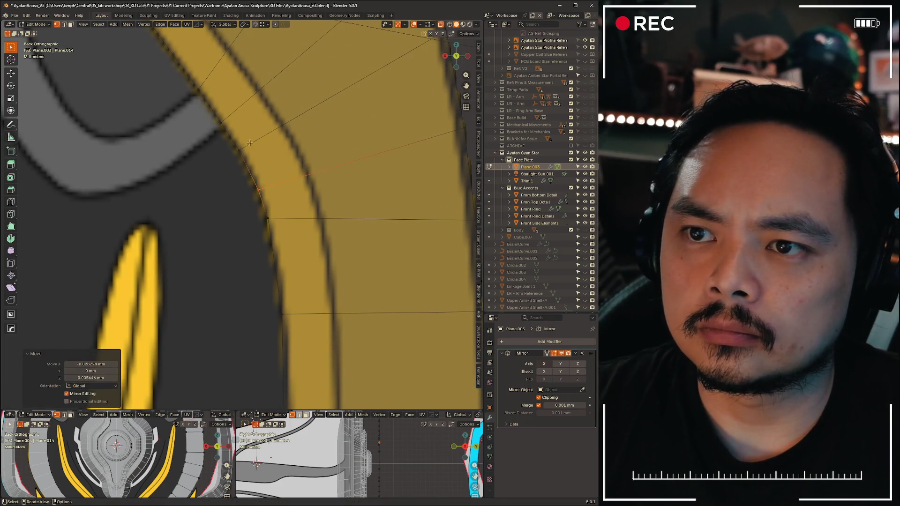
pyautogui.click(292, 178)
pyautogui.press('g')
pyautogui.click(293, 178)
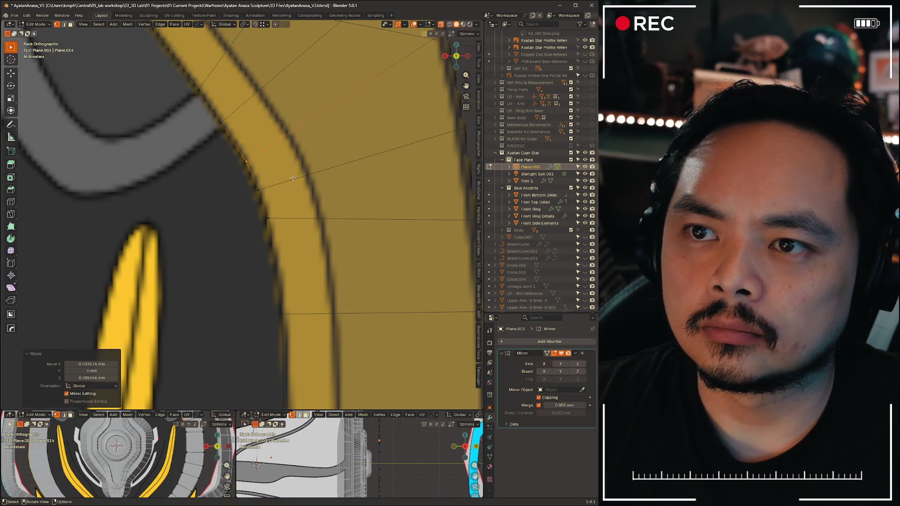
pyautogui.moveTo(211, 110); pyautogui.dragTo(245, 138)
pyautogui.press('g')
pyautogui.click(251, 146)
pyautogui.scroll(-3, 250, 145)
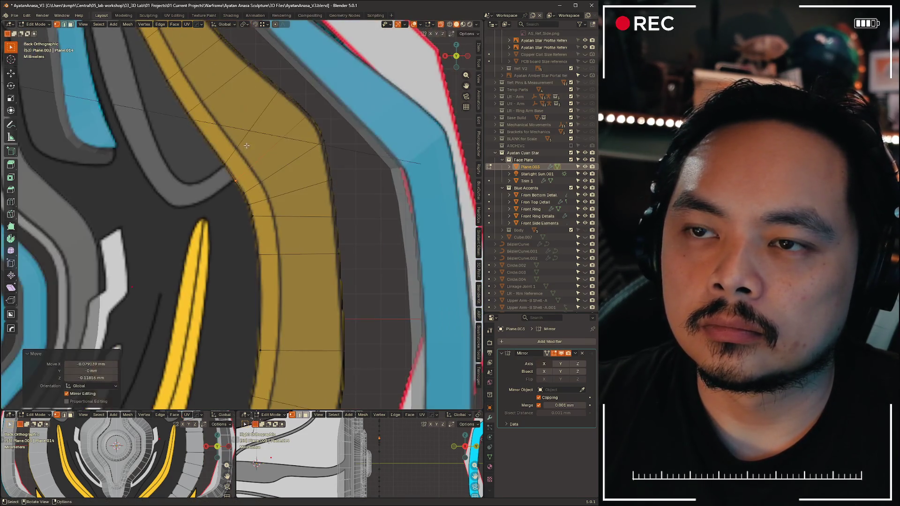
# Vertex-slide the bend vertex into place, switch to edge select and frame the face plate
pyautogui.hotkey('shift', 'v')
pyautogui.click(232, 176)
pyautogui.moveTo(214, 152); pyautogui.dragTo(230, 168)
pyautogui.hotkey('shift', 'v')
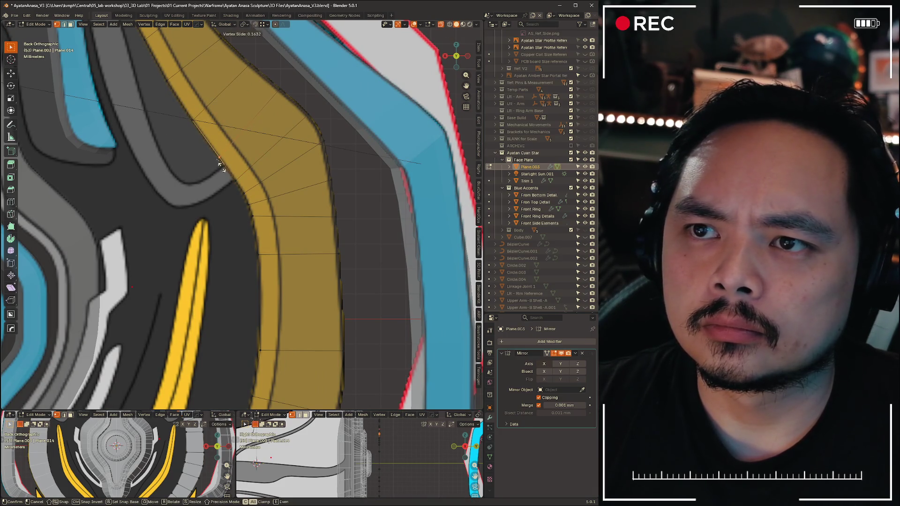
pyautogui.click(219, 163)
pyautogui.press('2')
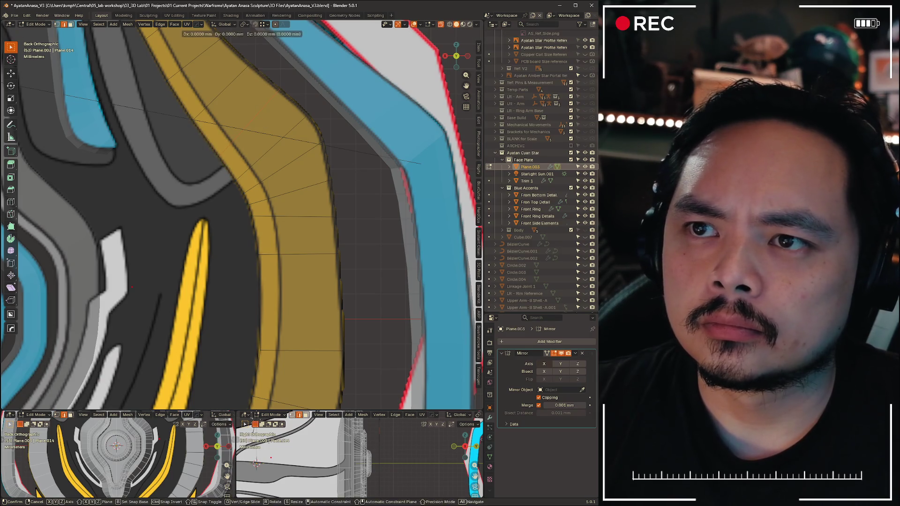
pyautogui.press('Home')
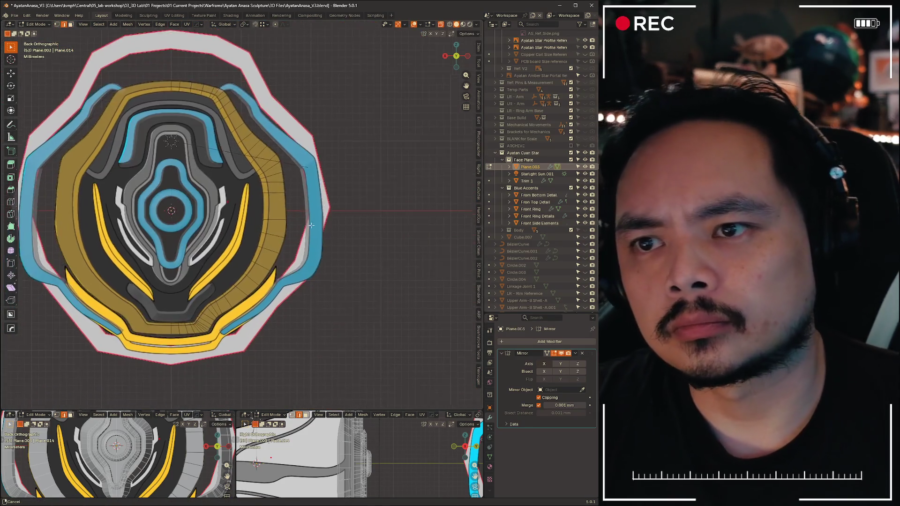
pyautogui.scroll(6, 321, 246)
# Slide the selected vertex along its edge on the band's right side, toggling between free move and edge slide
pyautogui.keyDown('shift'); pyautogui.moveTo(321, 247); pyautogui.dragTo(264, 233, button='middle'); pyautogui.keyUp('shift')
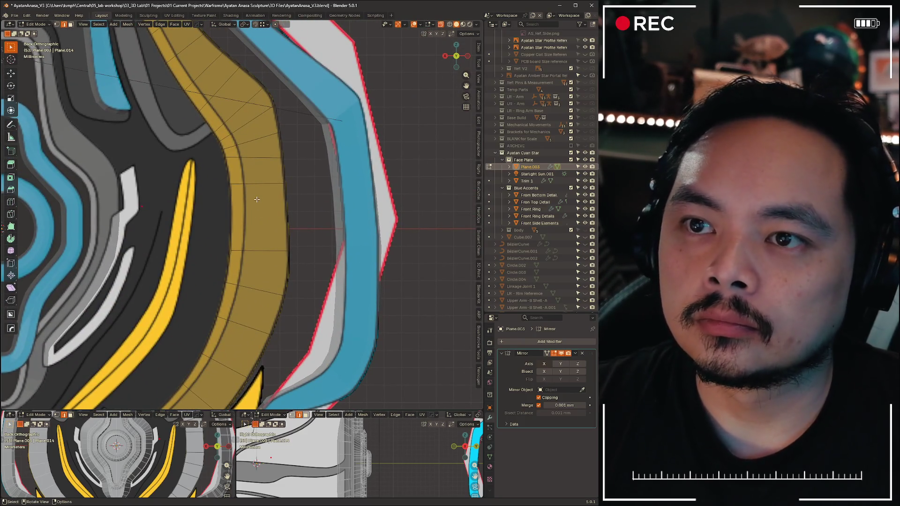
pyautogui.scroll(3, 214, 155)
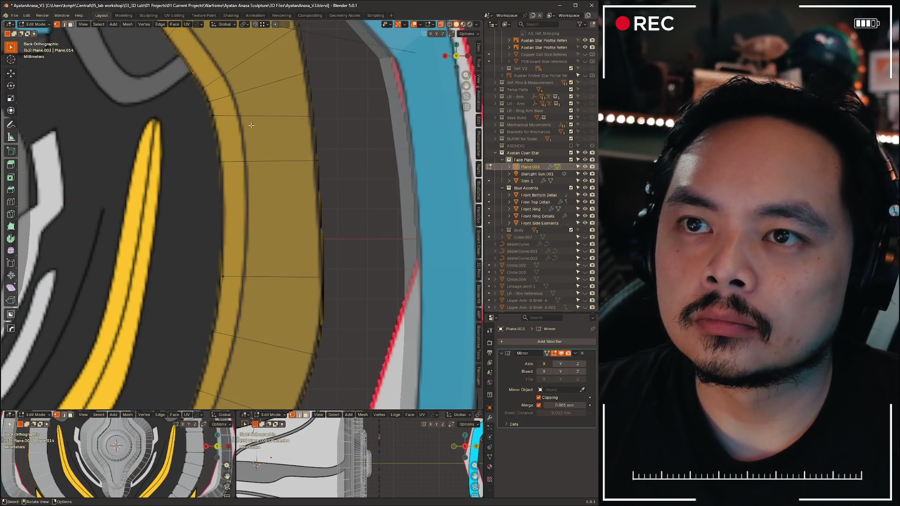
pyautogui.press('g')
pyautogui.press('g')
pyautogui.press('g')
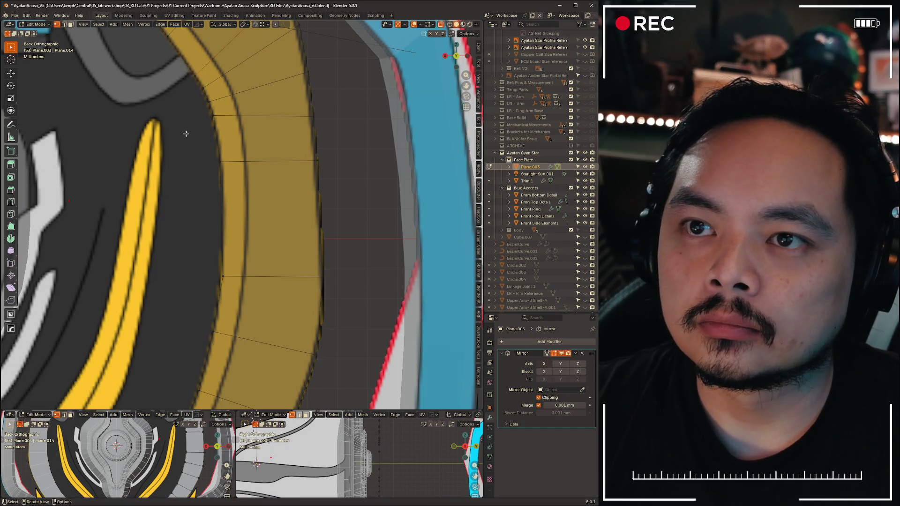
pyautogui.press('g')
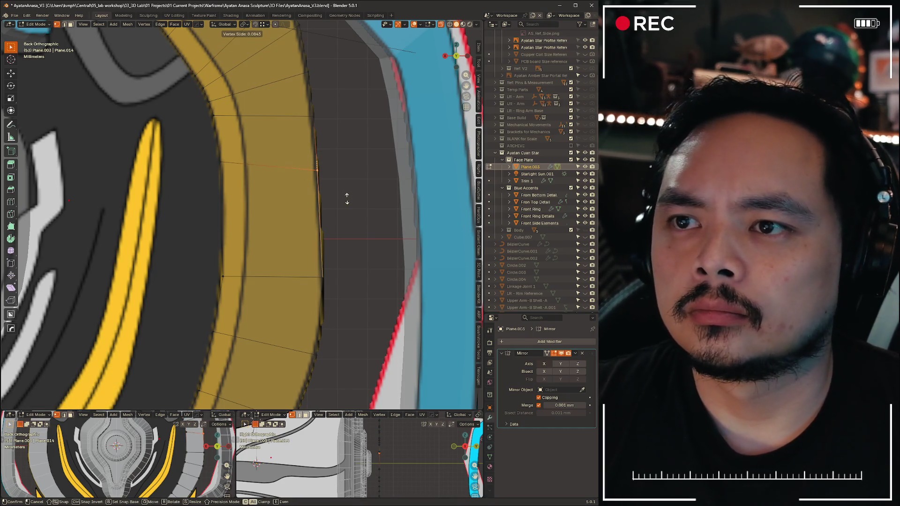
pyautogui.press('g')
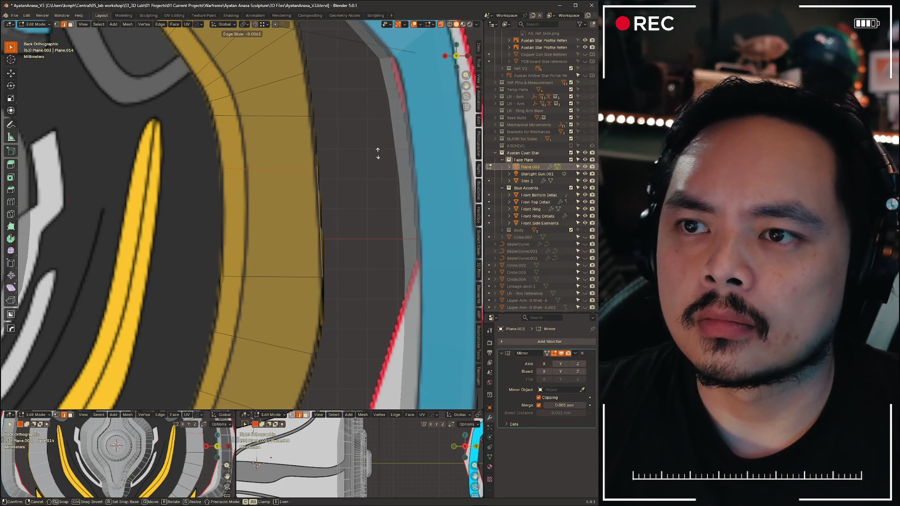
pyautogui.click(377, 159)
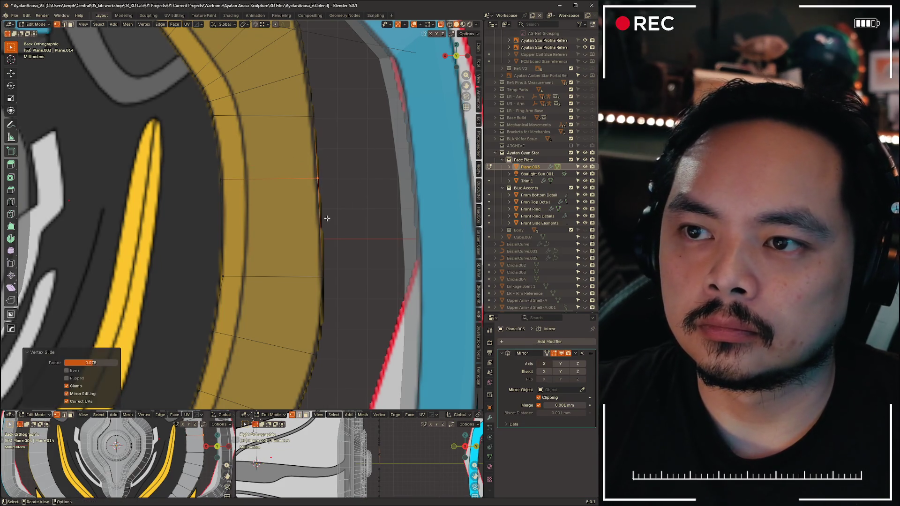
# Move the box-selected right-side vertices along X and then along Z to match the reference edge
pyautogui.moveTo(194, 256); pyautogui.dragTo(221, 294)
pyautogui.press('g')
pyautogui.press('x')
pyautogui.click(274, 266)
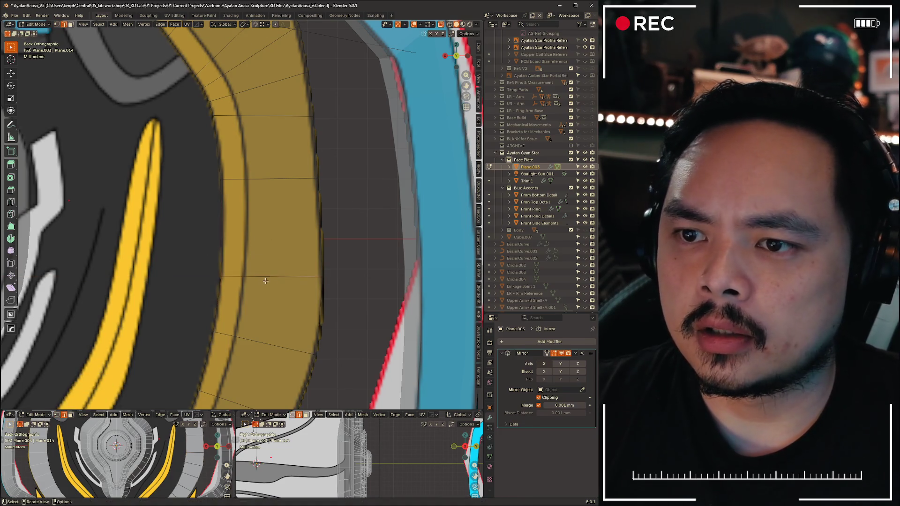
pyautogui.press('g')
pyautogui.press('z')
pyautogui.click(271, 264)
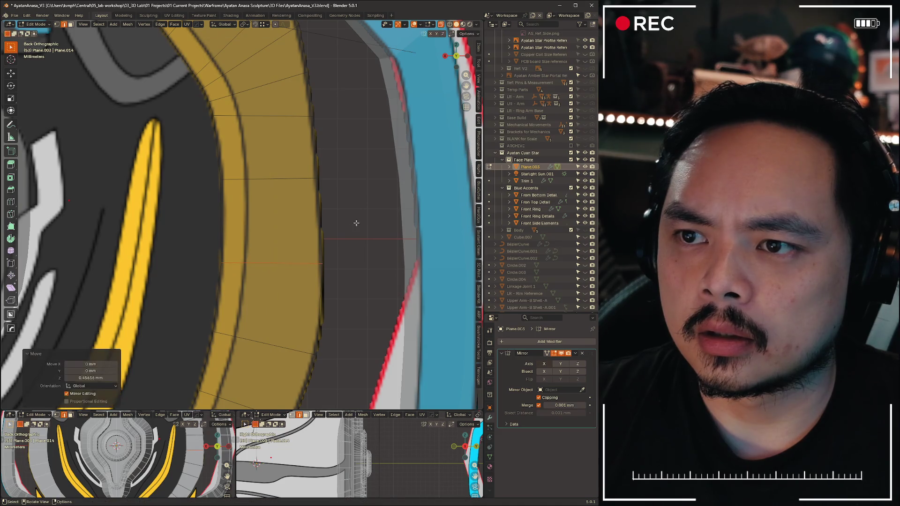
# Select edges along the band's right side and shift them vertically along Z
pyautogui.moveTo(270, 264); pyautogui.dragTo(232, 264, button='middle')
pyautogui.moveTo(288, 247); pyautogui.dragTo(351, 302)
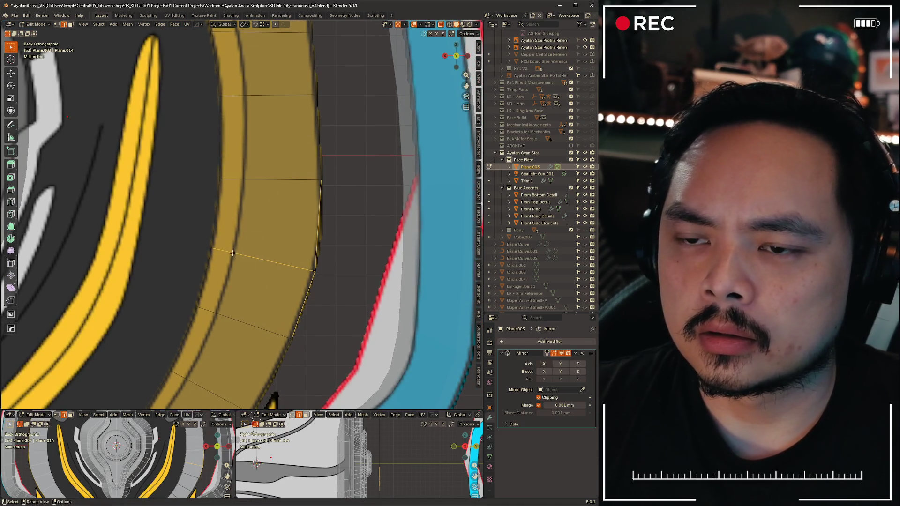
pyautogui.scroll(-5, 232, 251)
pyautogui.scroll(5, 331, 263)
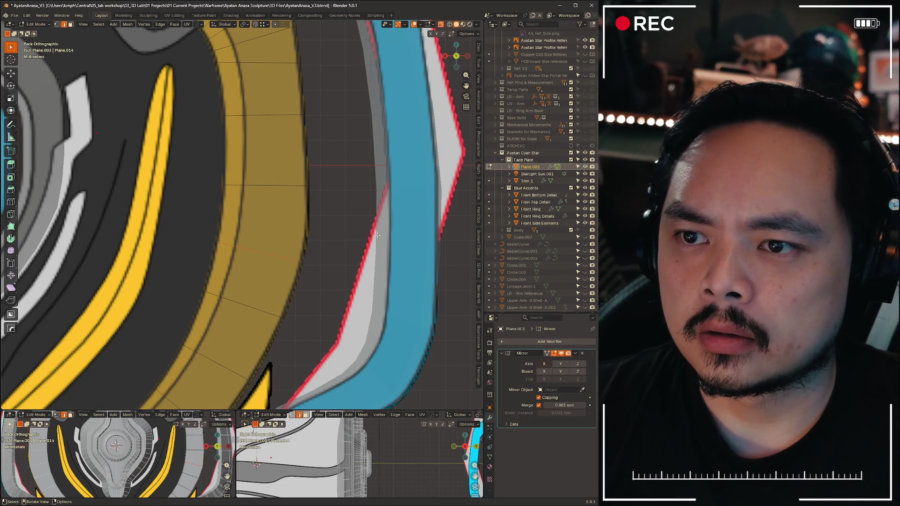
pyautogui.press('g')
pyautogui.press('z')
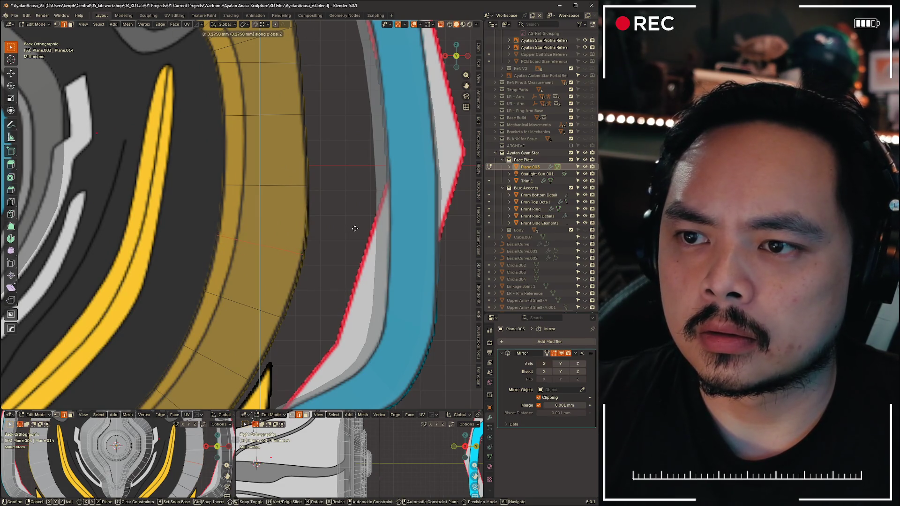
pyautogui.click(355, 230)
pyautogui.scroll(3, 320, 240)
# Shift an upper band vertex along X and slide it along its edge to tighten the bend
pyautogui.keyDown('shift'); pyautogui.moveTo(338, 232); pyautogui.dragTo(321, 240, button='middle'); pyautogui.keyUp('shift')
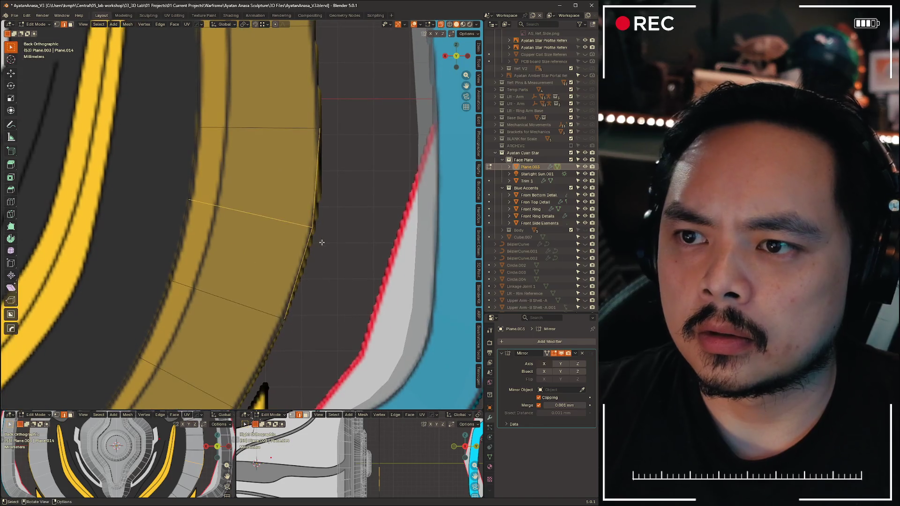
pyautogui.press('g')
pyautogui.press('x')
pyautogui.click(354, 242)
pyautogui.hotkey('shift', 'v')
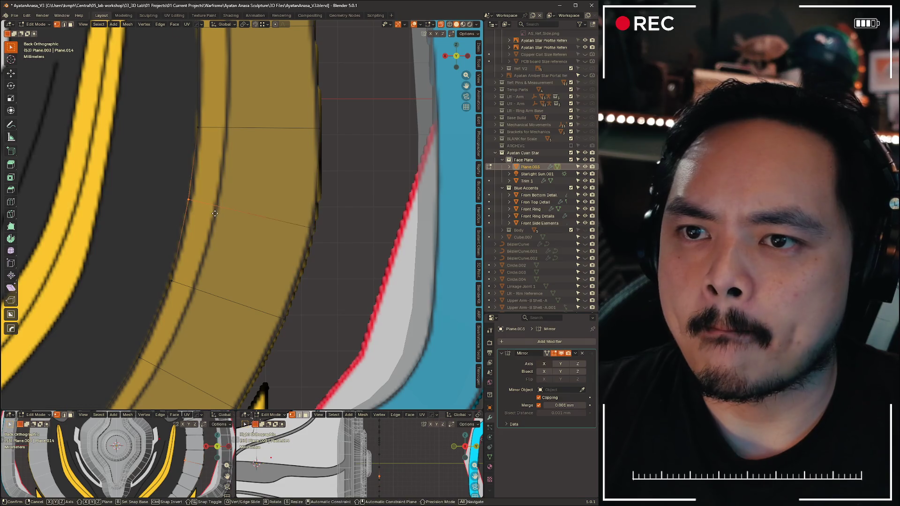
pyautogui.click(216, 216)
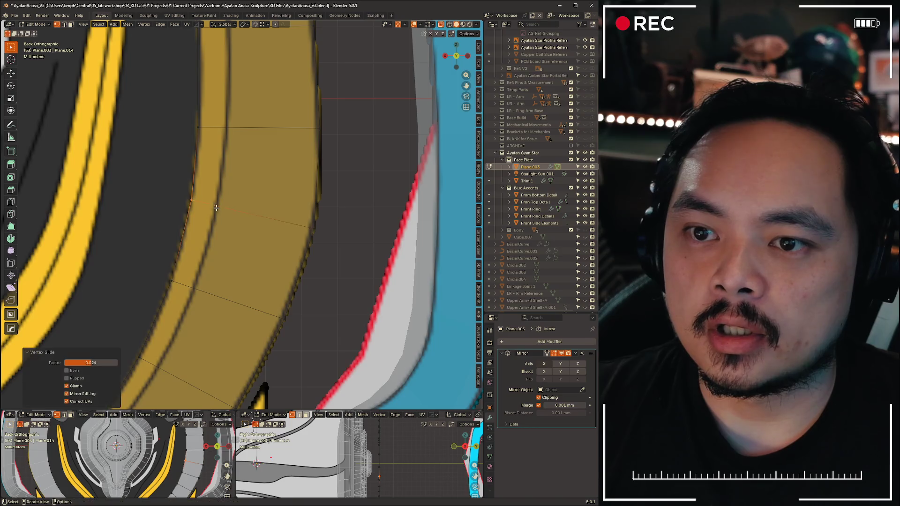
pyautogui.moveTo(216, 208); pyautogui.dragTo(283, 207, button='middle')
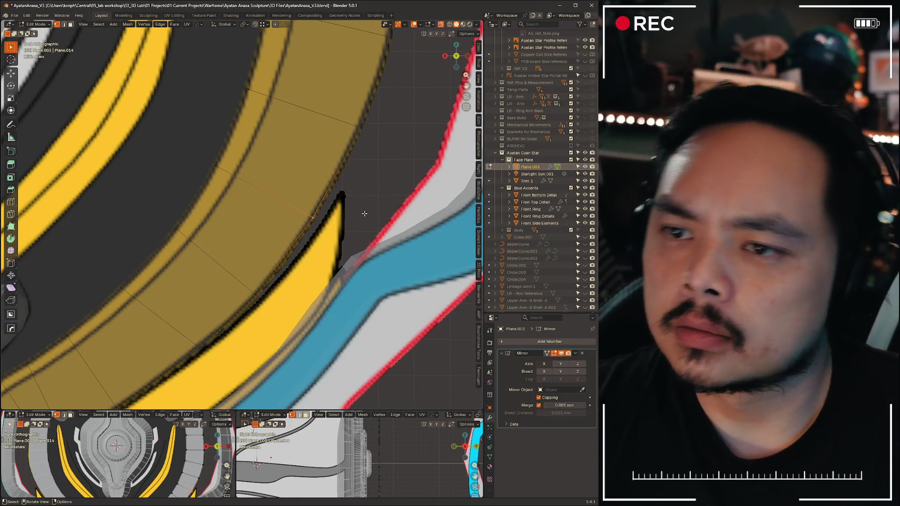
pyautogui.scroll(-4, 366, 210)
pyautogui.scroll(3, 306, 238)
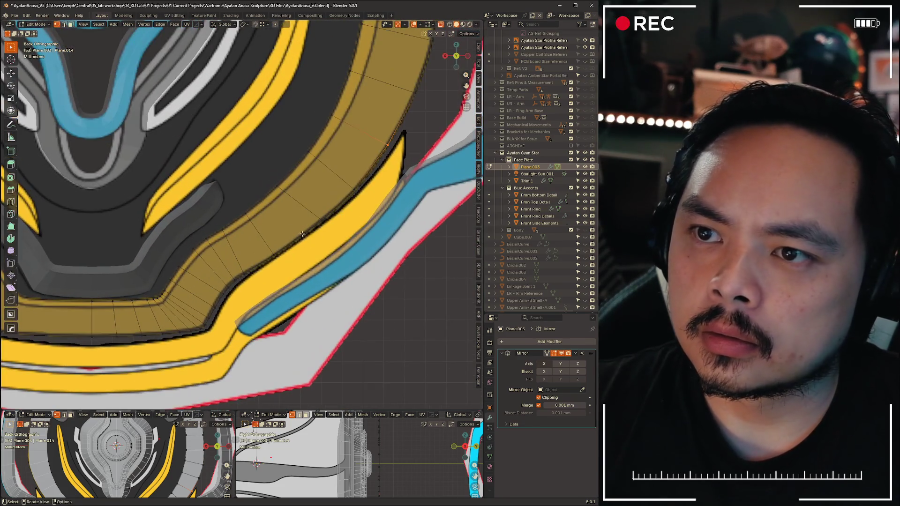
pyautogui.scroll(3, 306, 237)
# Vertex-slide two rim vertices slightly along the curved yellow band
pyautogui.hotkey('shift', 'v')
pyautogui.click(351, 232)
pyautogui.hotkey('shift', 'v')
pyautogui.click(307, 192)
pyautogui.click(312, 189)
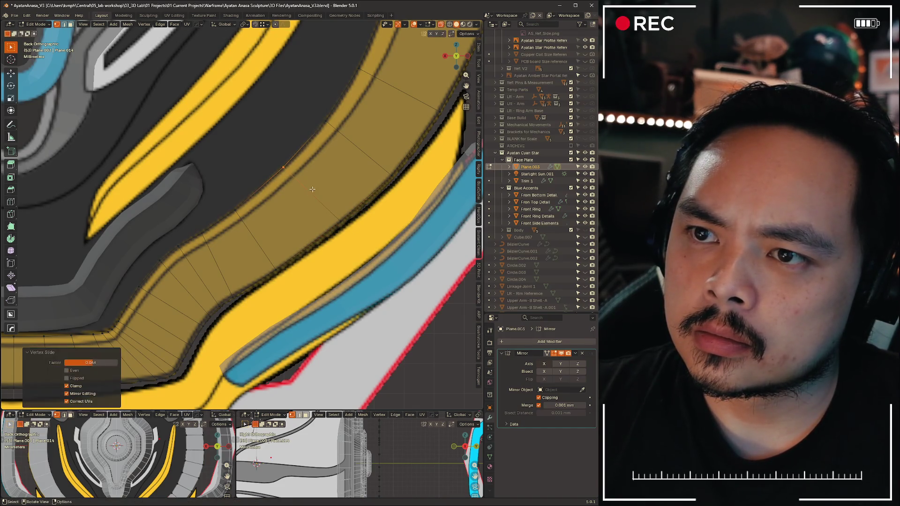
# Edge-slide the adjacent edge at the bend and select the next rim vertex
pyautogui.hotkey('shift', 'v')
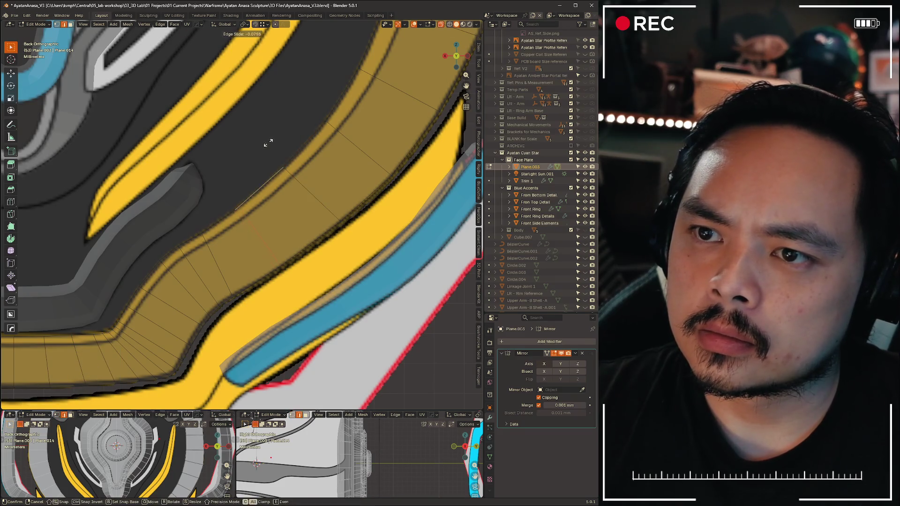
pyautogui.click(257, 222)
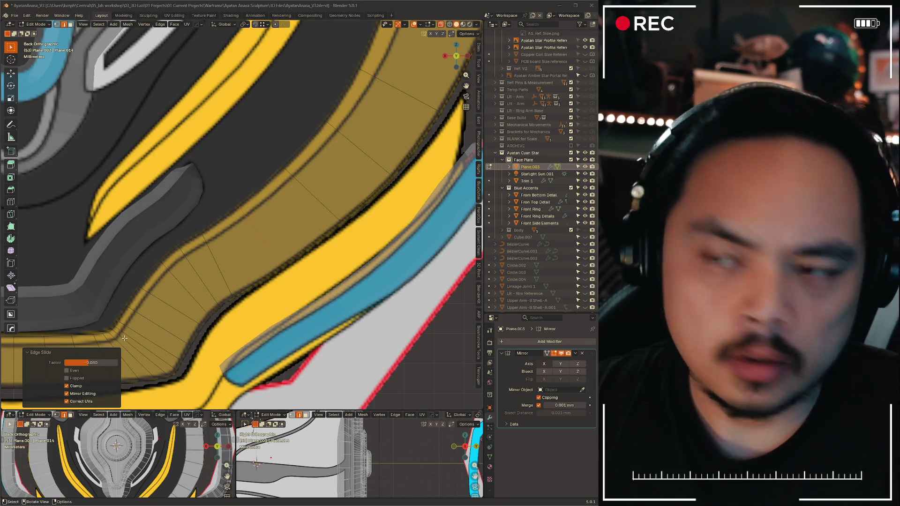
pyautogui.click(271, 314)
pyautogui.scroll(-3, 271, 314)
pyautogui.scroll(3, 284, 267)
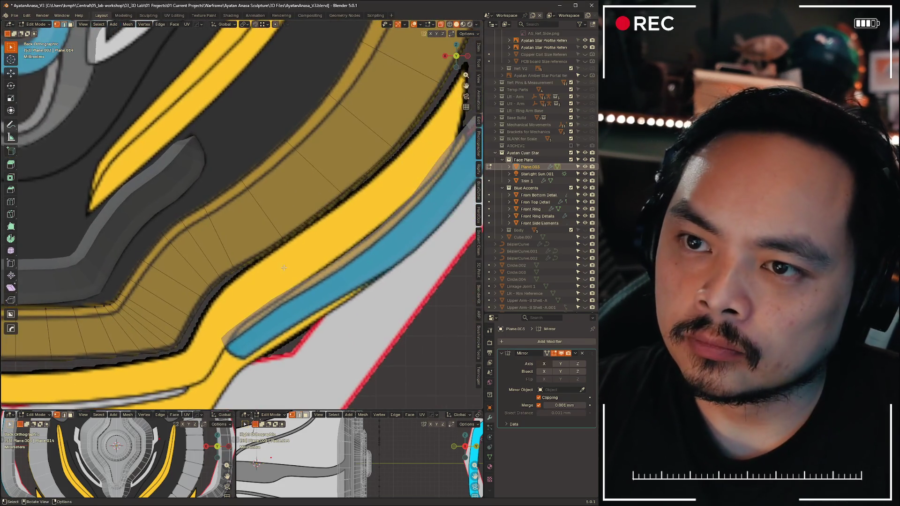
pyautogui.scroll(2, 223, 223)
pyautogui.scroll(3, 281, 211)
pyautogui.scroll(2, 346, 203)
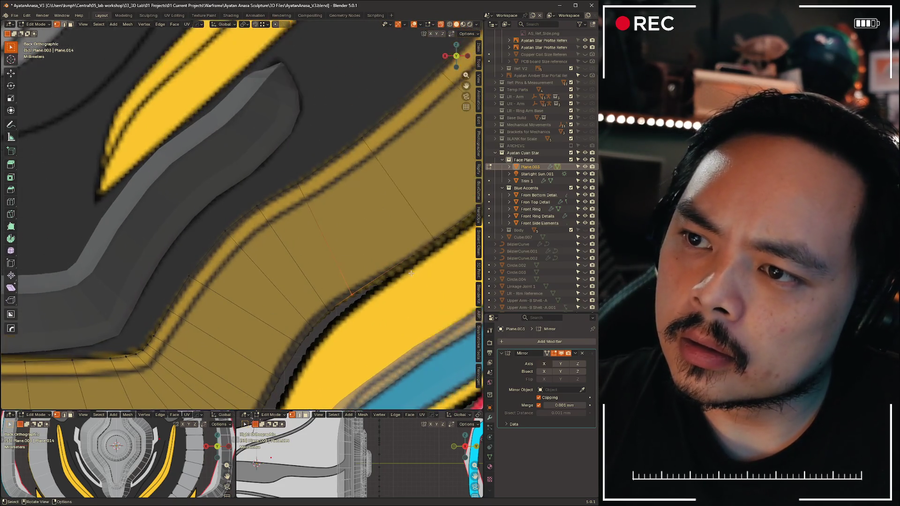
# Select a vertex on the yellow band's edge and slide it along the rim until it sits evenly
pyautogui.keyDown('shift'); pyautogui.moveTo(376, 302); pyautogui.dragTo(282, 232, button='middle'); pyautogui.keyUp('shift')
pyautogui.moveTo(312, 218); pyautogui.dragTo(325, 243)
pyautogui.press('g')
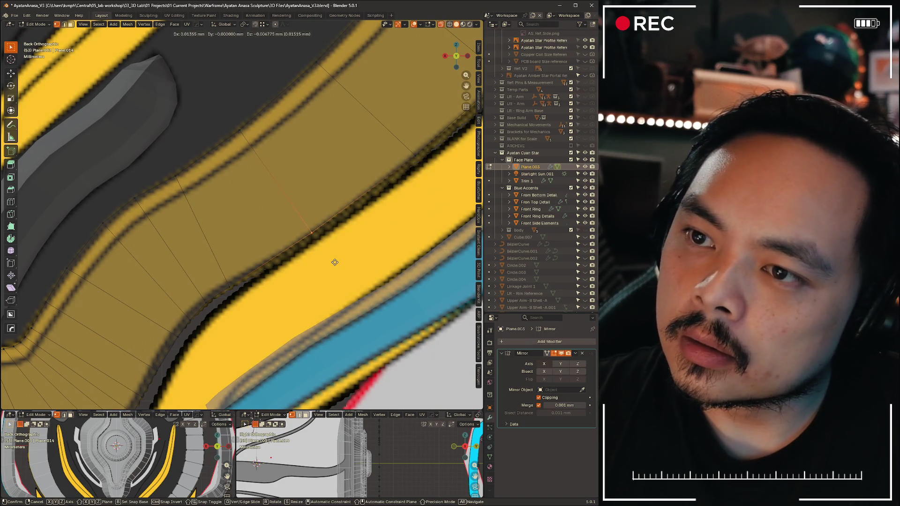
pyautogui.click(339, 261)
pyautogui.scroll(-5, 330, 262)
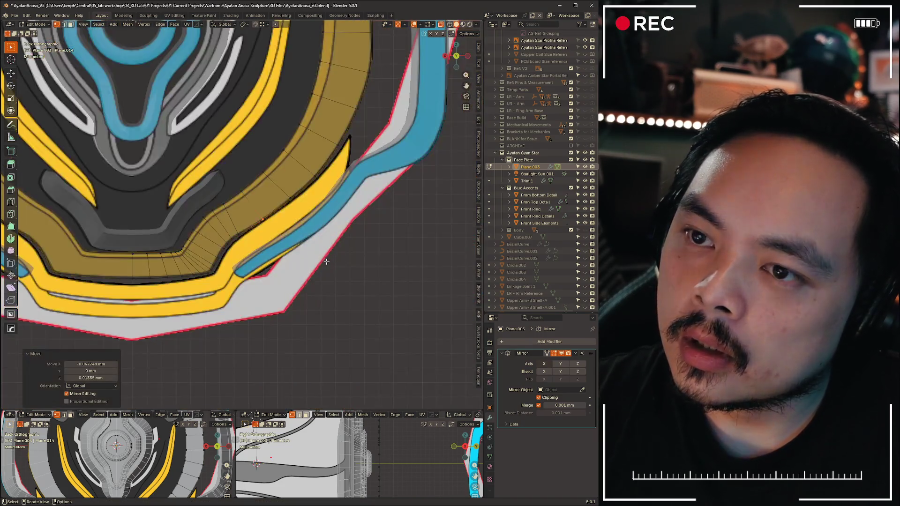
pyautogui.scroll(8, 295, 259)
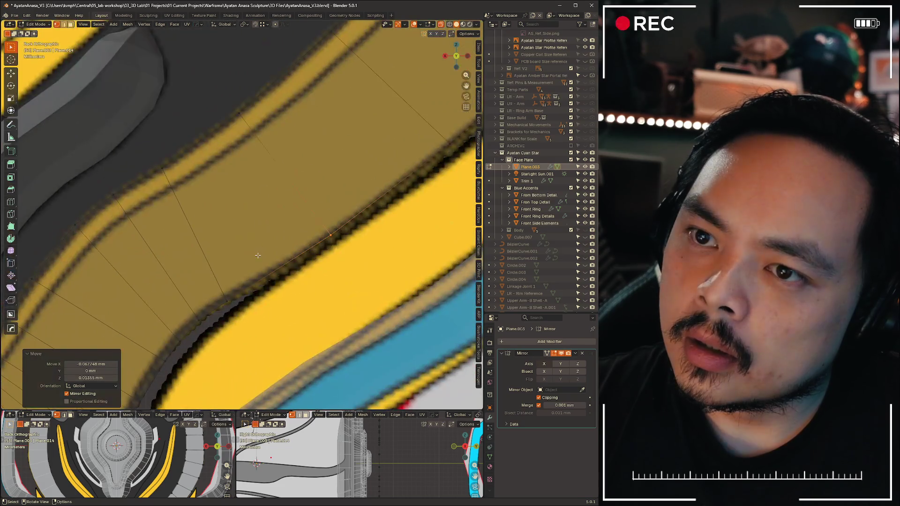
pyautogui.press('g')
pyautogui.press('g')
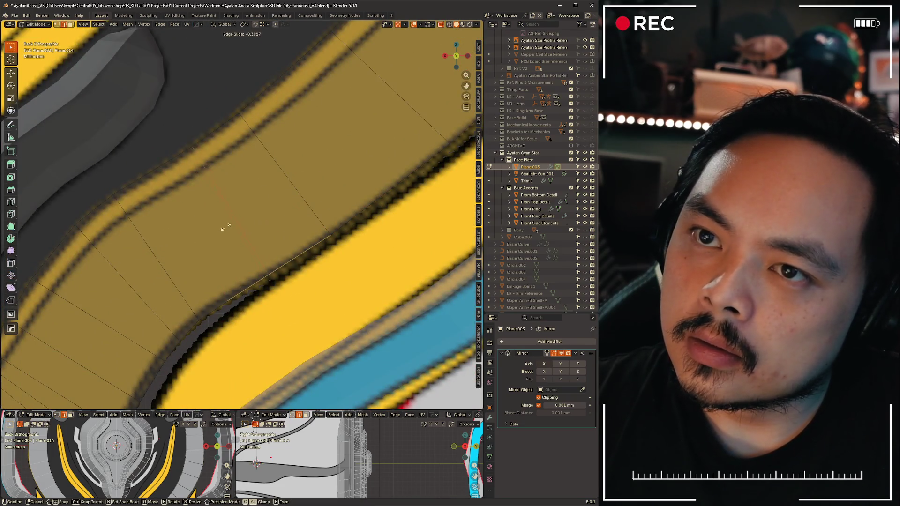
pyautogui.click(225, 230)
pyautogui.press('g')
pyautogui.press('g')
pyautogui.click(300, 182)
pyautogui.press('g')
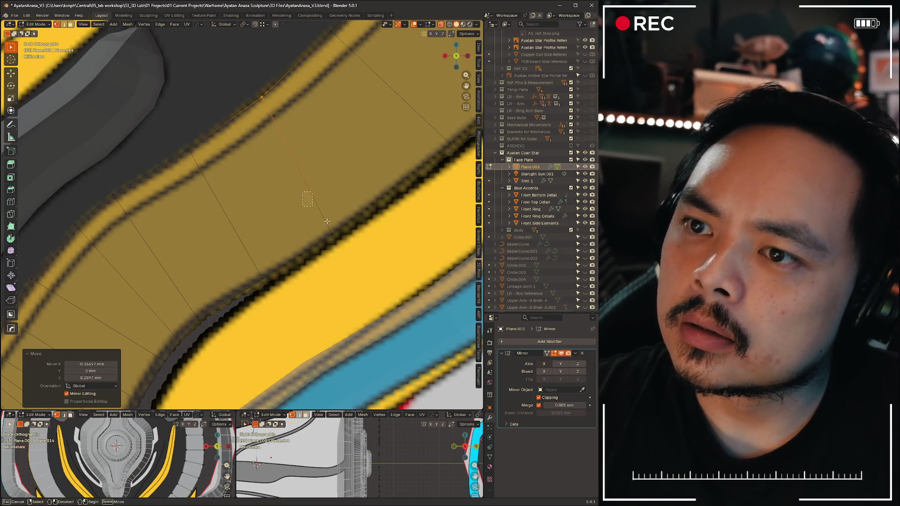
pyautogui.click(409, 257)
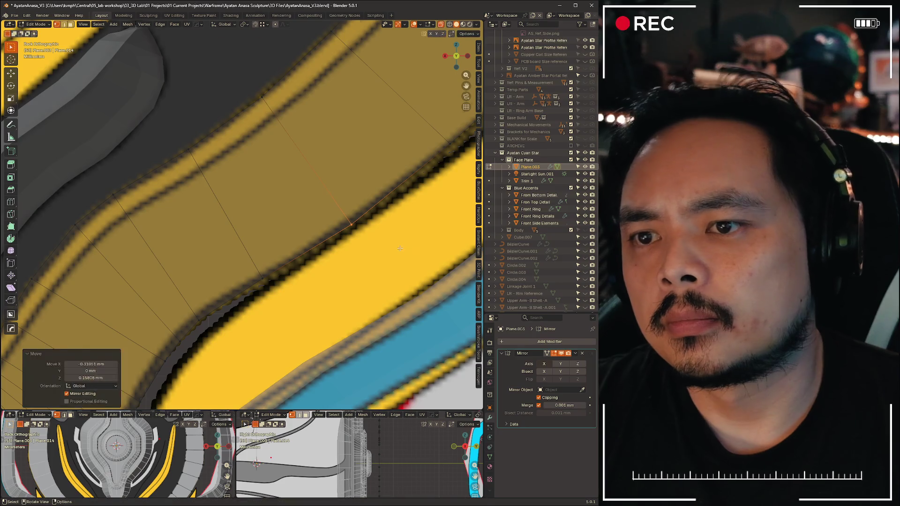
pyautogui.scroll(-3, 408, 257)
pyautogui.scroll(3, 283, 258)
pyautogui.scroll(3, 278, 211)
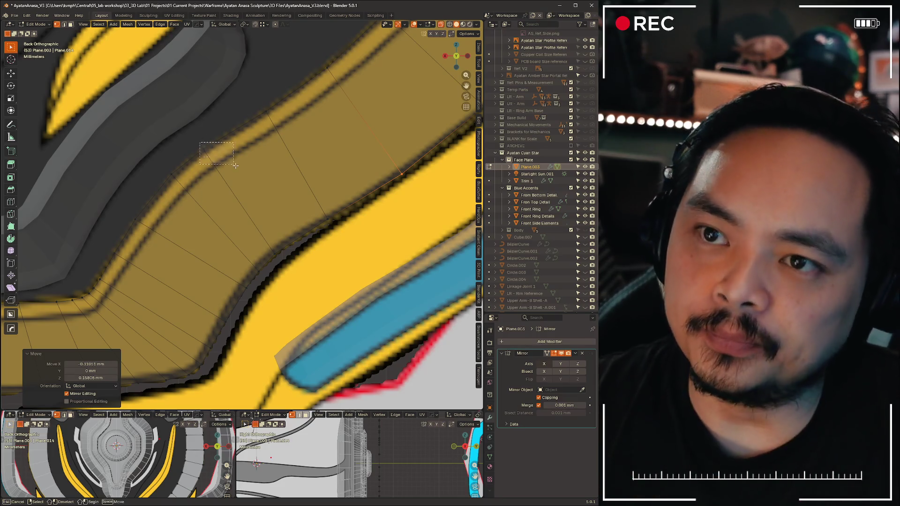
# Nudge the rim vertices near the blue accent one by one with G moves and edge slides
pyautogui.click(204, 147)
pyautogui.press('g')
pyautogui.click(211, 141)
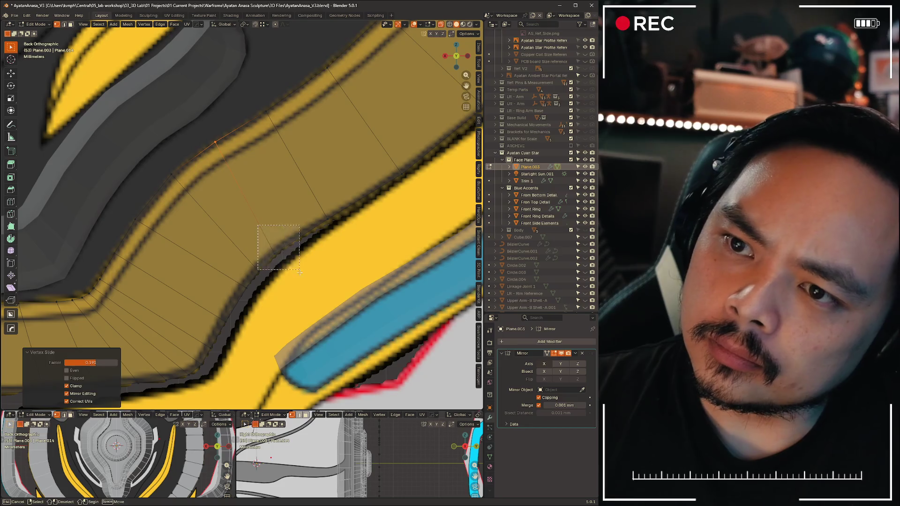
pyautogui.click(276, 250)
pyautogui.press('g')
pyautogui.press('g')
pyautogui.click(324, 256)
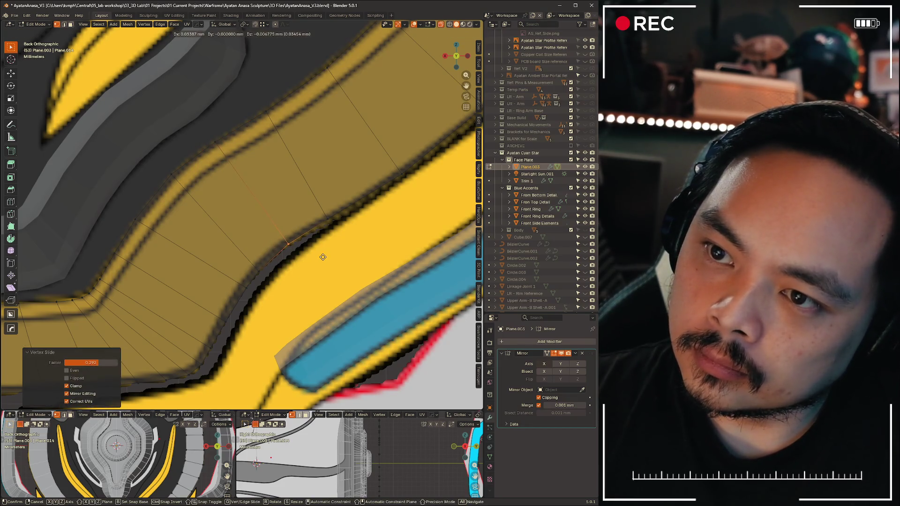
pyautogui.press('g')
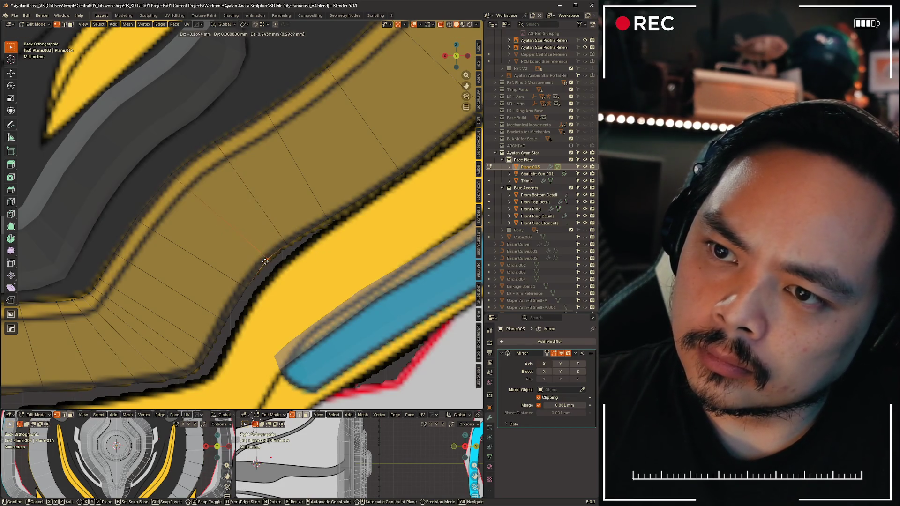
pyautogui.click(265, 262)
pyautogui.press('g')
pyautogui.click(209, 187)
pyautogui.press('g')
pyautogui.click(187, 213)
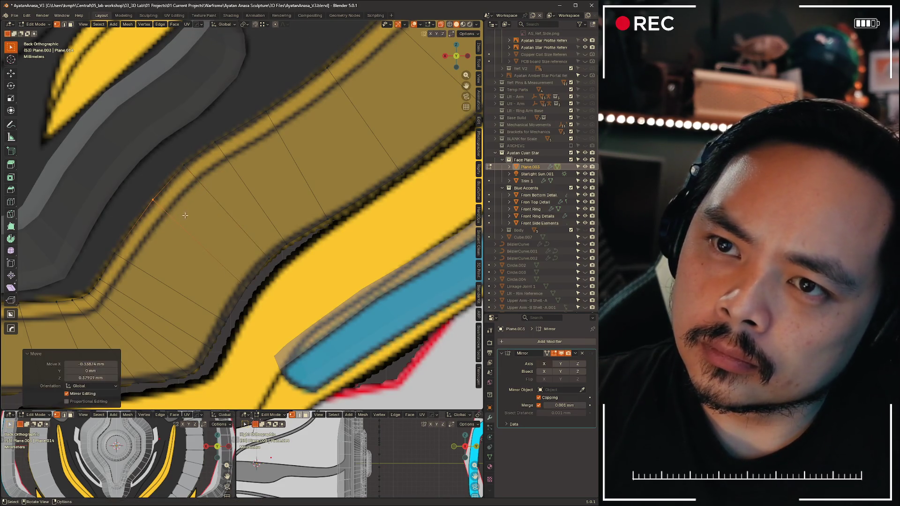
# Continue moving vertices further along the yellow band, shifting the view to follow the edge
pyautogui.press('g')
pyautogui.click(265, 304)
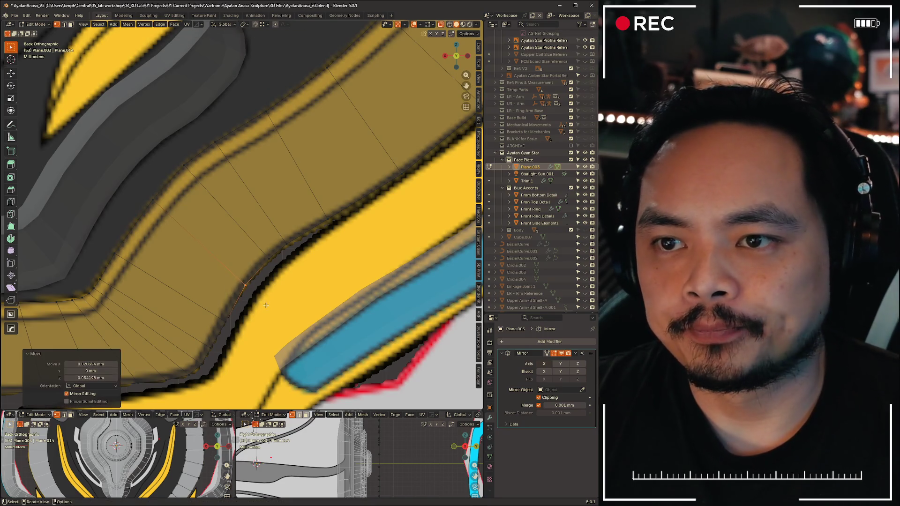
pyautogui.press('g')
pyautogui.click(177, 226)
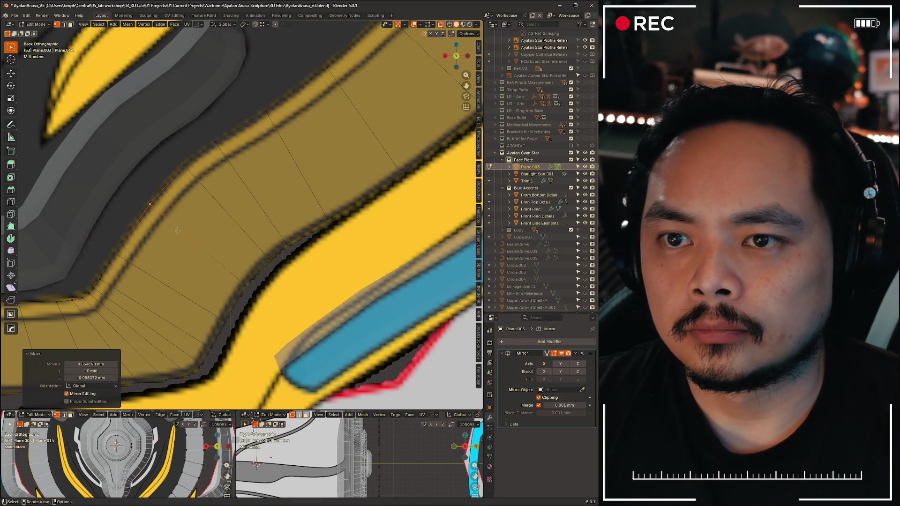
pyautogui.press('g')
pyautogui.click(242, 282)
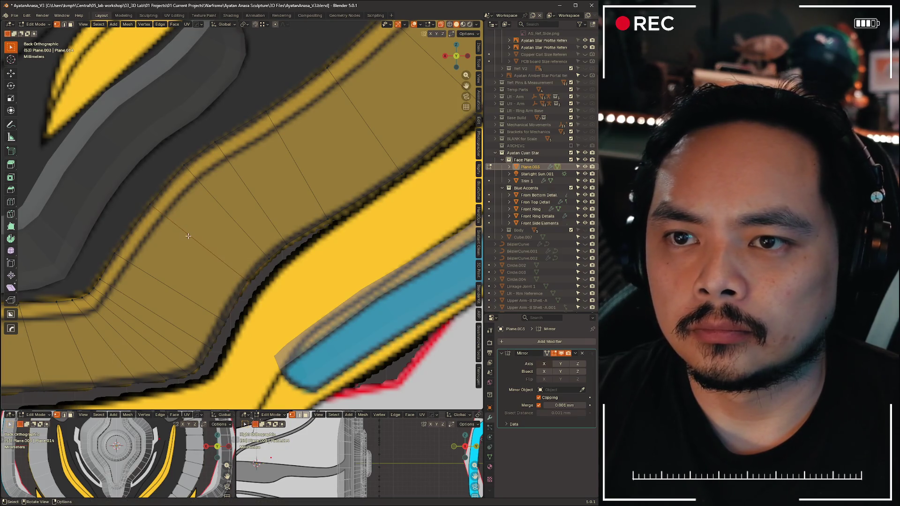
pyautogui.keyDown('shift'); pyautogui.moveTo(241, 282); pyautogui.dragTo(264, 241, button='middle'); pyautogui.keyUp('shift')
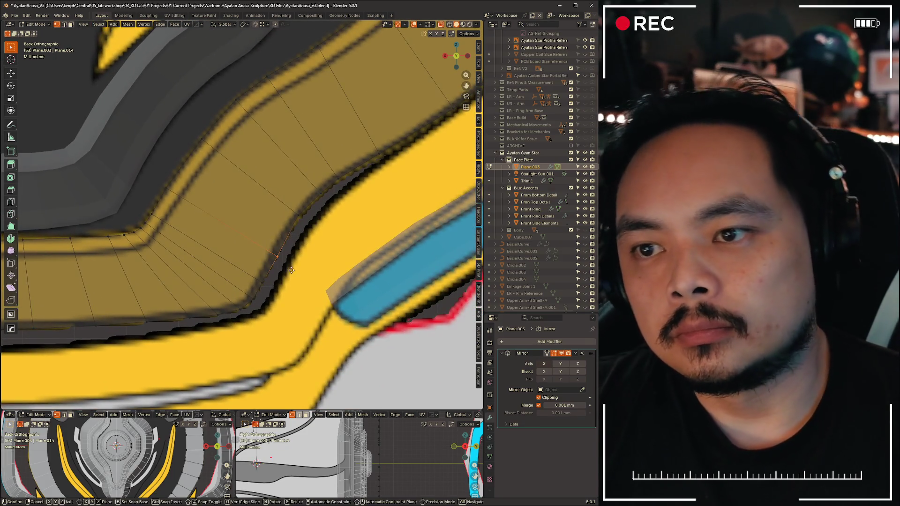
pyautogui.press('g')
pyautogui.click(142, 172)
pyautogui.press('g')
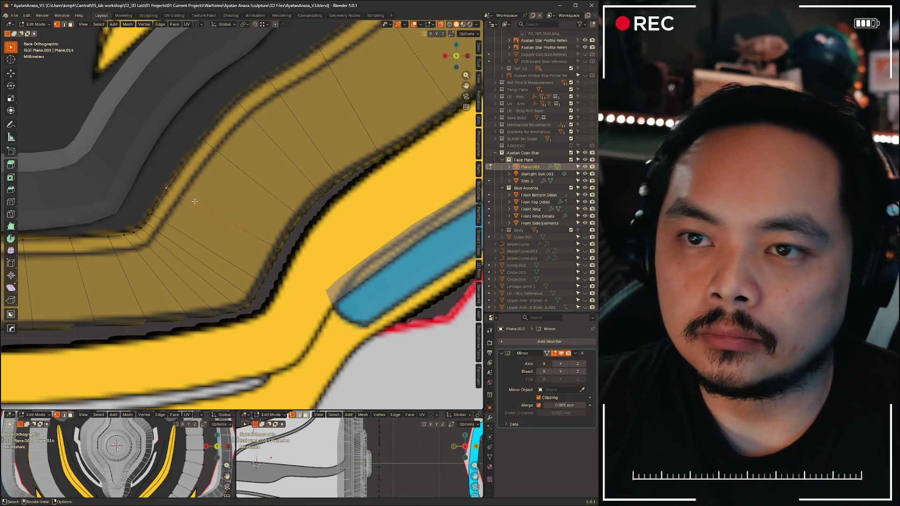
pyautogui.click(203, 190)
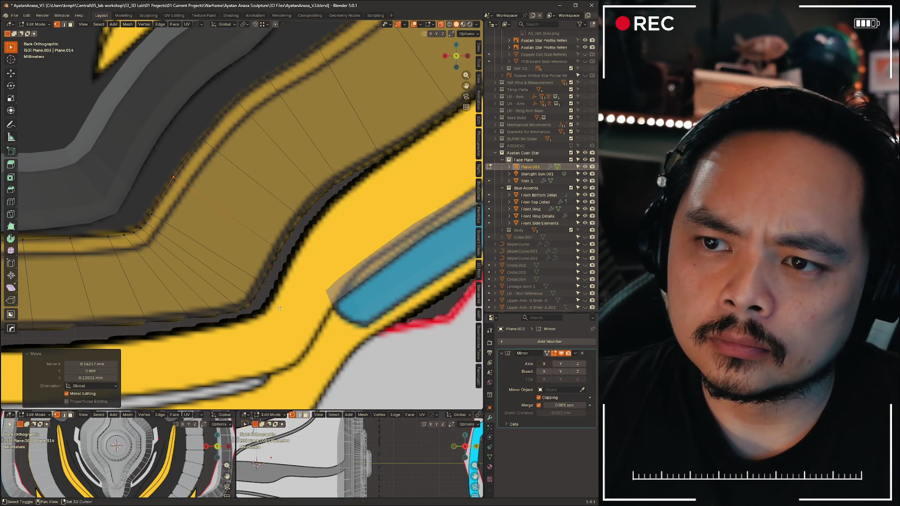
pyautogui.scroll(-3, 280, 312)
pyautogui.scroll(3, 277, 247)
pyautogui.scroll(-3, 276, 247)
pyautogui.scroll(3, 277, 247)
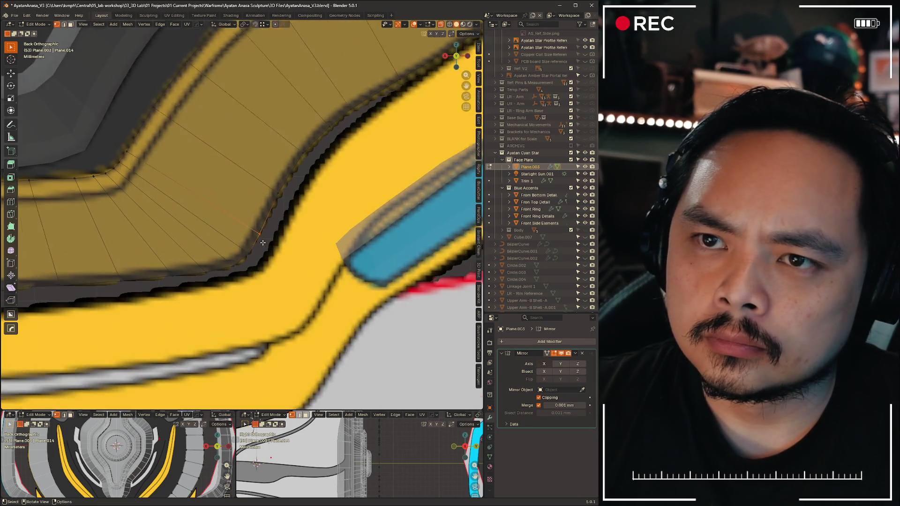
pyautogui.scroll(2, 255, 230)
# Edge-slide and reposition the next run of inner-rim vertices, cancelling a stray move
pyautogui.press('g')
pyautogui.press('g')
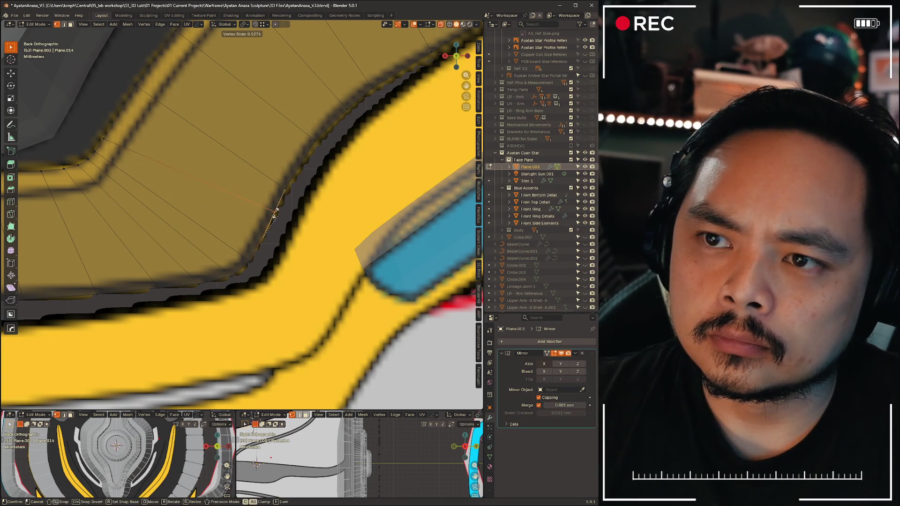
pyautogui.click(275, 222)
pyautogui.press('g')
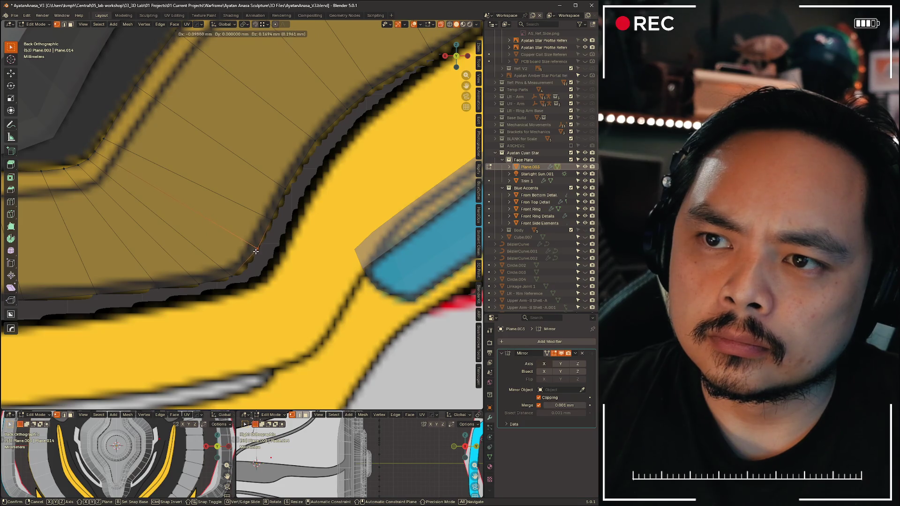
pyautogui.click(255, 250)
pyautogui.press('g')
pyautogui.click(275, 217)
pyautogui.press('g')
pyautogui.click(262, 244)
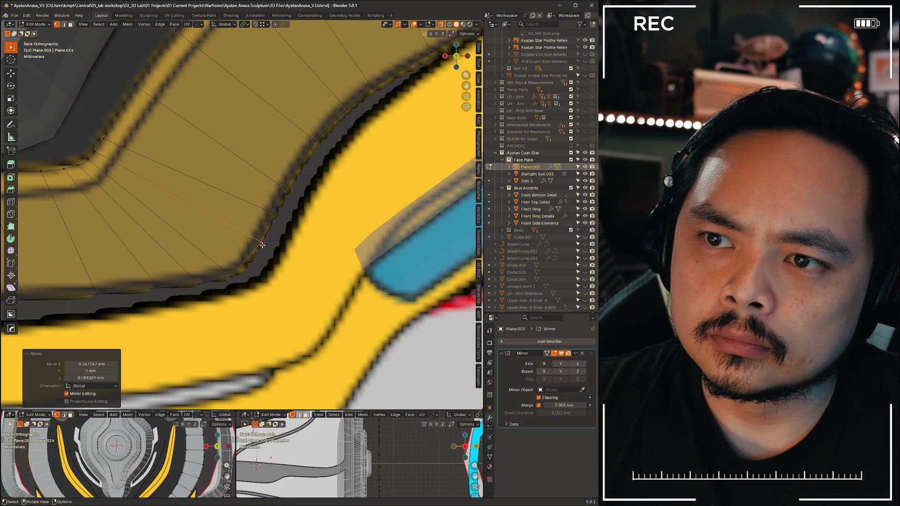
pyautogui.press('g')
pyautogui.click(239, 273)
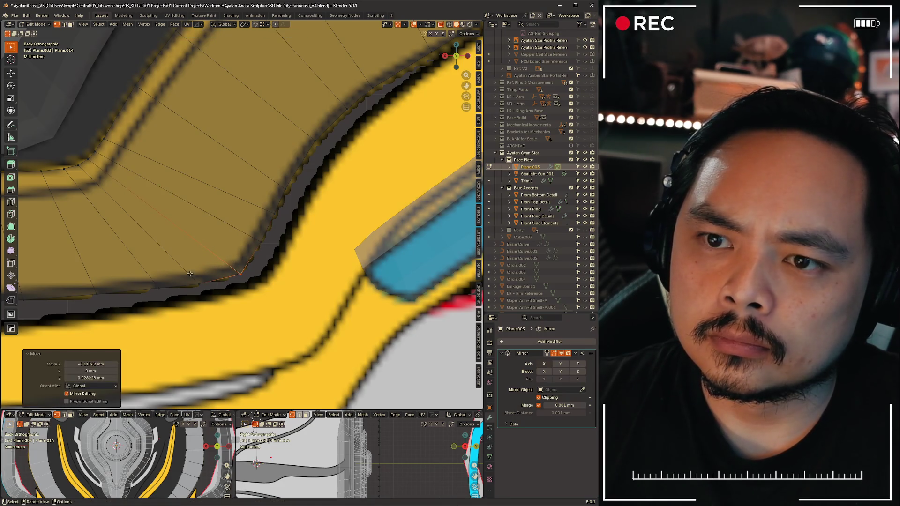
pyautogui.press('g')
pyautogui.click(198, 283)
pyautogui.rightClick(93, 169)
pyautogui.press('Escape')
# From an angled view, adjust the rim vertices along the bend so the curve flows smoothly
pyautogui.moveTo(211, 267); pyautogui.dragTo(273, 264, button='middle')
pyautogui.press('g')
pyautogui.click(267, 264)
pyautogui.press('g')
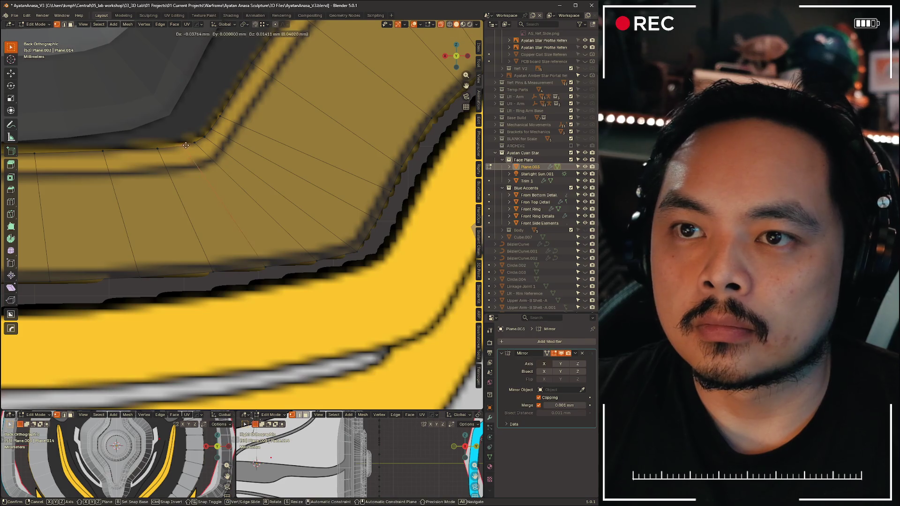
pyautogui.click(185, 146)
pyautogui.press('g')
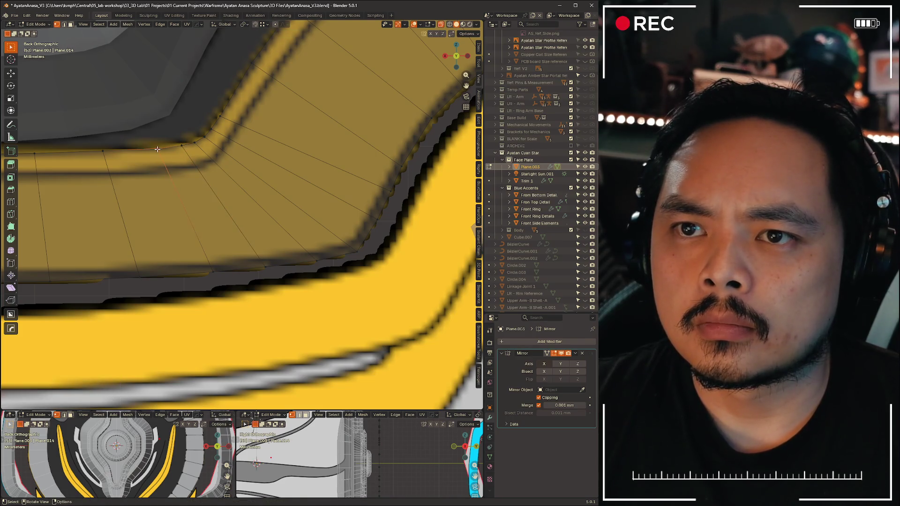
pyautogui.press('g')
pyautogui.click(161, 148)
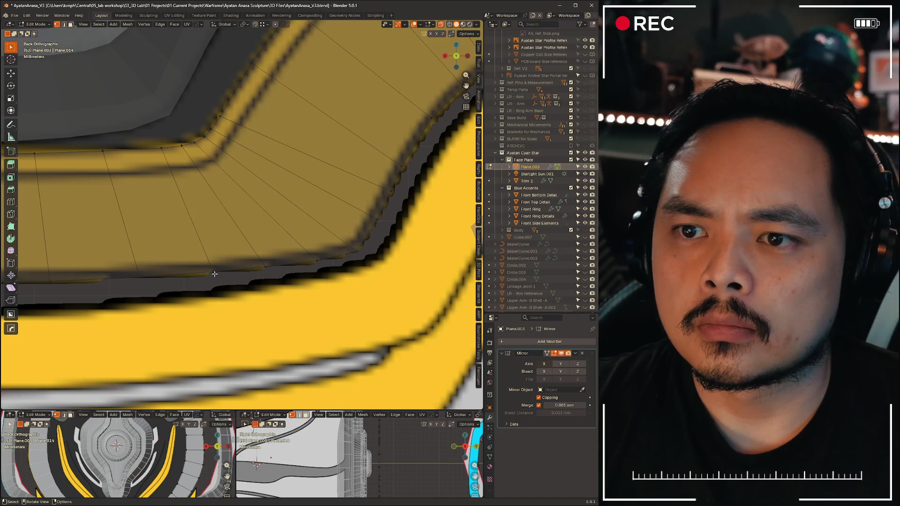
pyautogui.press('g')
pyautogui.click(279, 199)
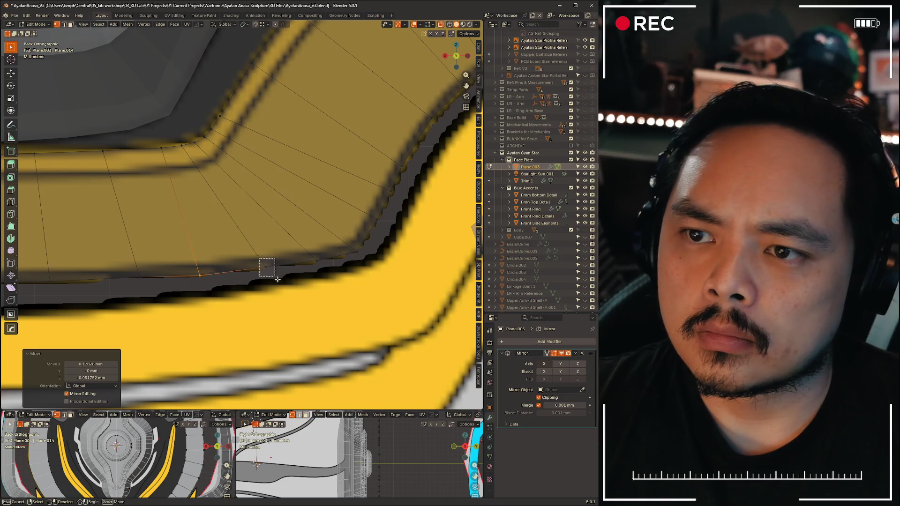
pyautogui.press('g')
pyautogui.click(291, 300)
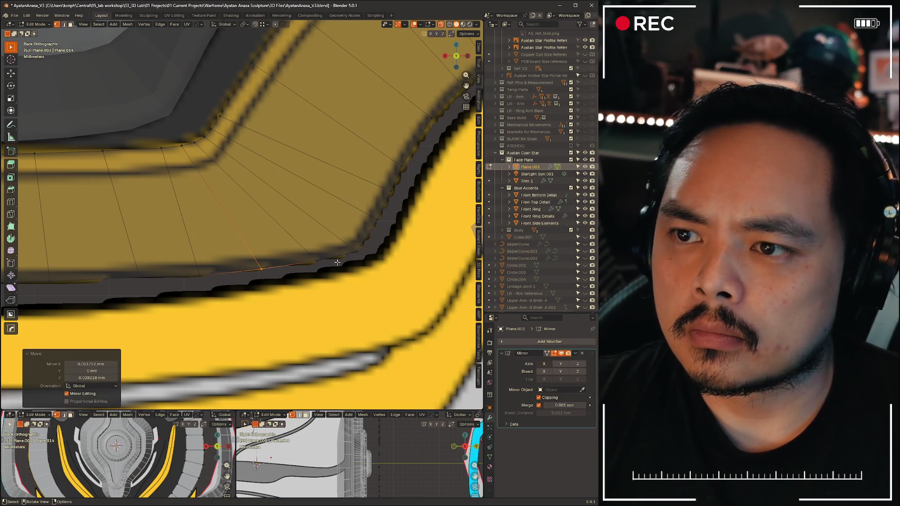
# Slide the remaining rim vertices into place and refine another section of the yellow trim
pyautogui.press('g')
pyautogui.click(323, 268)
pyautogui.press('g')
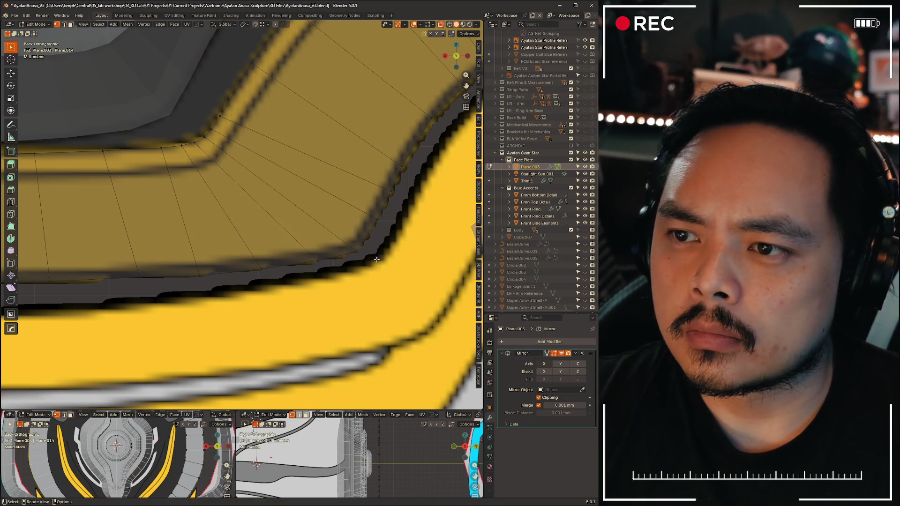
pyautogui.press('g')
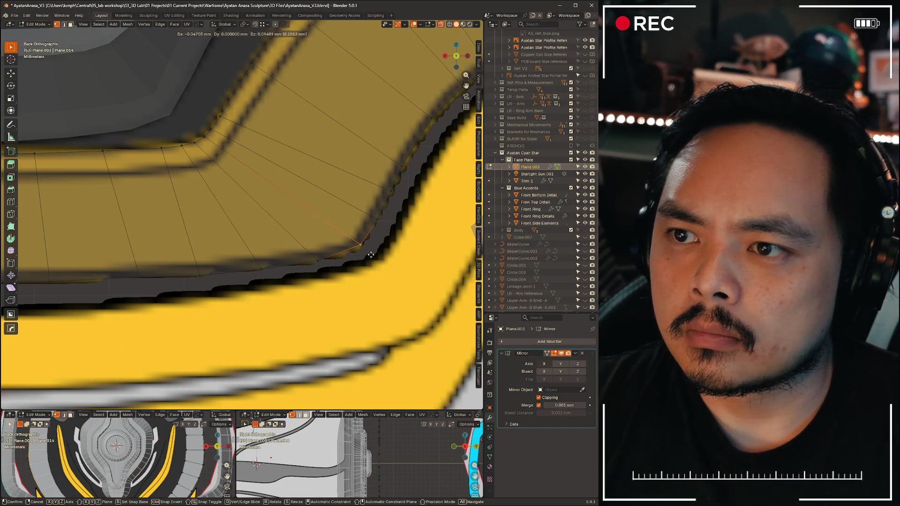
pyautogui.click(369, 258)
pyautogui.press('g')
pyautogui.click(377, 225)
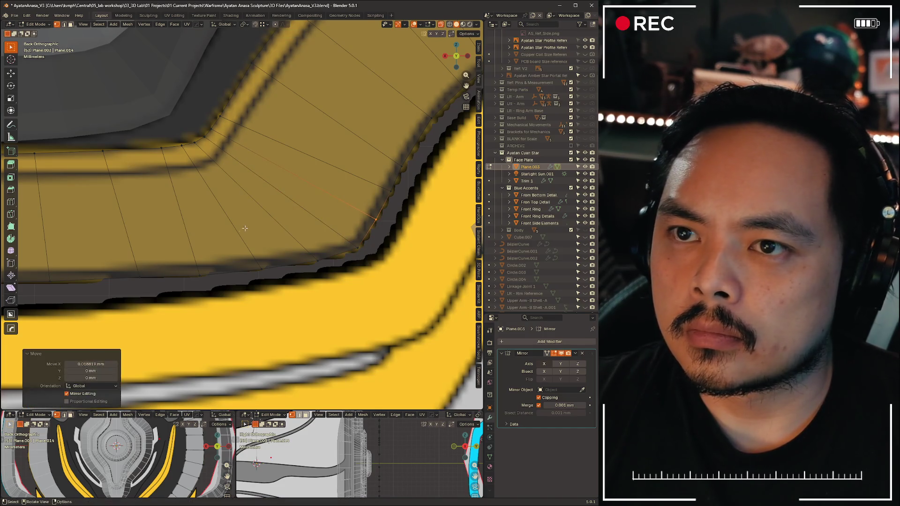
pyautogui.scroll(-3, 317, 246)
pyautogui.keyDown('shift'); pyautogui.moveTo(265, 246); pyautogui.dragTo(176, 211, button='middle'); pyautogui.keyUp('shift')
pyautogui.press('g')
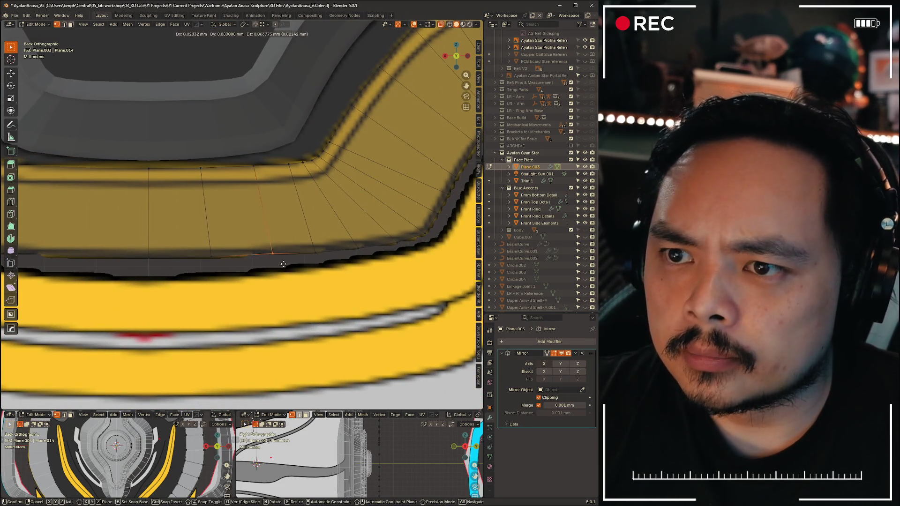
pyautogui.click(273, 267)
pyautogui.press('g')
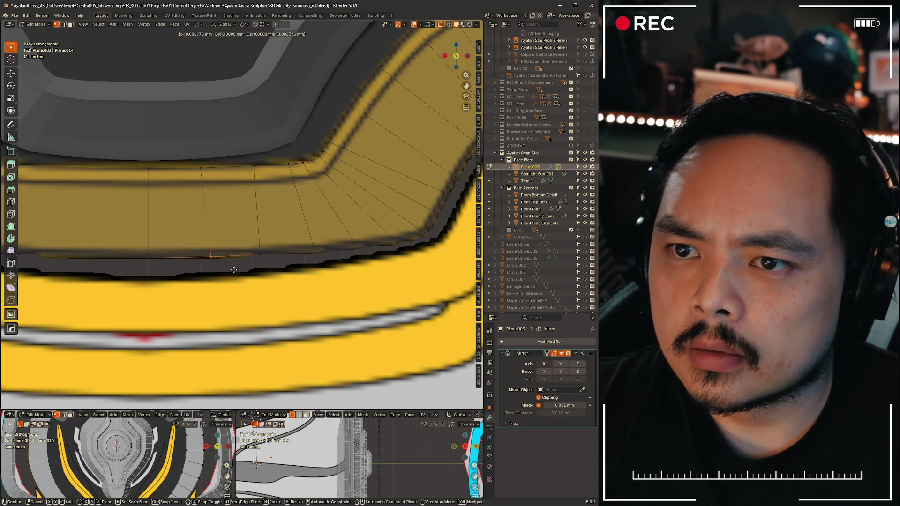
pyautogui.click(231, 271)
pyautogui.press('g')
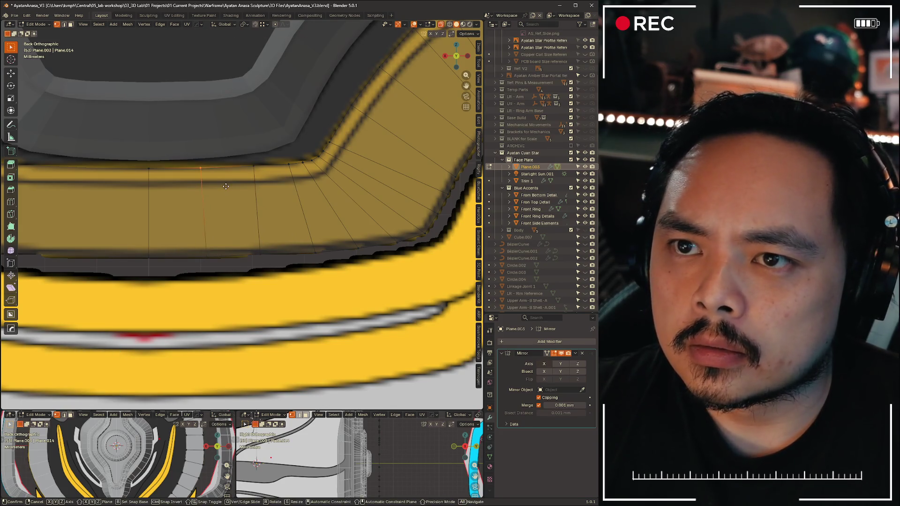
pyautogui.click(195, 183)
pyautogui.scroll(-6, 211, 232)
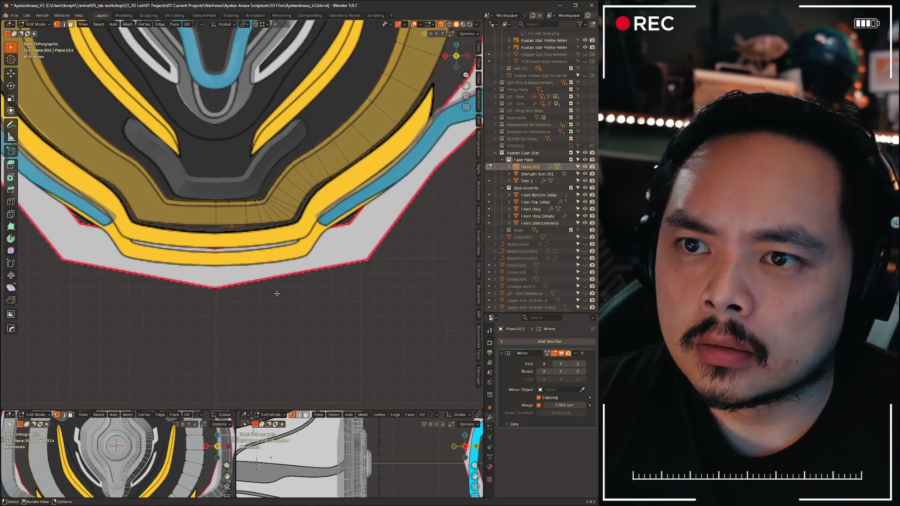
pyautogui.scroll(6, 291, 277)
# Move the trim's corner vertex and its neighbours along the bend to even out the corner
pyautogui.keyDown('shift'); pyautogui.moveTo(316, 246); pyautogui.dragTo(248, 209, button='middle'); pyautogui.keyUp('shift')
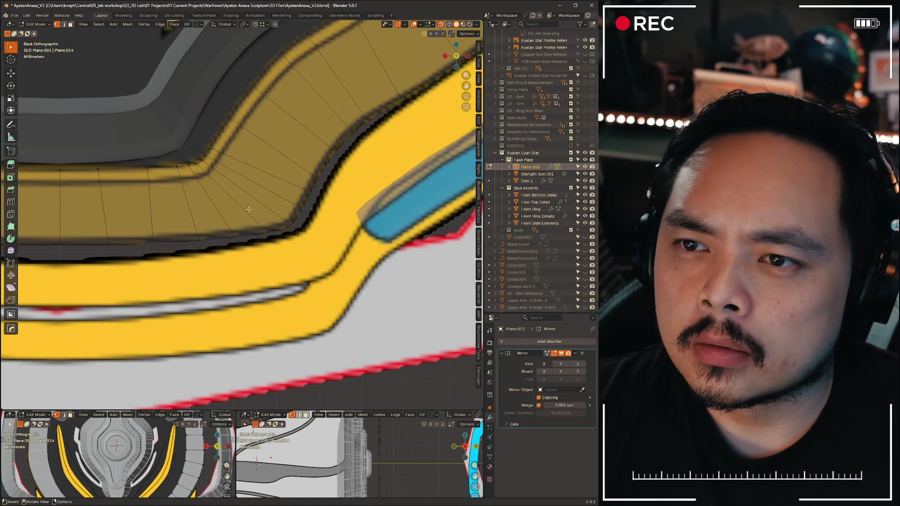
pyautogui.scroll(2, 257, 243)
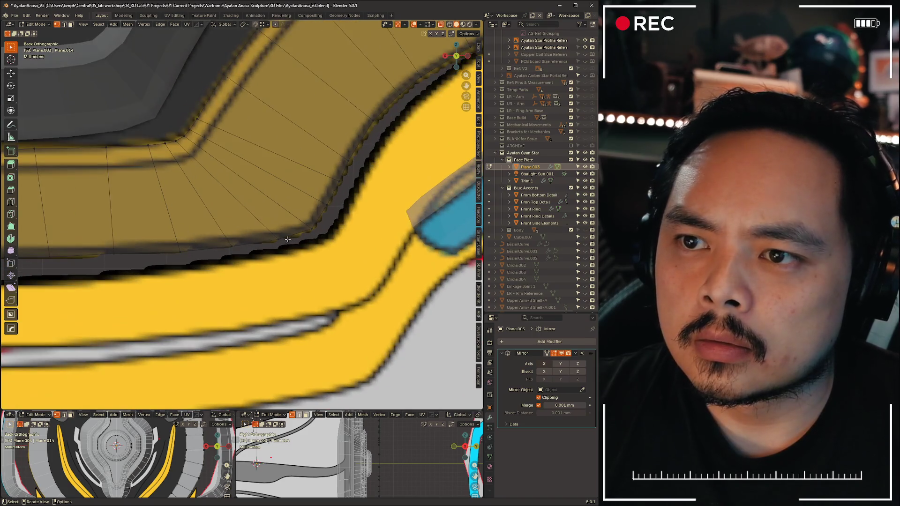
pyautogui.press('g')
pyautogui.rightClick(287, 253)
pyautogui.click(98, 366)
pyautogui.press('g')
pyautogui.click(322, 251)
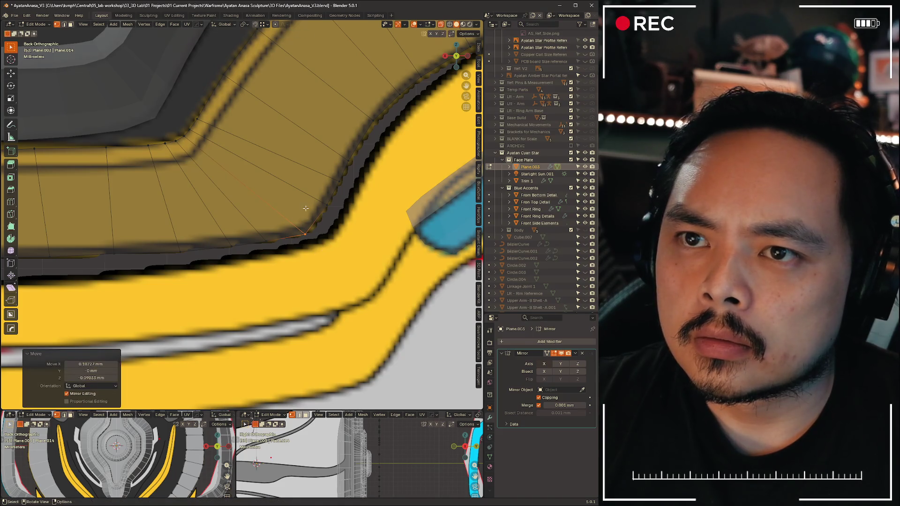
pyautogui.press('g')
pyautogui.click(338, 232)
pyautogui.press('g')
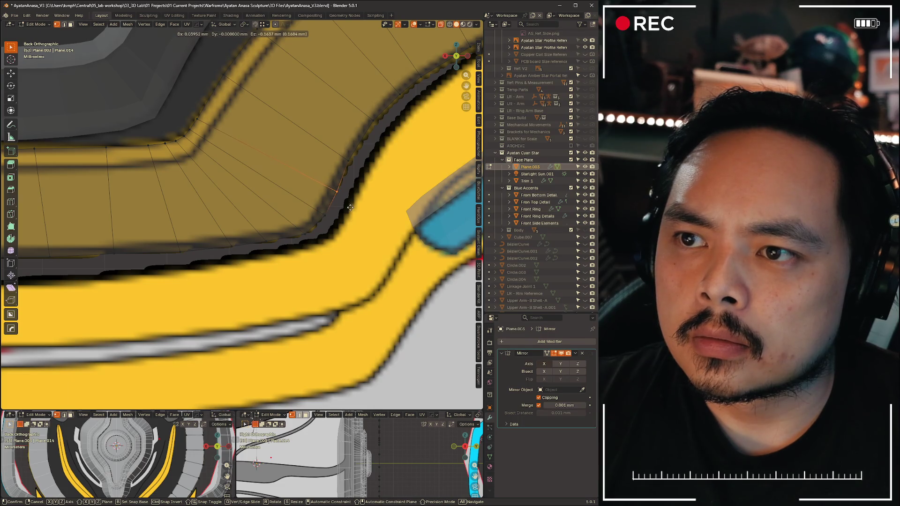
pyautogui.click(349, 208)
pyautogui.press('g')
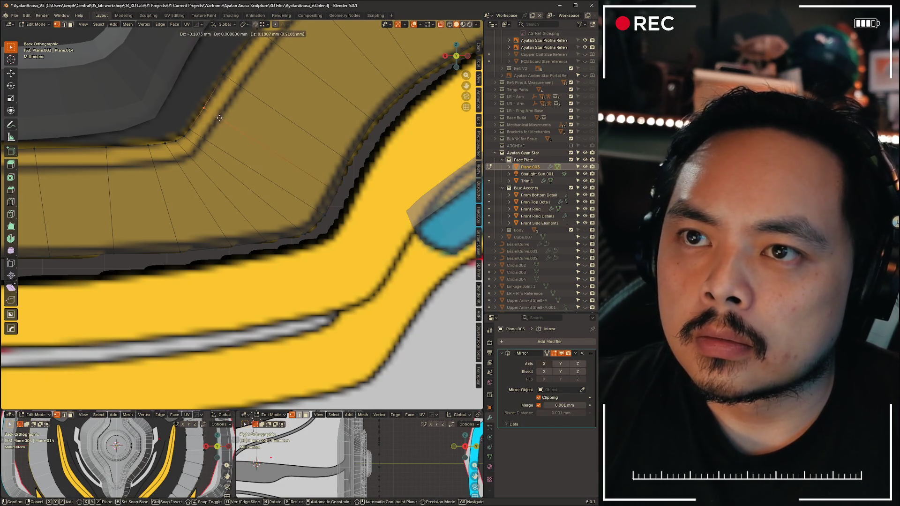
pyautogui.click(224, 113)
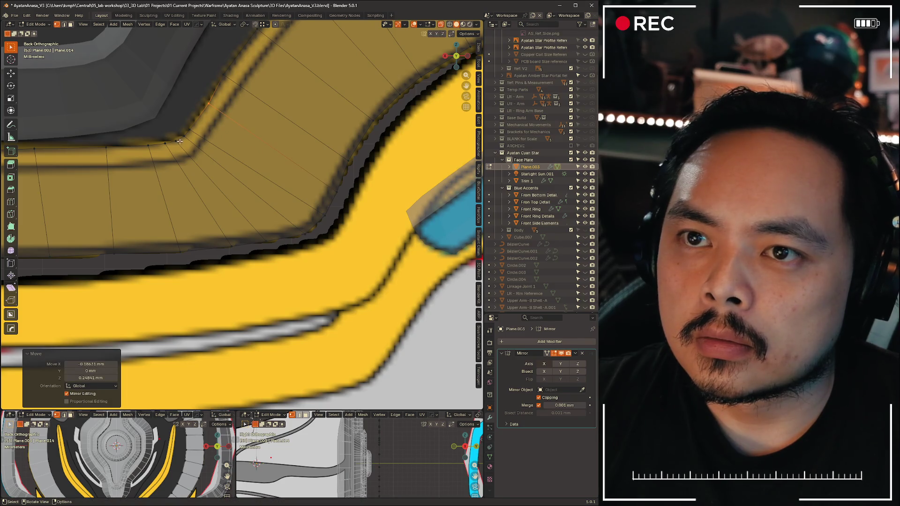
# Refine the next vertices around the bend with successive small G moves
pyautogui.press('g')
pyautogui.click(233, 258)
pyautogui.press('g')
pyautogui.click(267, 248)
pyautogui.press('g')
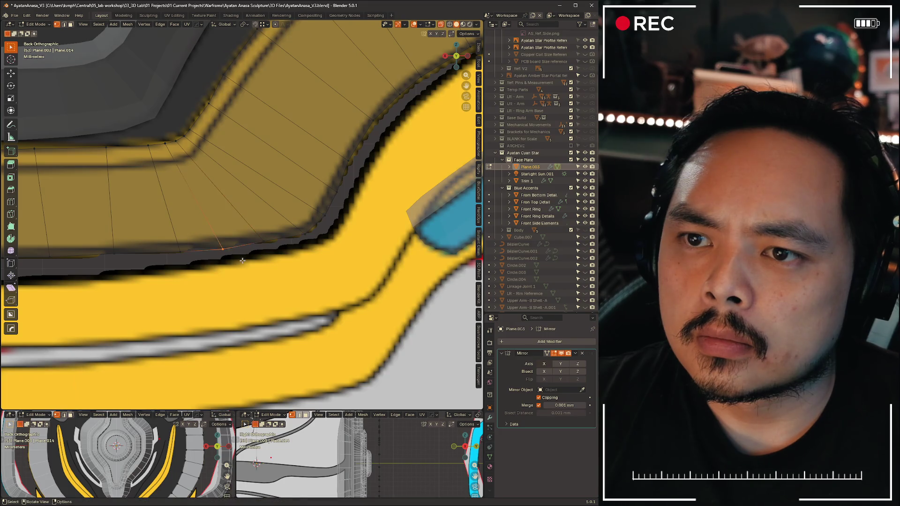
pyautogui.click(241, 259)
pyautogui.press('g')
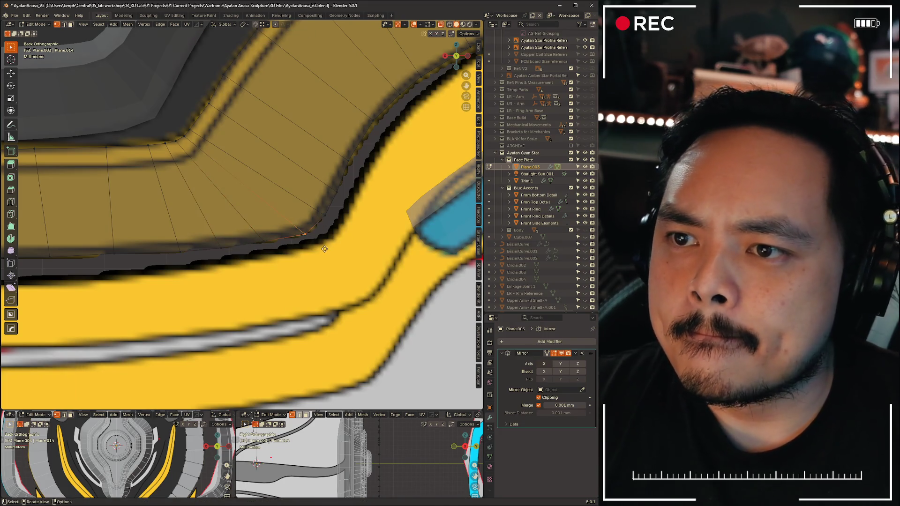
pyautogui.click(261, 244)
pyautogui.press('g')
pyautogui.click(286, 250)
pyautogui.press('g')
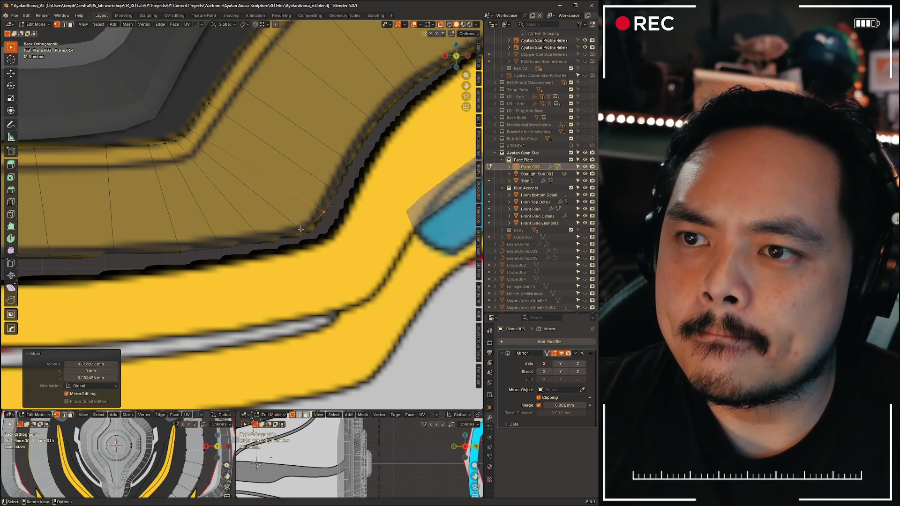
pyautogui.click(312, 239)
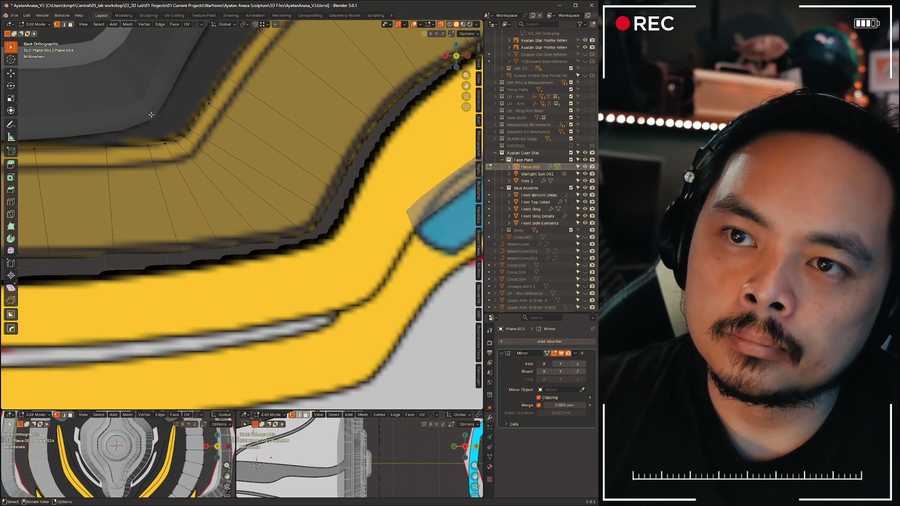
pyautogui.scroll(2, 183, 127)
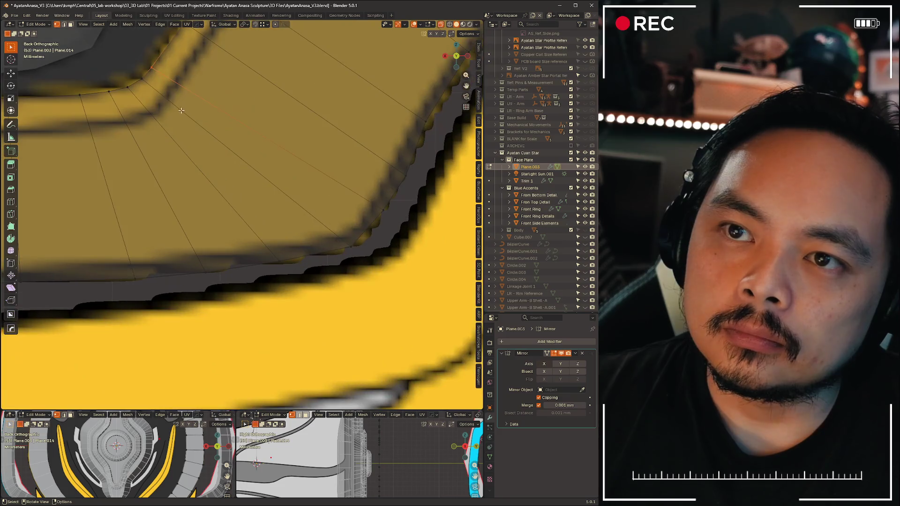
pyautogui.scroll(2, 247, 141)
pyautogui.scroll(2, 310, 164)
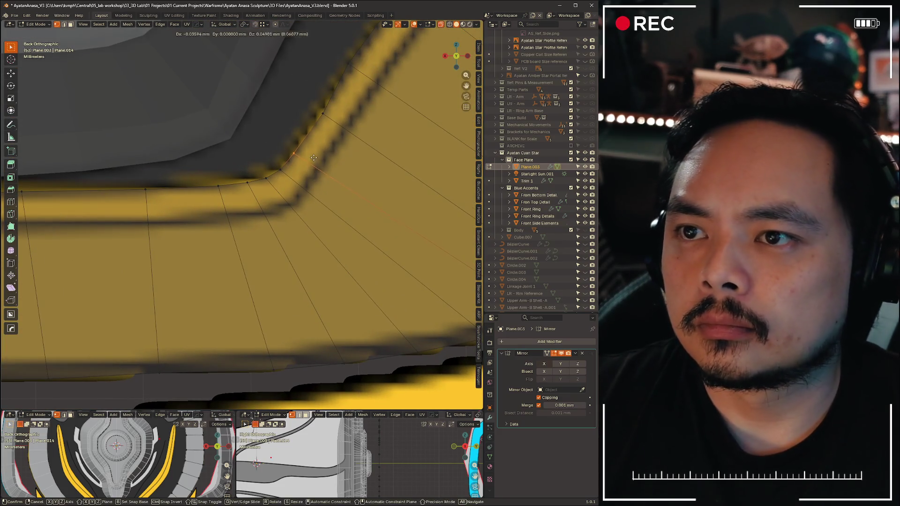
# Select further vertices on the trim bend and reposition them to finish smoothing the corner
pyautogui.click(294, 176)
pyautogui.click(291, 177)
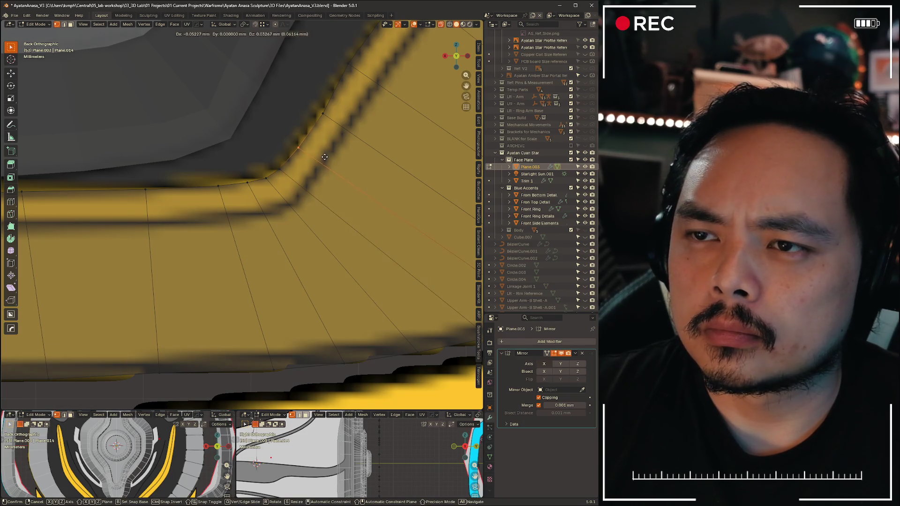
pyautogui.click(325, 156)
pyautogui.moveTo(217, 178); pyautogui.dragTo(237, 198)
pyautogui.press('g')
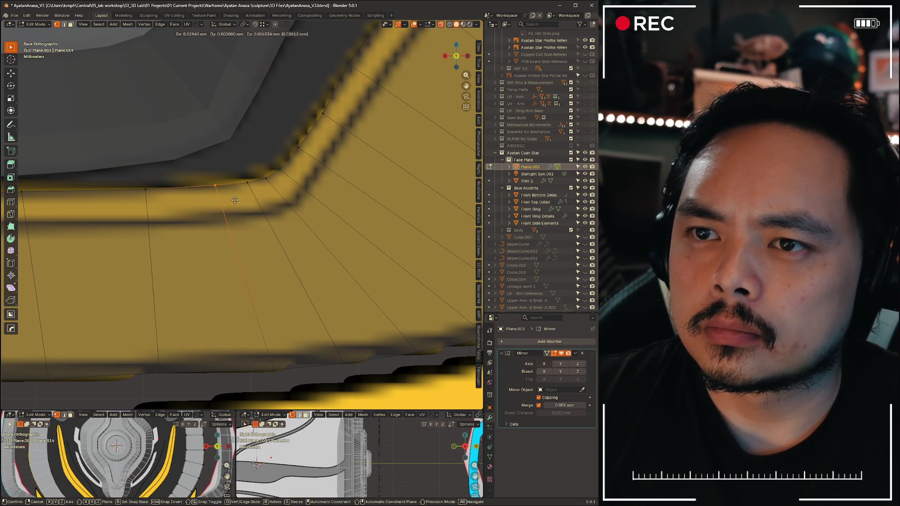
pyautogui.click(236, 200)
pyautogui.scroll(-8, 236, 201)
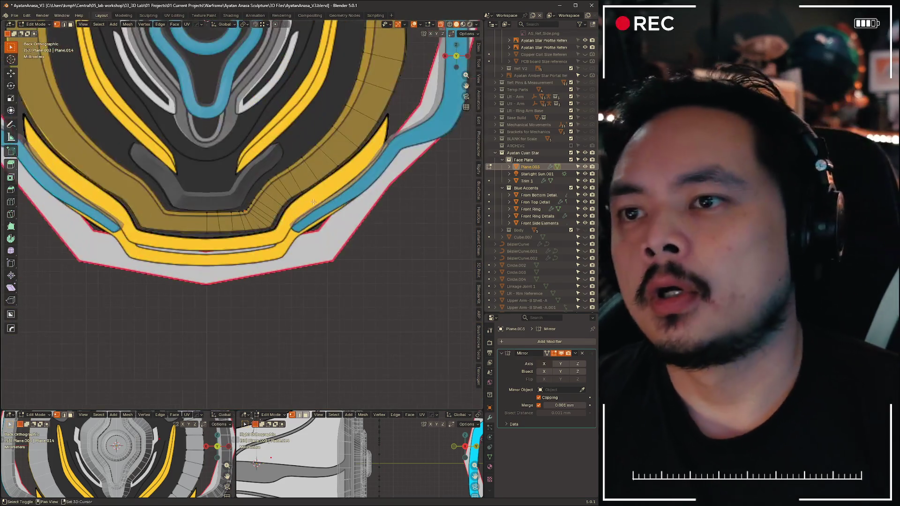
# Show the face plate in plain grey shading, snap to Back view, then switch to the Warframe0016.jpg reference photo
pyautogui.keyDown('shift'); pyautogui.moveTo(313, 202); pyautogui.dragTo(281, 281, button='middle'); pyautogui.keyUp('shift')
pyautogui.scroll(3, 270, 313)
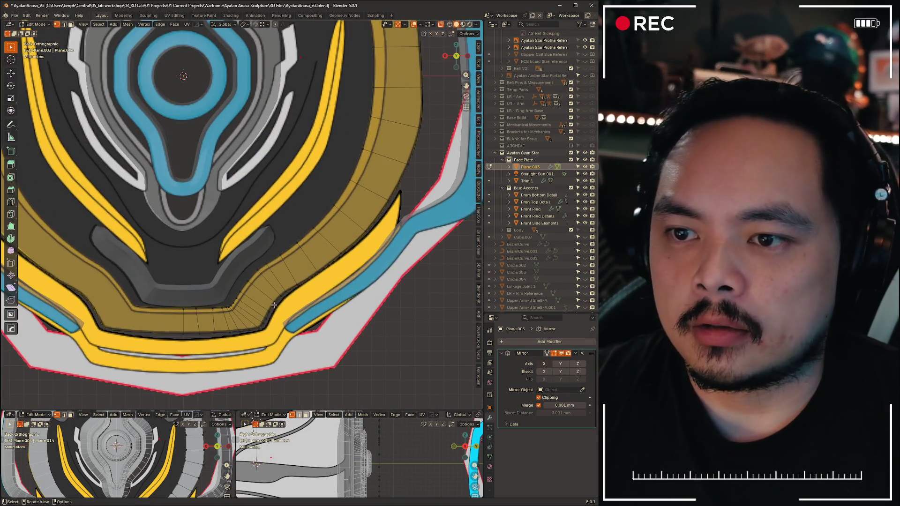
pyautogui.scroll(-3, 270, 313)
pyautogui.scroll(-3, 326, 273)
pyautogui.scroll(3, 250, 188)
pyautogui.moveTo(249, 188)
pyautogui.keyDown('shift'); pyautogui.mouseDown(button='middle')
pyautogui.moveTo(278, 252)
pyautogui.moveTo(361, 309)
pyautogui.moveTo(375, 278)
pyautogui.moveTo(365, 267)
pyautogui.moveTo(362, 283)
pyautogui.moveTo(295, 211)
pyautogui.moveTo(422, 105)
pyautogui.mouseUp(button='middle'); pyautogui.keyUp('shift')
pyautogui.press('z')
pyautogui.press('ctrl+KP_1')
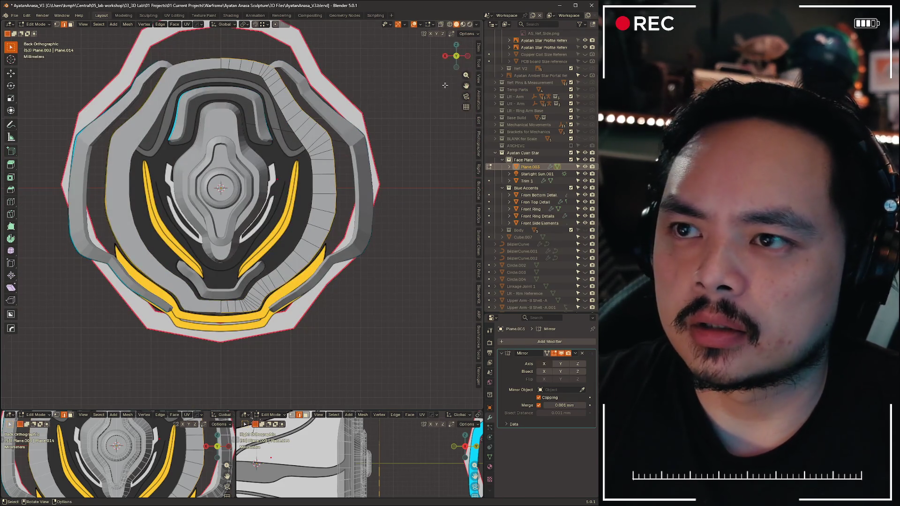
pyautogui.hotkey('alt', 'Tab')
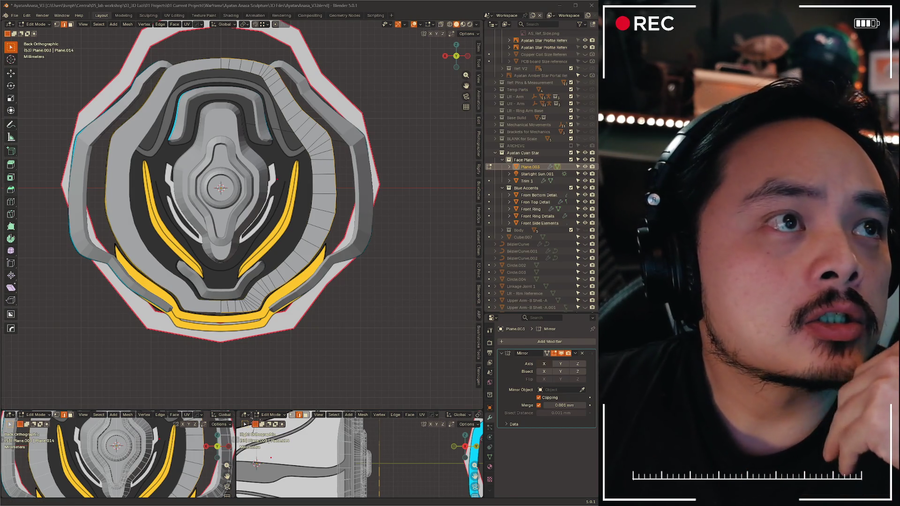
pyautogui.hotkey('alt', 'Tab')
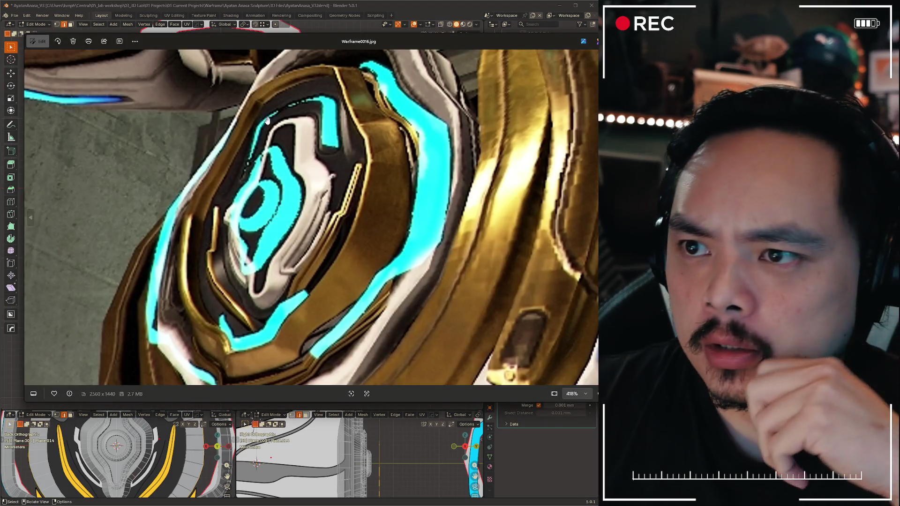
pyautogui.scroll(-1, 391, 184)
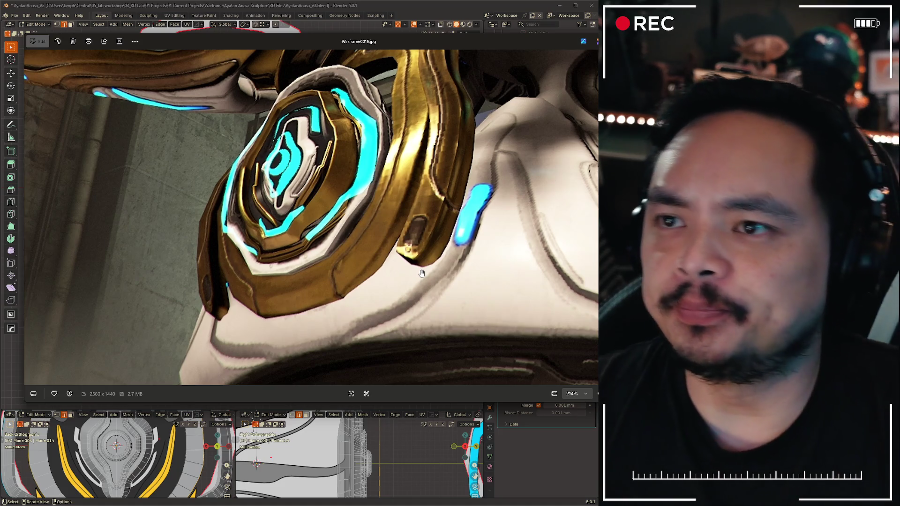
# Return from the reference photo to the full Blender modelling layout
pyautogui.hotkey('ctrl', 'space')
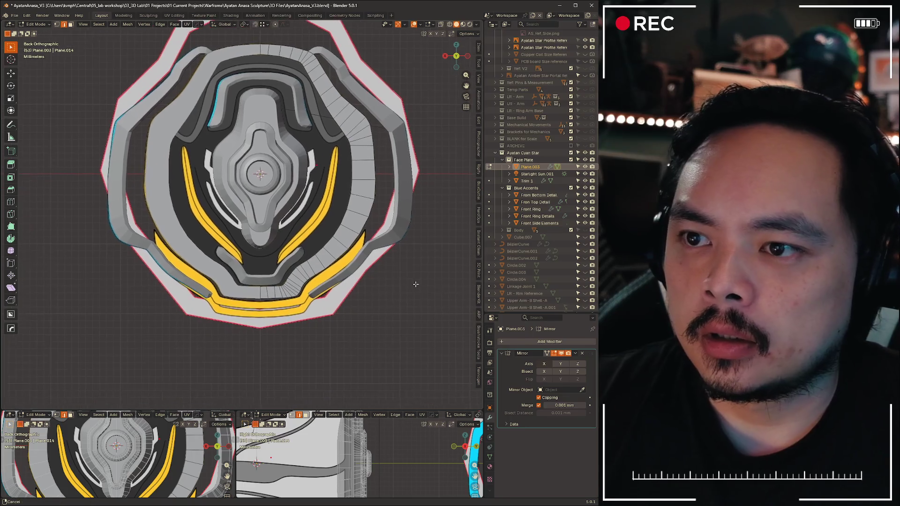
# Restore coloured shading, zoom to the gold trim's corner and dissolve the extra vertices there
pyautogui.keyDown('shift'); pyautogui.moveTo(414, 285); pyautogui.dragTo(402, 361, button='middle'); pyautogui.keyUp('shift')
pyautogui.scroll(2, 328, 228)
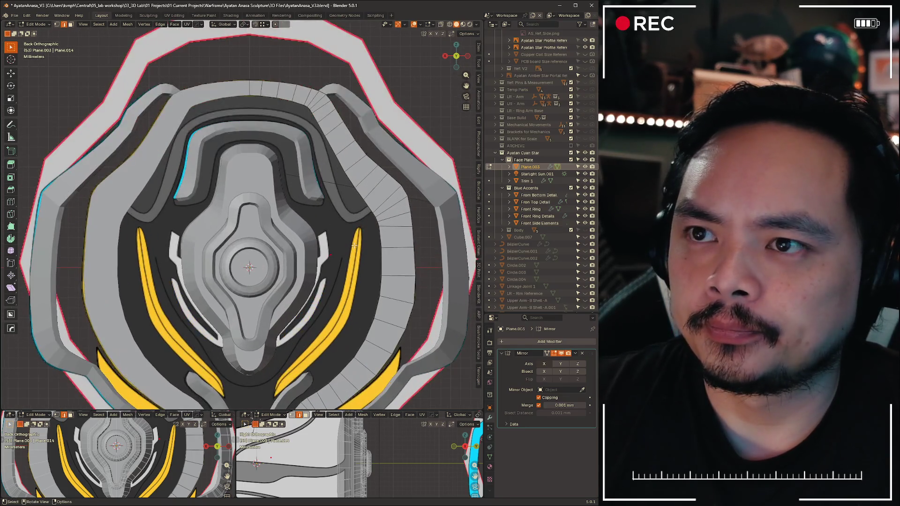
pyautogui.press('/')
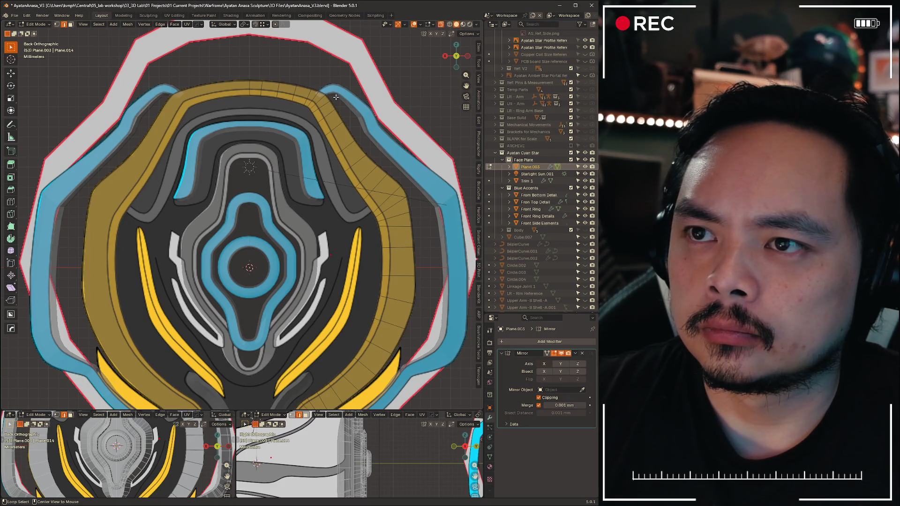
pyautogui.scroll(5, 339, 91)
pyautogui.keyDown('shift'); pyautogui.moveTo(246, 211); pyautogui.dragTo(286, 162, button='middle'); pyautogui.keyUp('shift')
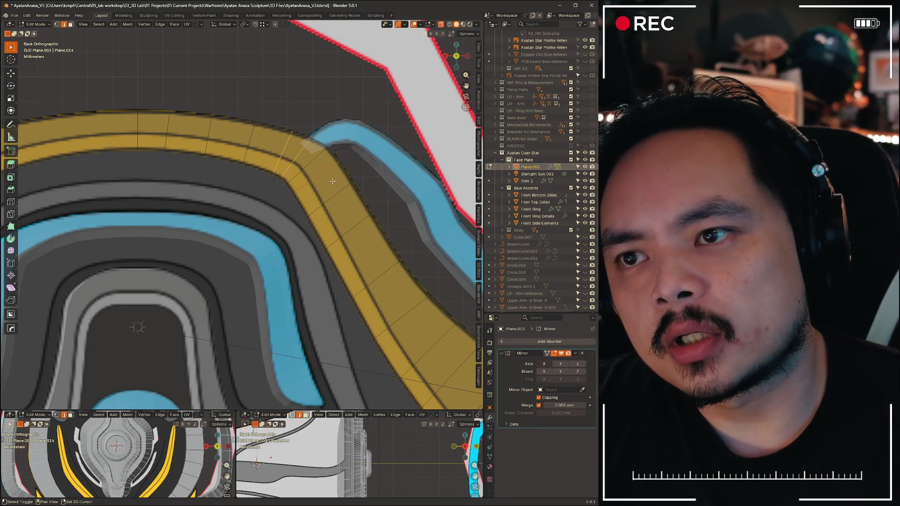
pyautogui.press('x')
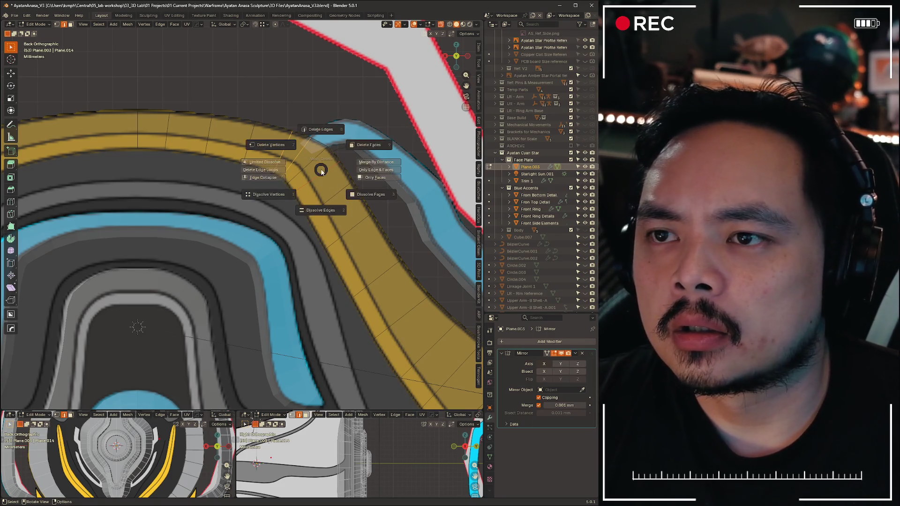
pyautogui.click(321, 210)
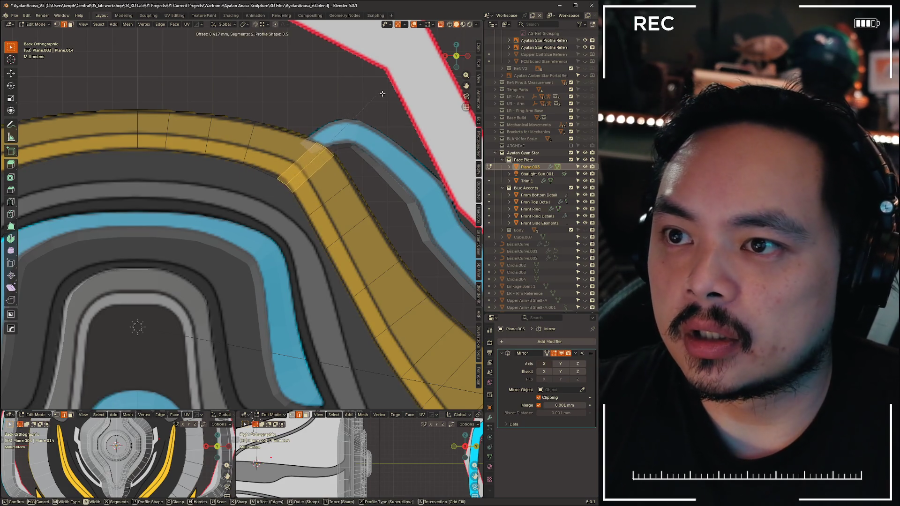
# Bevel the gold trim's corner edges into several segments with Ctrl+B, then undo once
pyautogui.hotkey('ctrl', 'b')
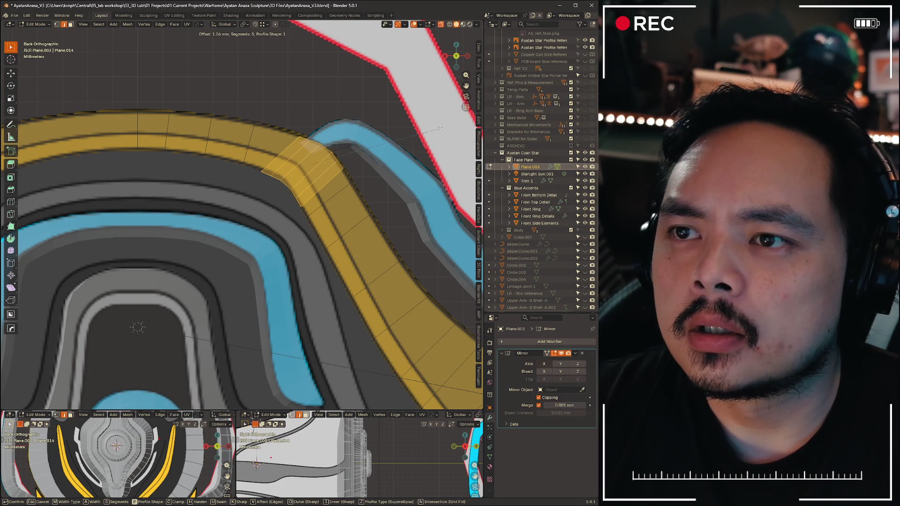
pyautogui.click(449, 121)
pyautogui.hotkey('ctrl', 'z')
pyautogui.scroll(-5, 351, 115)
pyautogui.scroll(5, 351, 115)
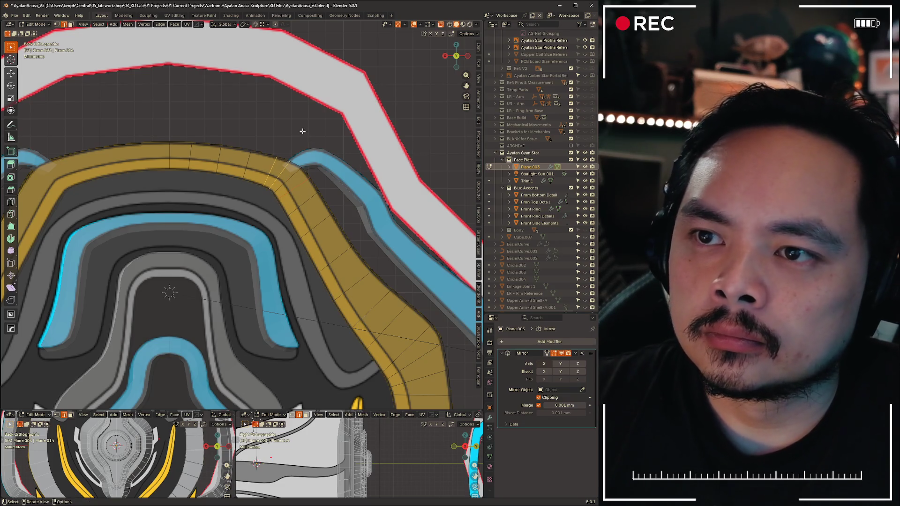
# Add a loop cut across the lower gold rim band near the chin and slide it into position
pyautogui.moveTo(348, 202); pyautogui.dragTo(306, 195, button='middle')
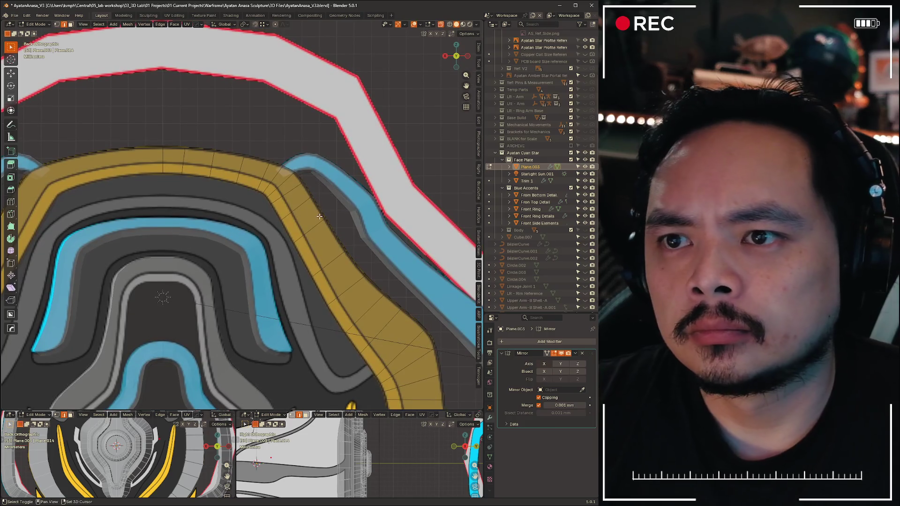
pyautogui.scroll(-3, 301, 198)
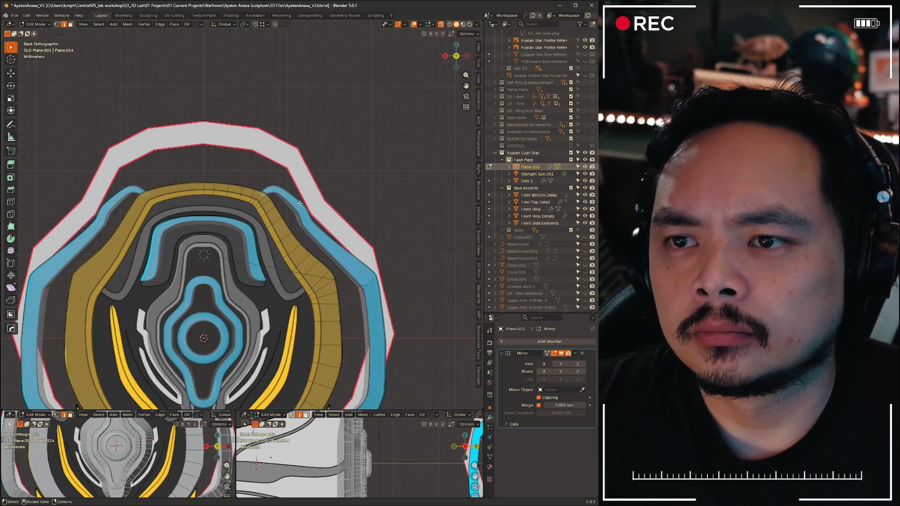
pyautogui.scroll(6, 290, 210)
pyautogui.moveTo(290, 210)
pyautogui.keyDown('shift'); pyautogui.mouseDown(button='middle')
pyautogui.moveTo(314, 184)
pyautogui.moveTo(308, 32)
pyautogui.mouseUp(button='middle'); pyautogui.keyUp('shift')
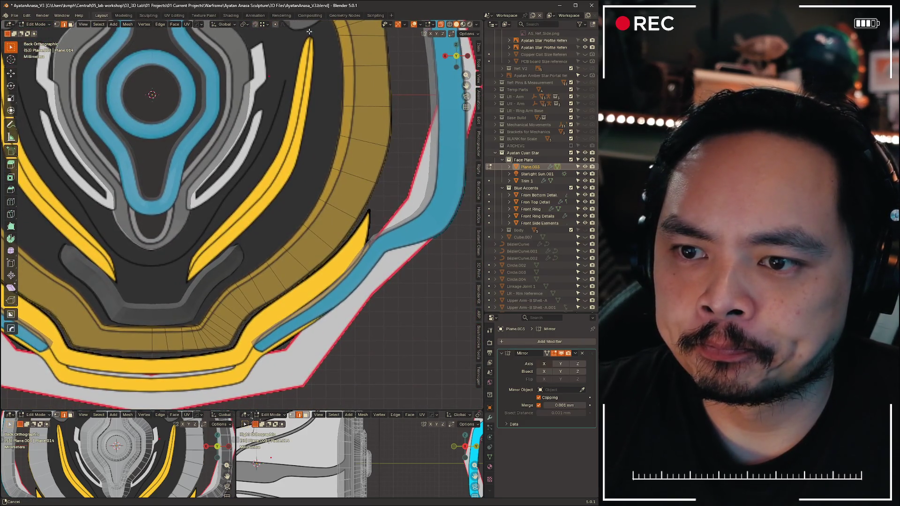
pyautogui.hotkey('ctrl', 'r')
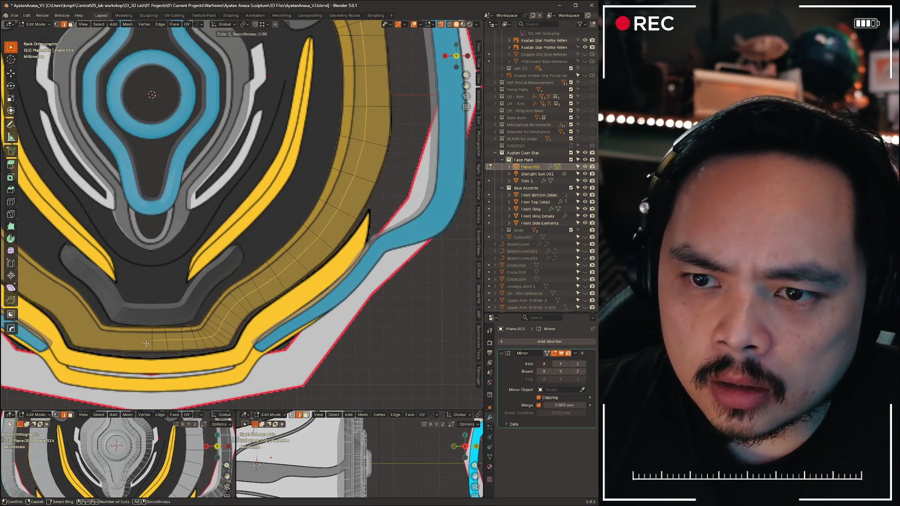
pyautogui.click(150, 341)
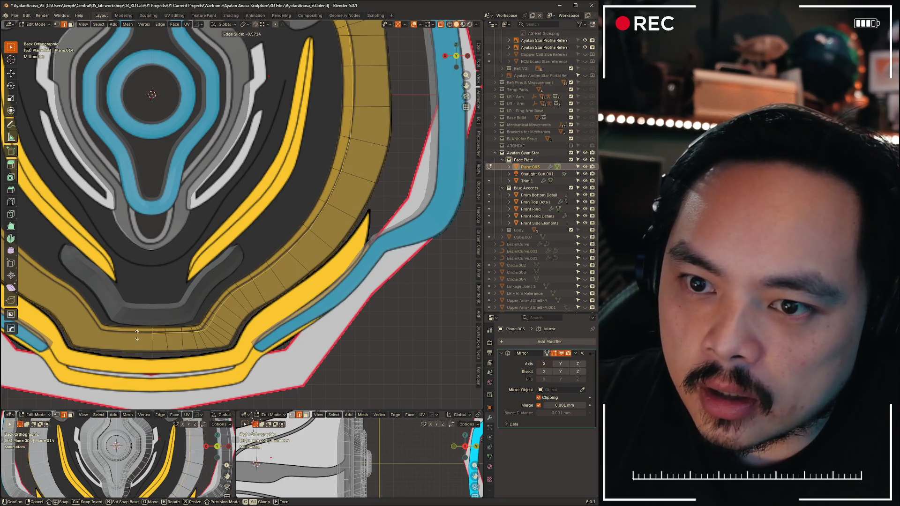
pyautogui.click(135, 337)
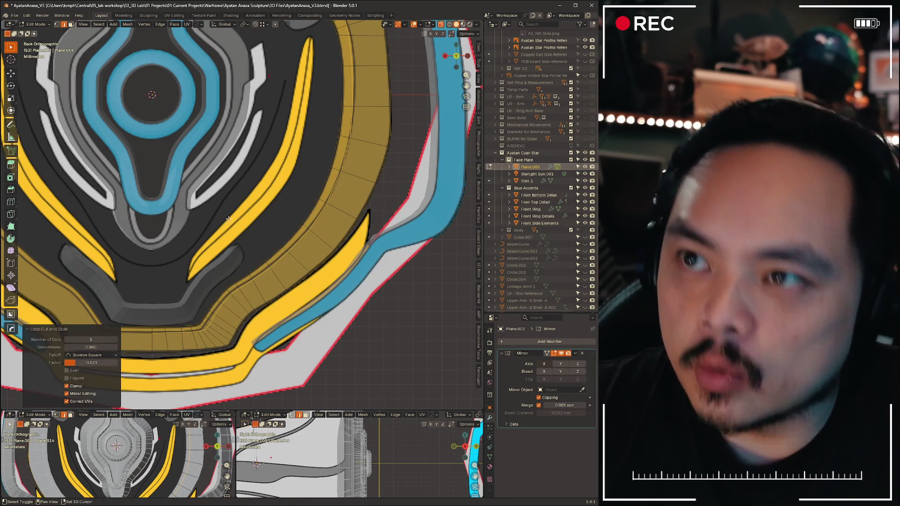
# Edge-slide the selected edge path on the upper gold trim into place over three passes
pyautogui.keyDown('shift'); pyautogui.moveTo(211, 281); pyautogui.dragTo(211, 105, button='middle'); pyautogui.keyUp('shift')
pyautogui.scroll(4, 182, 181)
pyautogui.scroll(-4, 182, 181)
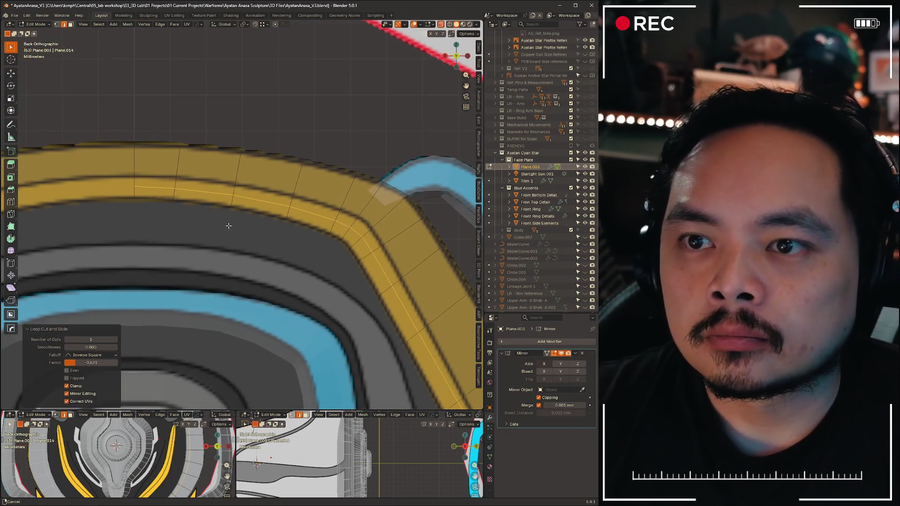
pyautogui.keyDown('shift'); pyautogui.moveTo(211, 141); pyautogui.dragTo(316, 224, button='middle'); pyautogui.keyUp('shift')
pyautogui.scroll(2, 334, 216)
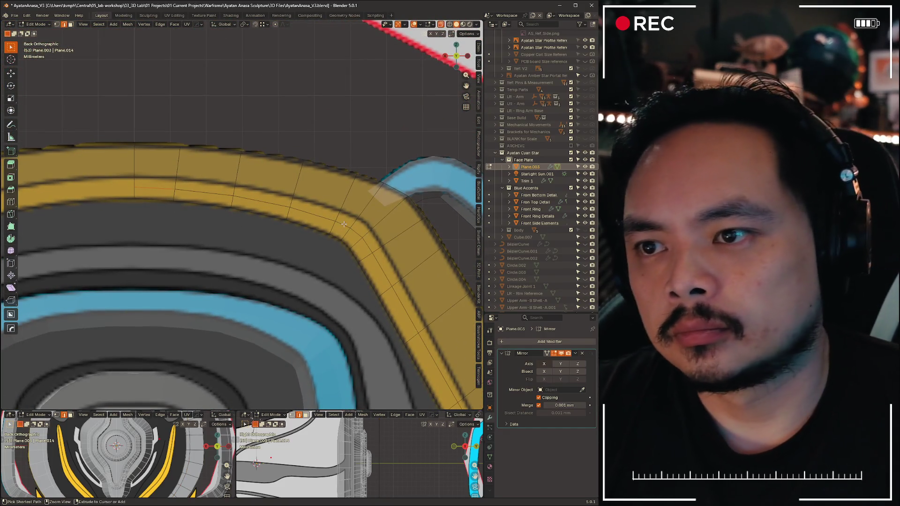
pyautogui.keyDown('ctrl'); pyautogui.click(334, 217); pyautogui.keyUp('ctrl')
pyautogui.press('g')
pyautogui.press('g')
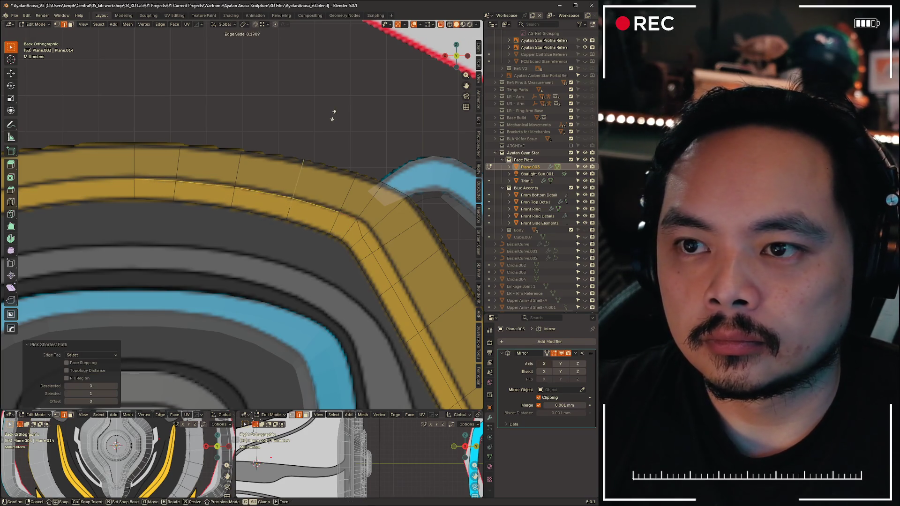
pyautogui.click(334, 114)
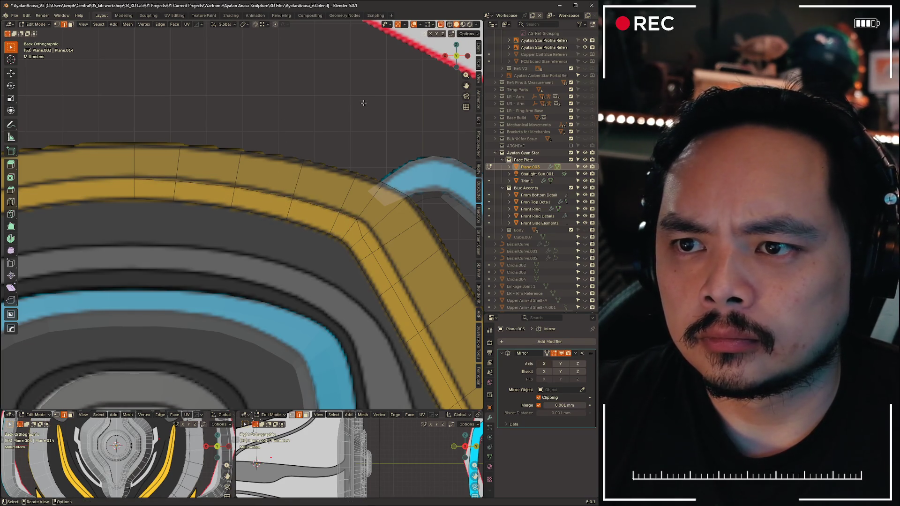
pyautogui.press('g')
pyautogui.press('g')
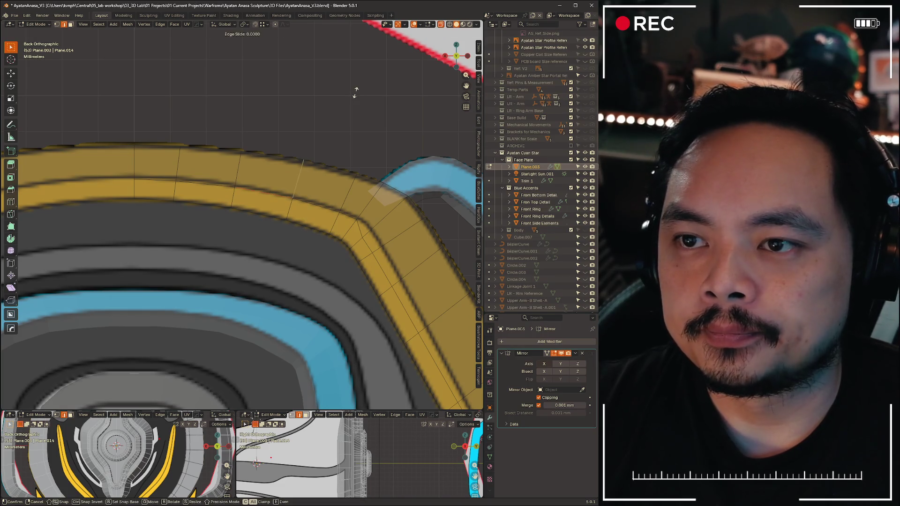
pyautogui.click(357, 89)
pyautogui.press('g')
pyautogui.press('g')
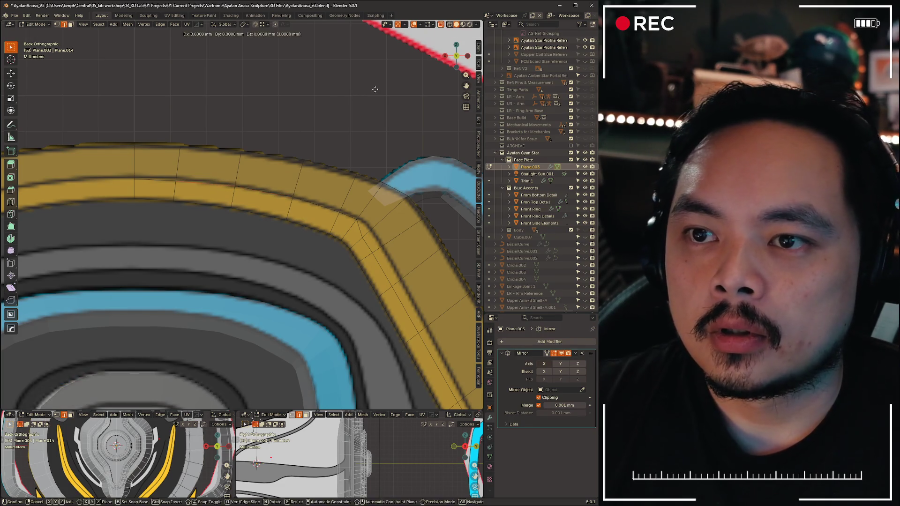
pyautogui.click(377, 88)
# Slide vertices and an edge around the trim's upper-right bend to even the flow
pyautogui.press('g')
pyautogui.press('g')
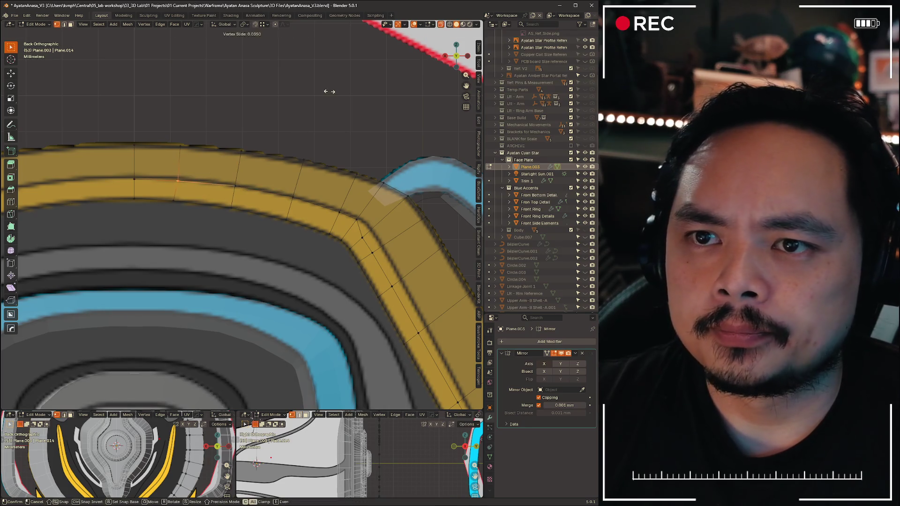
pyautogui.click(327, 89)
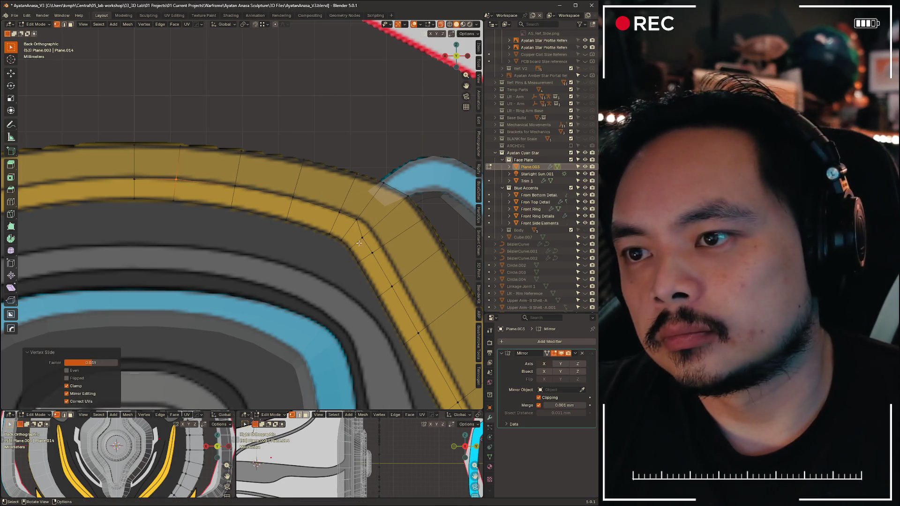
pyautogui.keyDown('shift'); pyautogui.moveTo(327, 141); pyautogui.dragTo(242, 217, button='middle'); pyautogui.keyUp('shift')
pyautogui.click(241, 217)
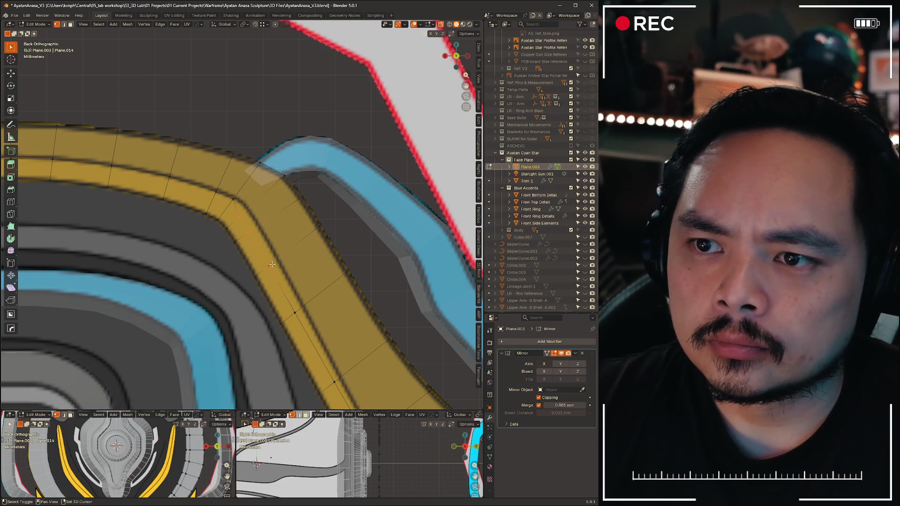
pyautogui.press('g')
pyautogui.press('g')
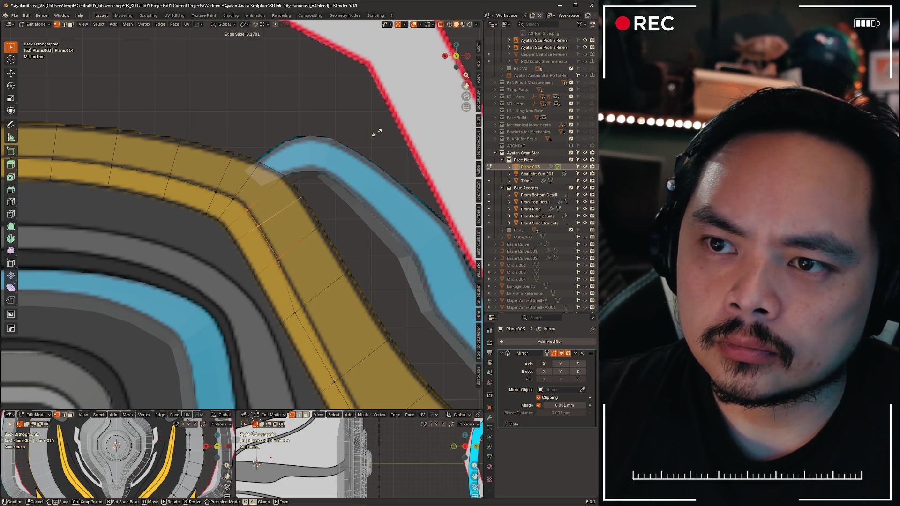
pyautogui.click(377, 132)
pyautogui.click(250, 209)
pyautogui.press('g')
pyautogui.press('g')
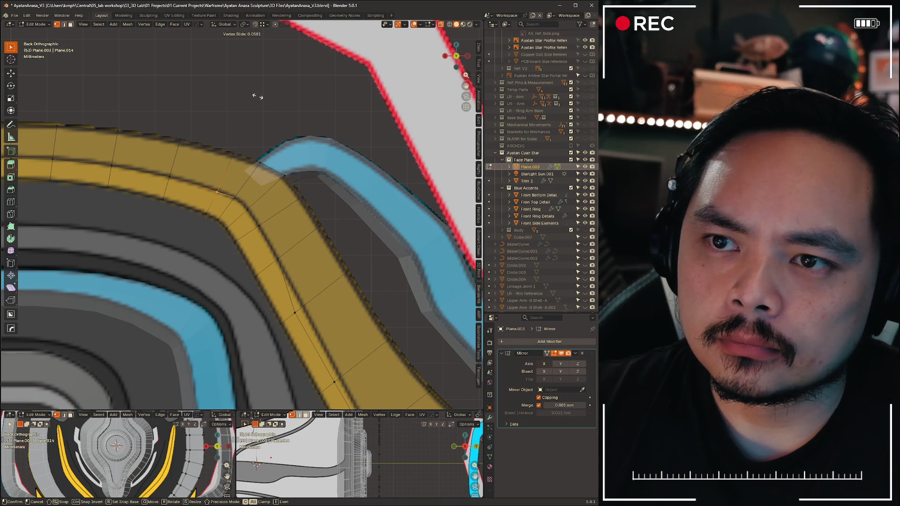
pyautogui.click(259, 96)
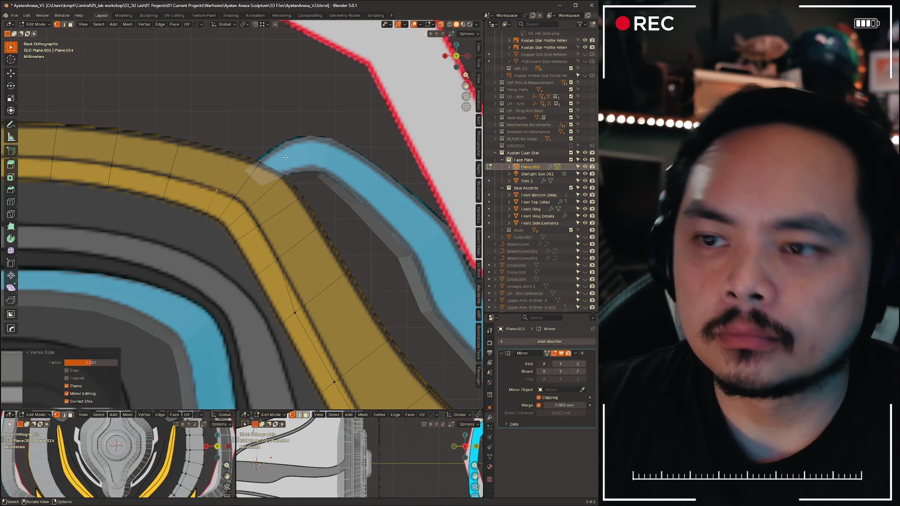
# Slide three more vertices along the band's diagonal edge below the bend
pyautogui.moveTo(258, 140)
pyautogui.keyDown('shift'); pyautogui.mouseDown(button='middle')
pyautogui.moveTo(279, 306)
pyautogui.moveTo(278, 232)
pyautogui.mouseUp(button='middle'); pyautogui.keyUp('shift')
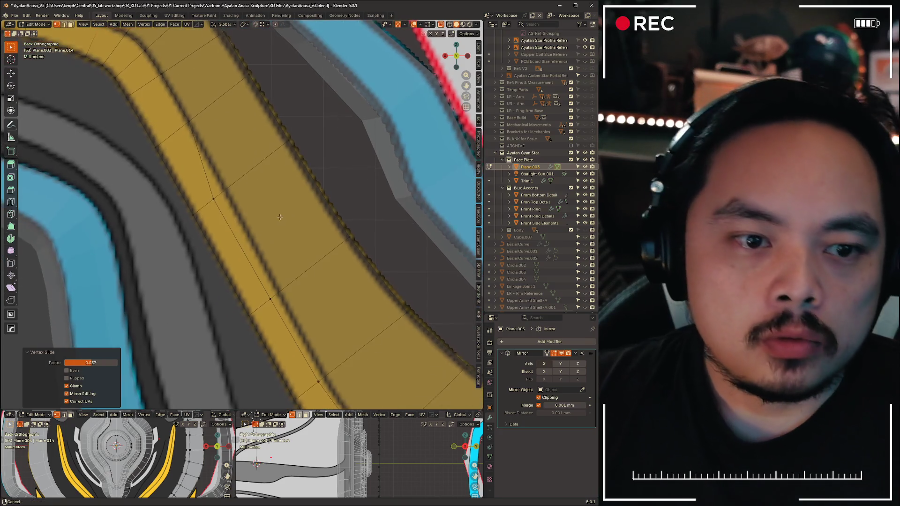
pyautogui.click(217, 197)
pyautogui.press('g')
pyautogui.press('g')
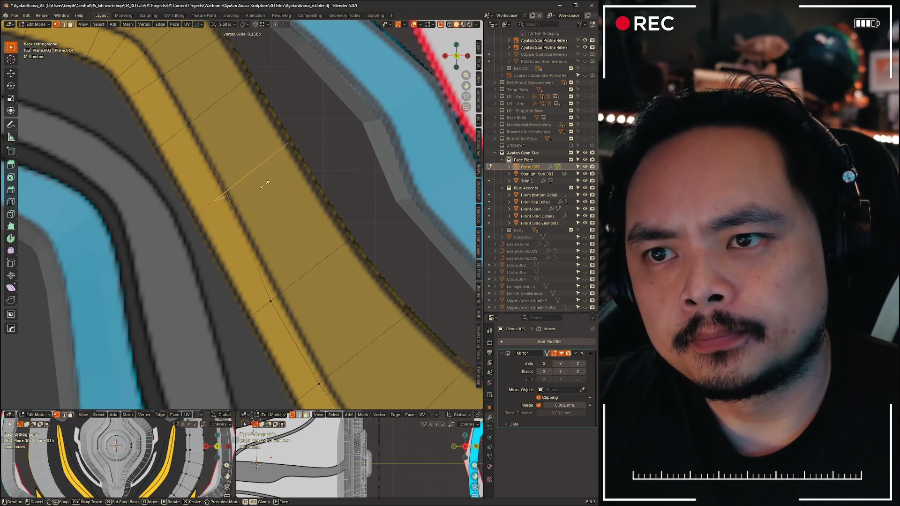
pyautogui.click(264, 185)
pyautogui.scroll(3, 264, 185)
pyautogui.press('g')
pyautogui.press('g')
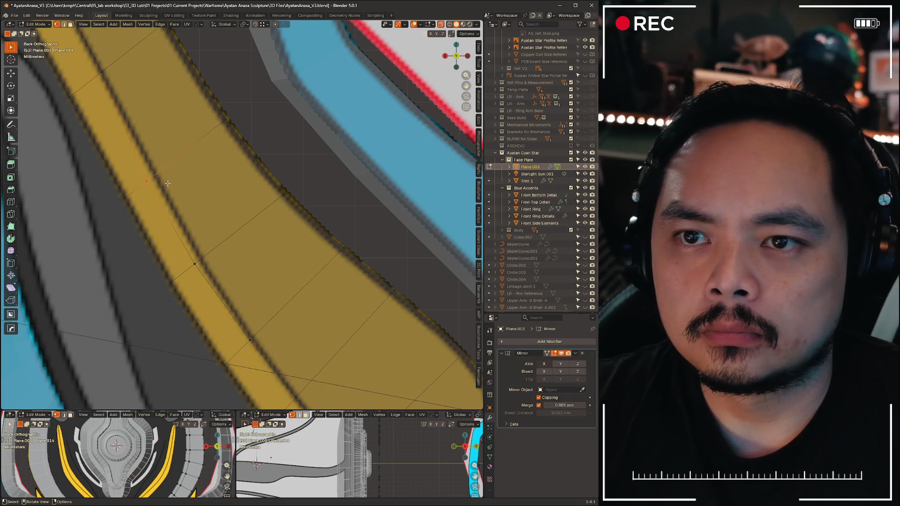
pyautogui.click(217, 185)
pyautogui.click(217, 206)
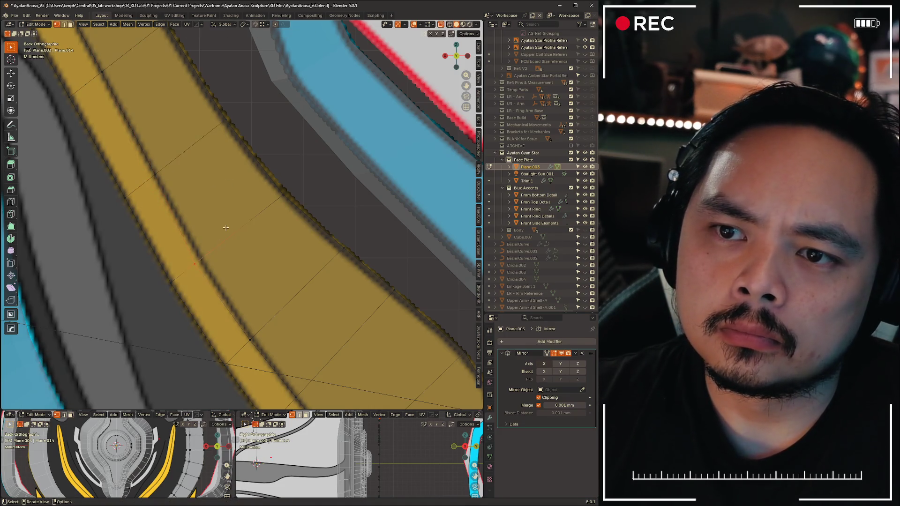
pyautogui.press('g')
pyautogui.press('g')
pyautogui.click(232, 221)
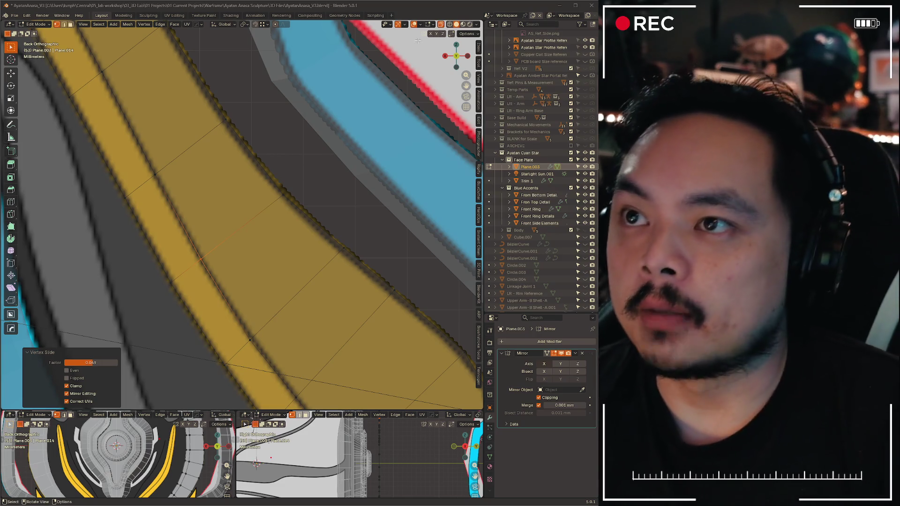
pyautogui.scroll(-3, 364, 226)
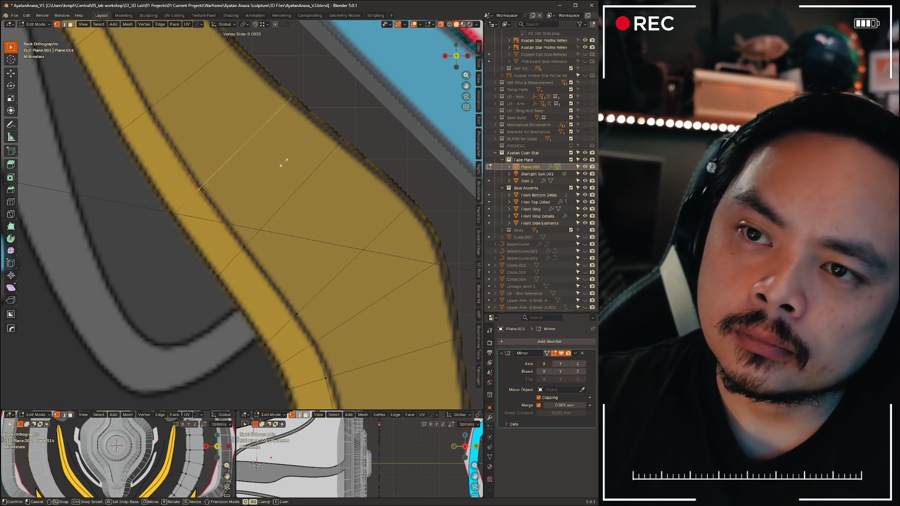
# Vertex-slide a point on the inner gold band slightly along its edge
pyautogui.hotkey('shift', 'v')
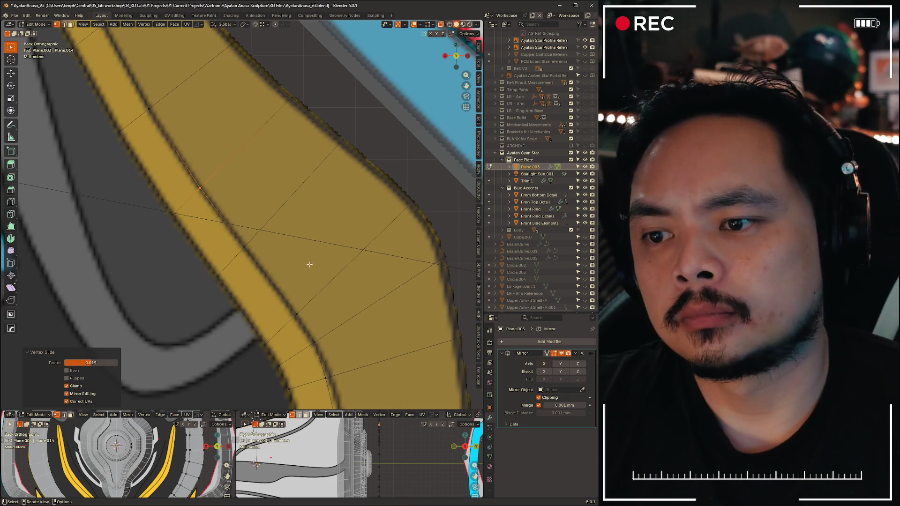
pyautogui.scroll(-5, 296, 210)
pyautogui.keyDown('shift'); pyautogui.moveTo(310, 310); pyautogui.dragTo(298, 269, button='middle'); pyautogui.keyUp('shift')
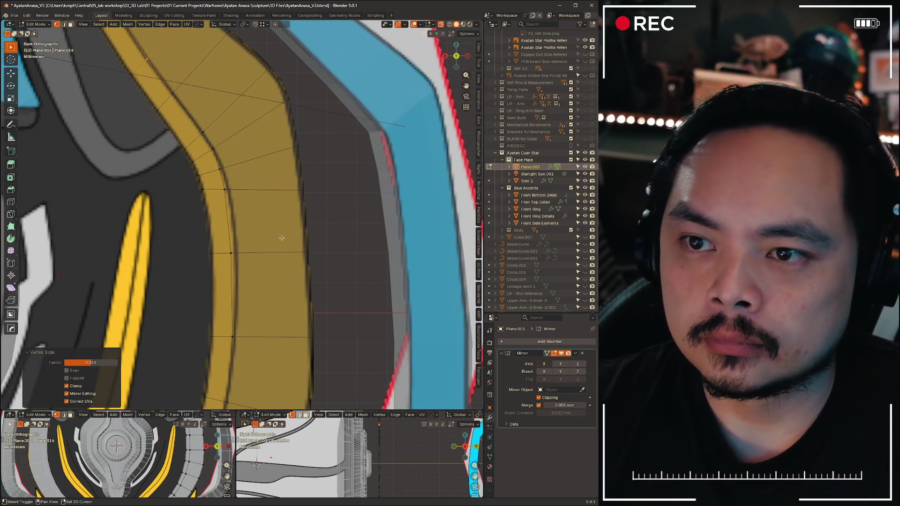
pyautogui.click(298, 269)
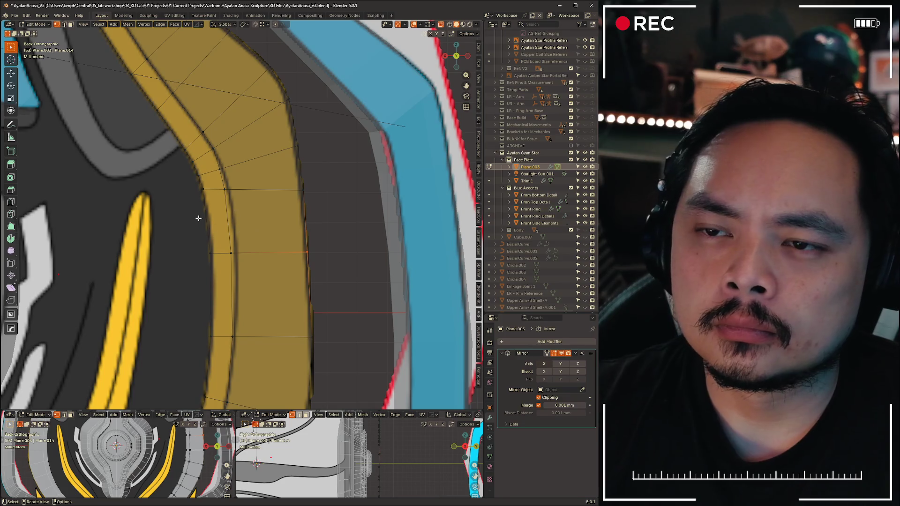
pyautogui.moveTo(263, 210); pyautogui.dragTo(221, 194, button='middle')
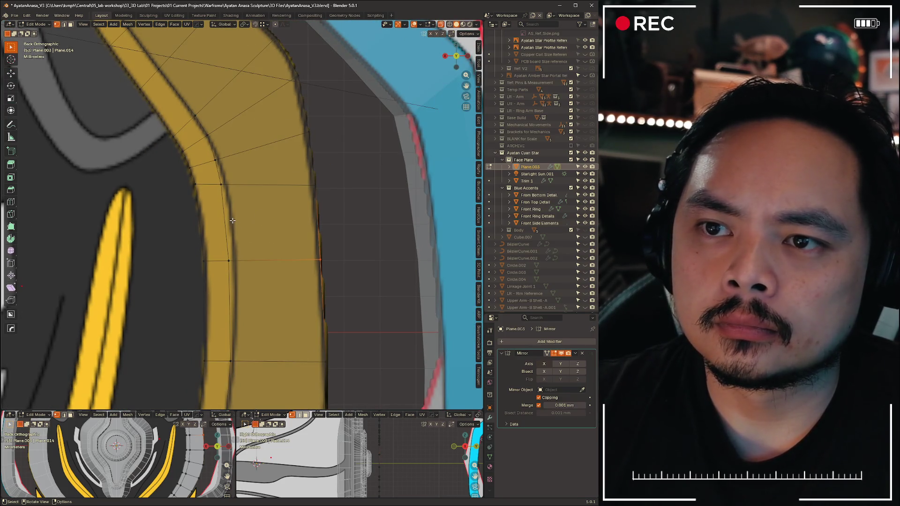
pyautogui.click(239, 193)
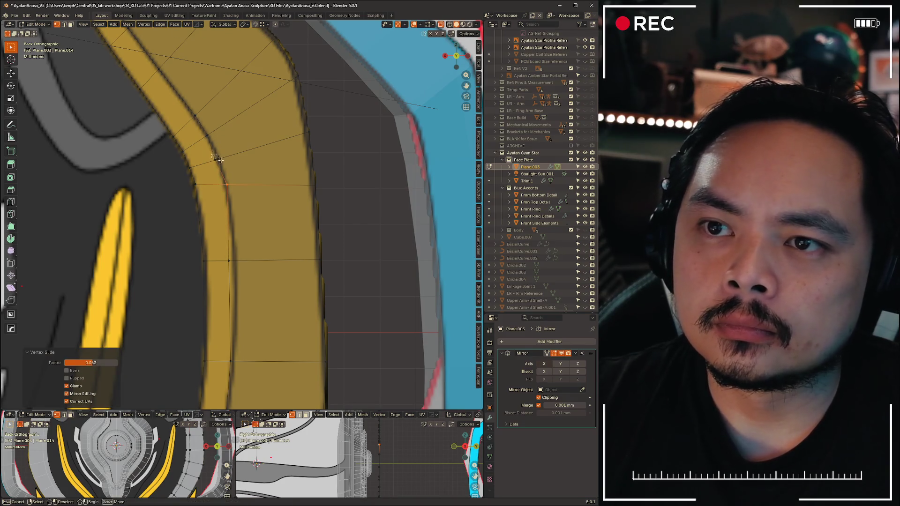
# Slide further rim vertices, including one at the bend near the blue trim
pyautogui.press('g')
pyautogui.press('g')
pyautogui.click(256, 128)
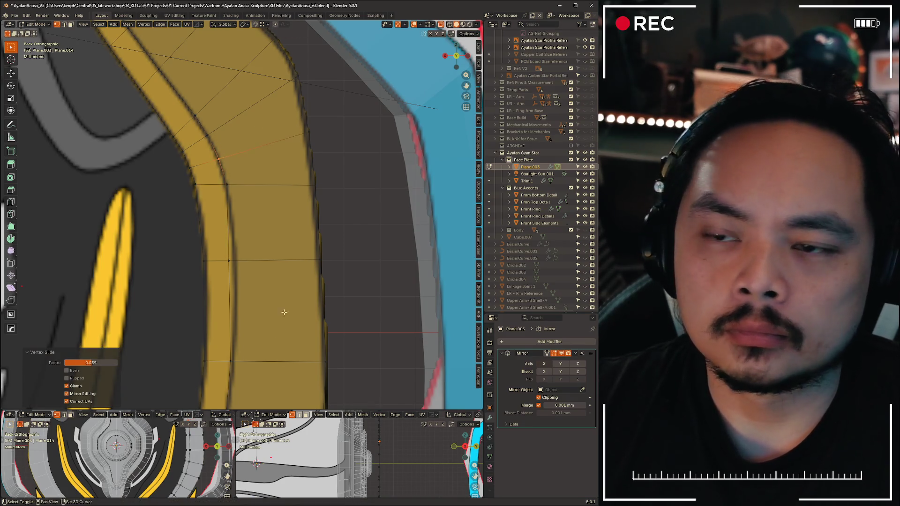
pyautogui.press('g')
pyautogui.press('g')
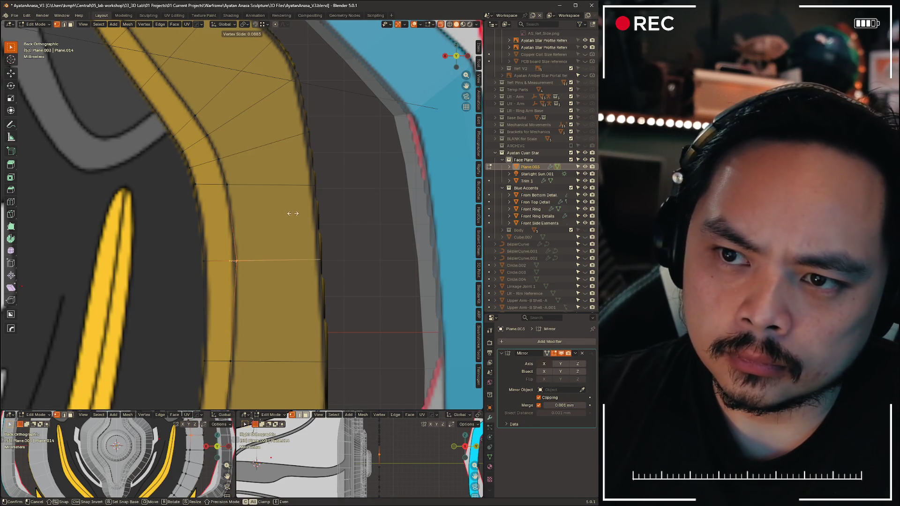
pyautogui.click(291, 212)
pyautogui.keyDown('shift'); pyautogui.moveTo(268, 226); pyautogui.dragTo(391, 102, button='middle'); pyautogui.keyUp('shift')
pyautogui.click(325, 159)
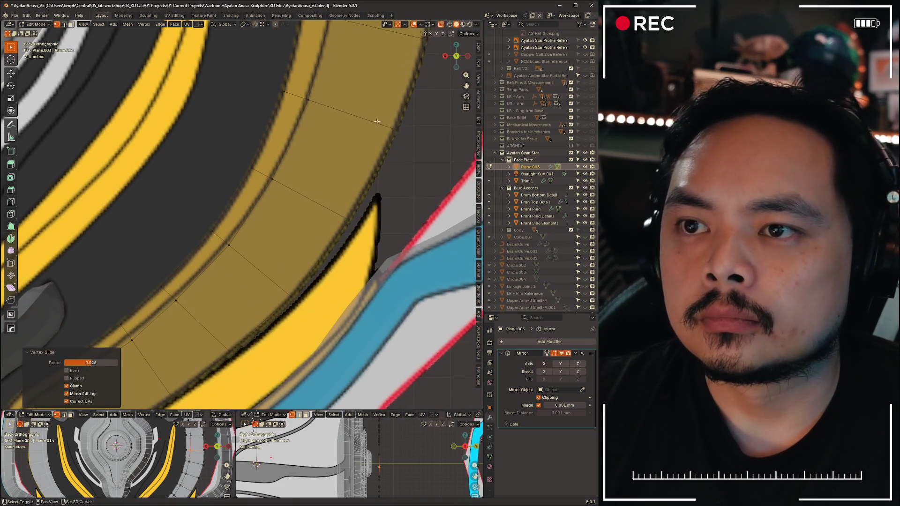
# Slide several vertices along the next stretch of the gold rim and its inner edge
pyautogui.keyDown('shift'); pyautogui.moveTo(280, 203); pyautogui.dragTo(303, 239, button='middle'); pyautogui.keyUp('shift')
pyautogui.press('g')
pyautogui.press('g')
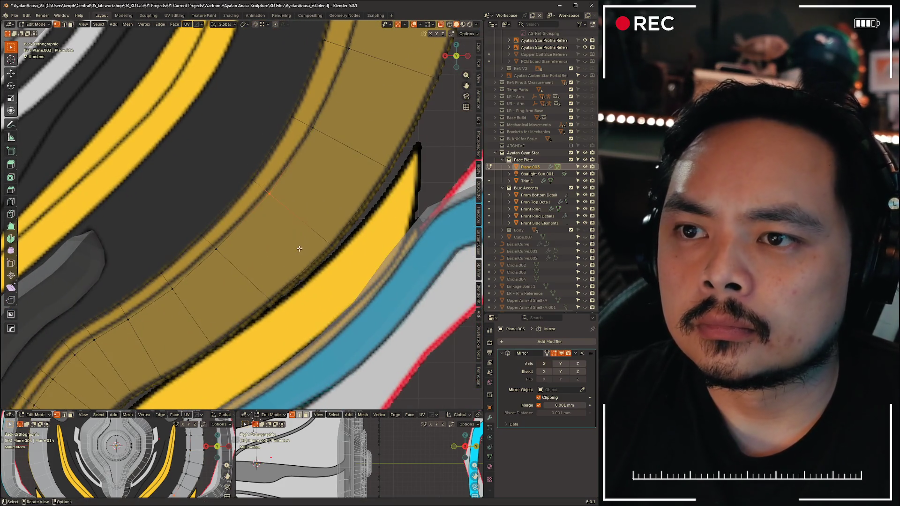
pyautogui.click(302, 232)
pyautogui.click(217, 249)
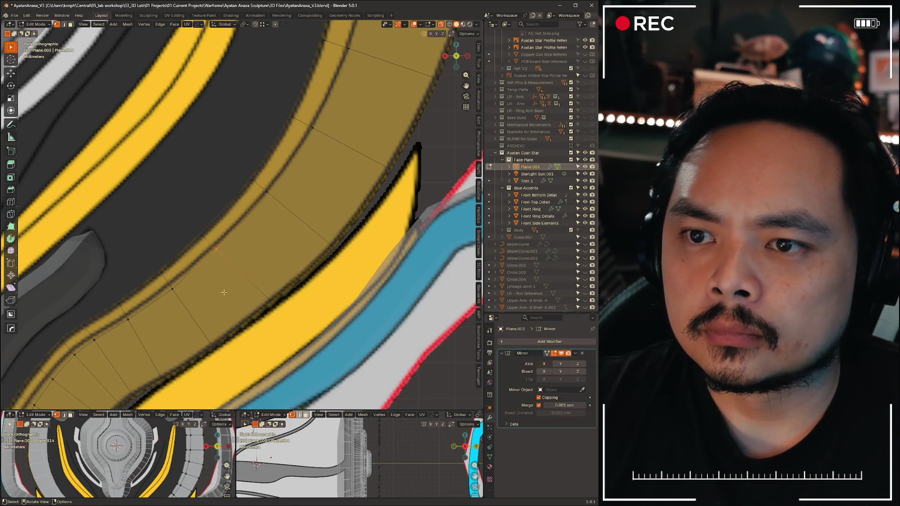
pyautogui.click(220, 298)
pyautogui.scroll(-3, 220, 299)
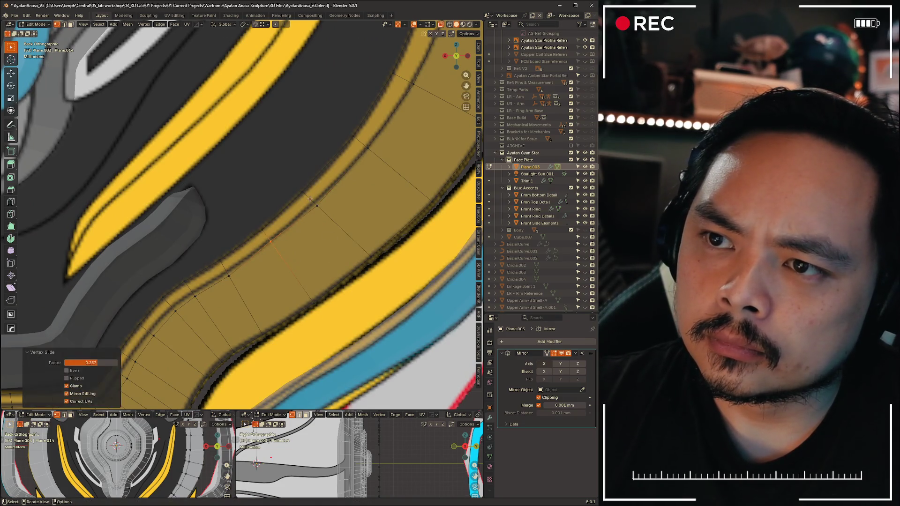
pyautogui.click(337, 220)
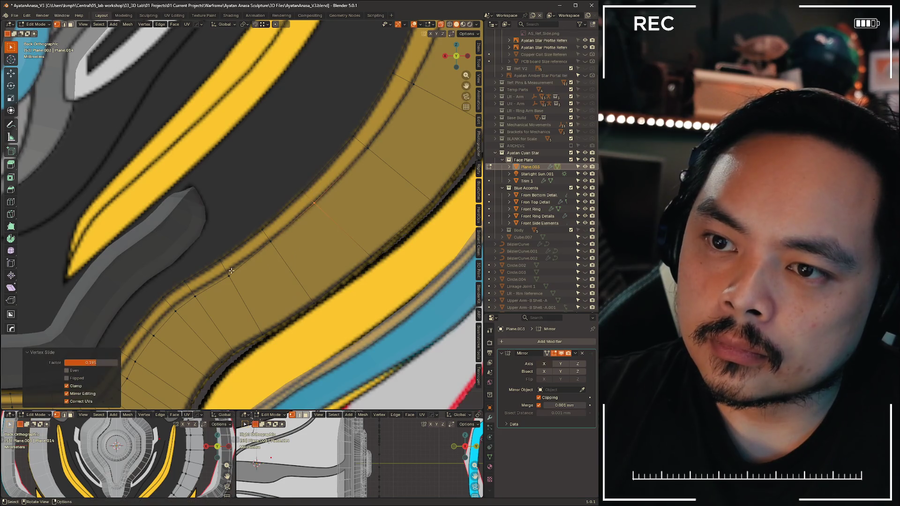
pyautogui.click(257, 291)
pyautogui.moveTo(186, 290); pyautogui.dragTo(219, 304)
pyautogui.hotkey('shift', 'v')
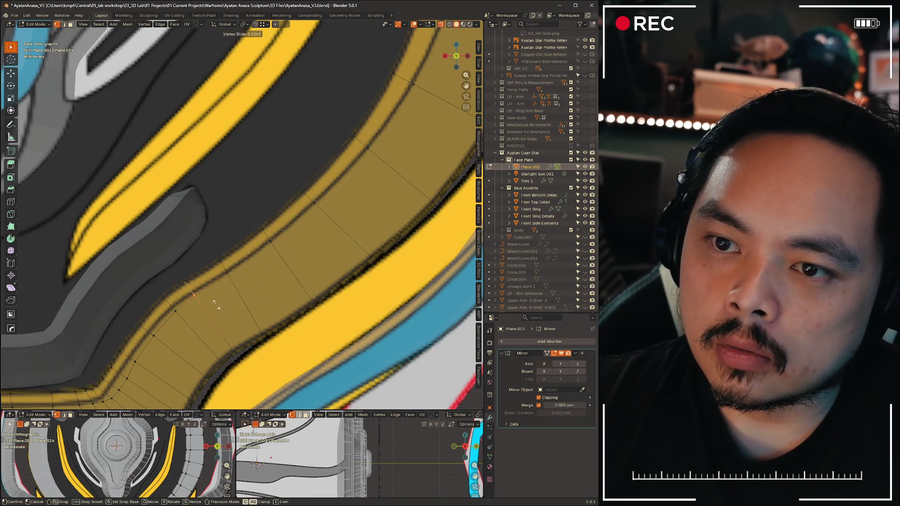
pyautogui.click(215, 302)
pyautogui.scroll(-3, 214, 302)
# Vertex-slide a run of points around the rim's bottom bend to even spacing
pyautogui.keyDown('shift'); pyautogui.moveTo(214, 302); pyautogui.dragTo(322, 180, button='middle'); pyautogui.keyUp('shift')
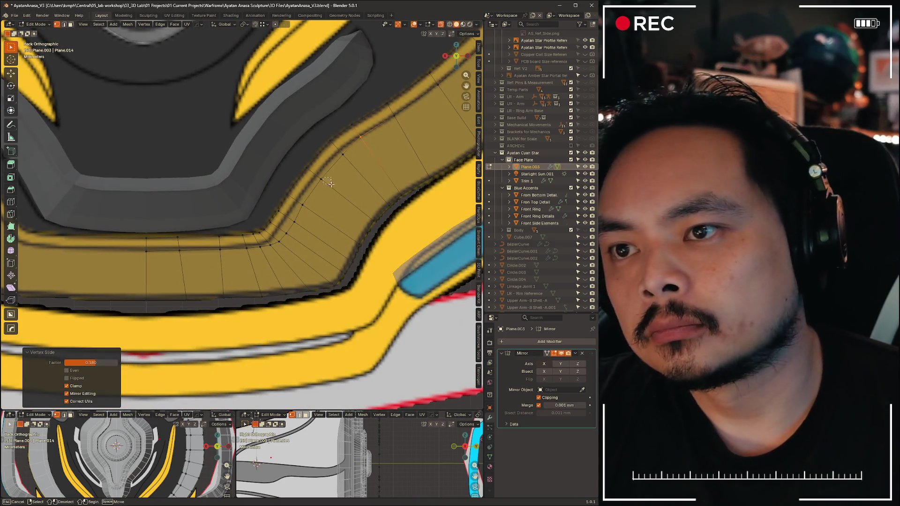
pyautogui.click(321, 181)
pyautogui.hotkey('shift', 'v')
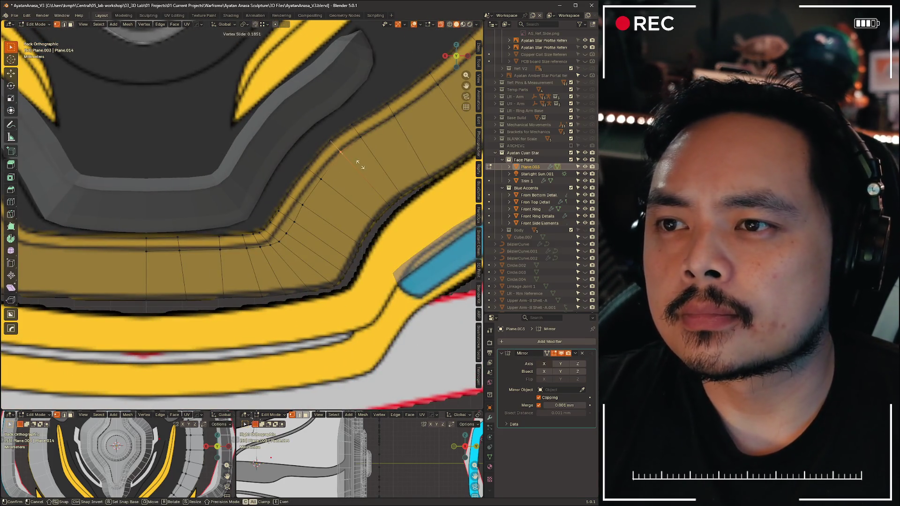
pyautogui.click(359, 166)
pyautogui.click(316, 179)
pyautogui.hotkey('shift', 'v')
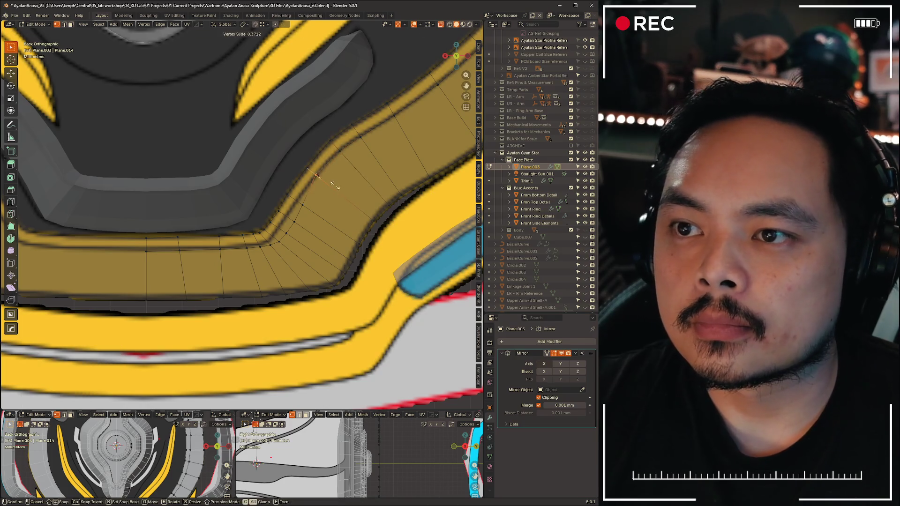
pyautogui.click(312, 202)
pyautogui.moveTo(293, 199); pyautogui.dragTo(322, 211)
pyautogui.hotkey('shift', 'v')
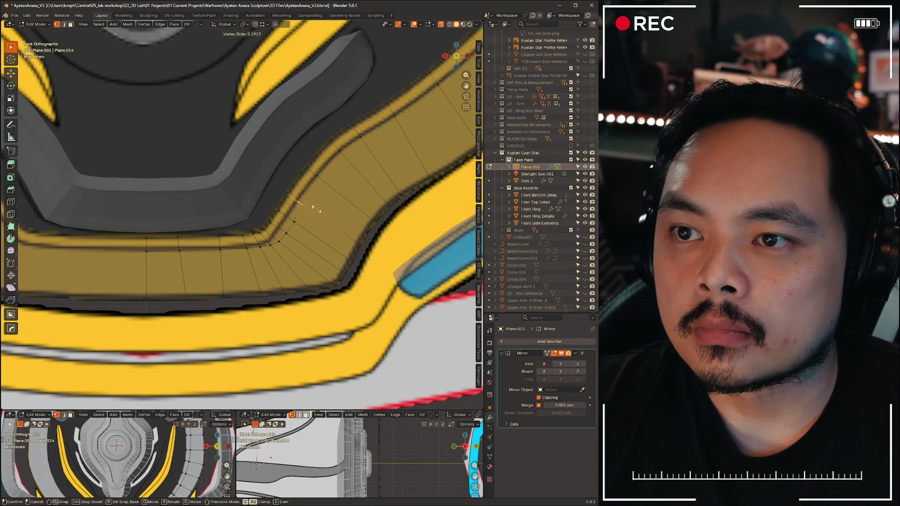
pyautogui.click(315, 209)
pyautogui.hotkey('shift', 'v')
pyautogui.click(295, 221)
pyautogui.hotkey('shift', 'v')
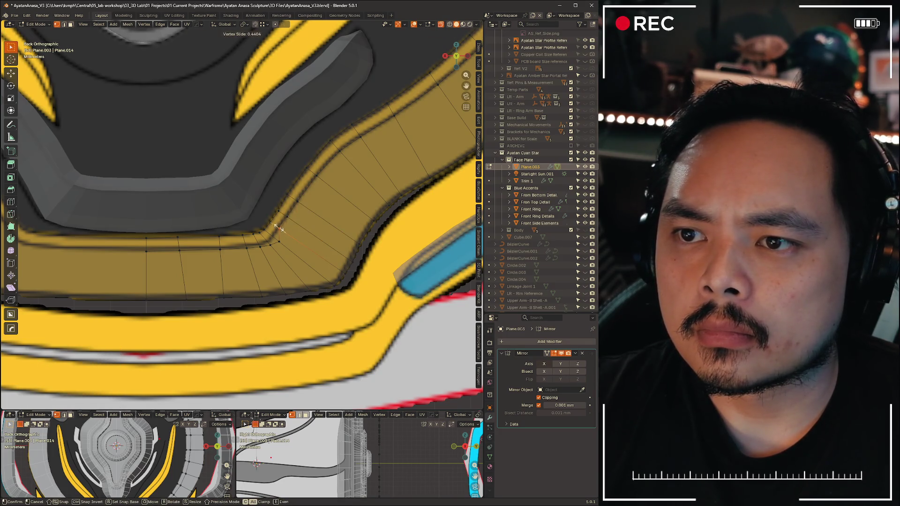
pyautogui.click(277, 228)
pyautogui.scroll(4, 282, 211)
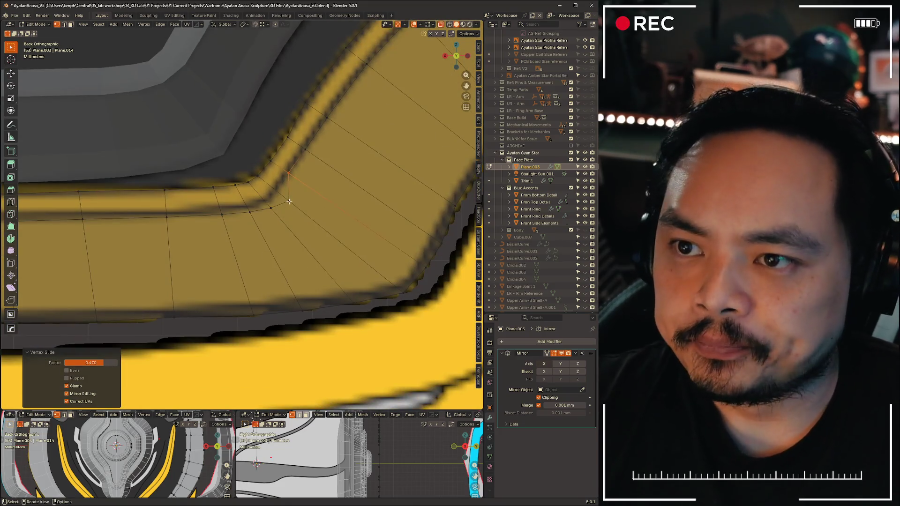
# Slide and reposition the remaining bend vertices toward the flat section
pyautogui.hotkey('shift', 'v')
pyautogui.click(275, 191)
pyautogui.press('g')
pyautogui.click(266, 204)
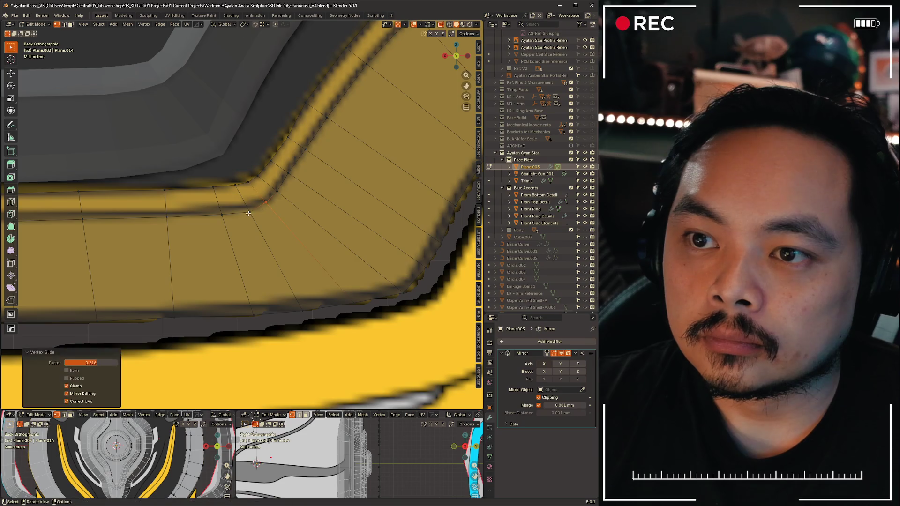
pyautogui.hotkey('shift', 'v')
pyautogui.click(248, 212)
pyautogui.hotkey('shift', 'v')
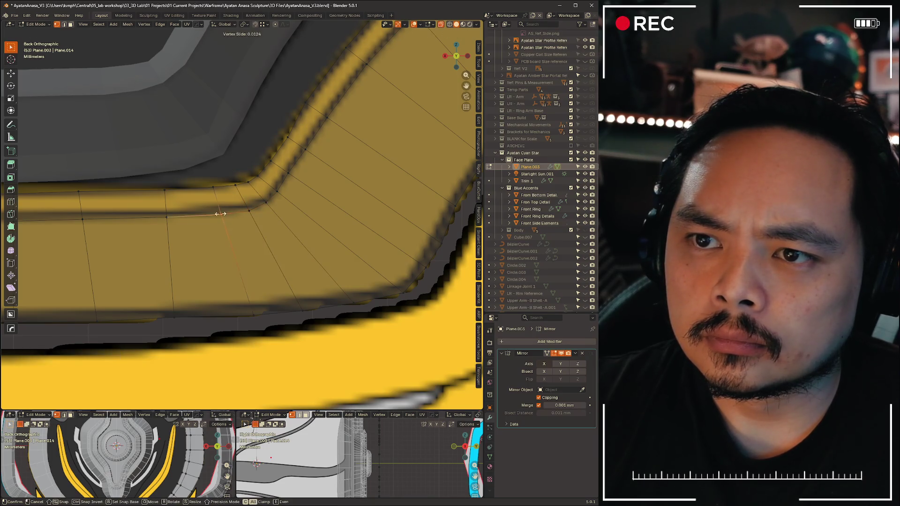
pyautogui.click(219, 212)
# Even out vertices on the rim's flat bottom, then deselect and view the whole plate
pyautogui.keyDown('shift'); pyautogui.moveTo(219, 213); pyautogui.dragTo(248, 214, button='middle'); pyautogui.keyUp('shift')
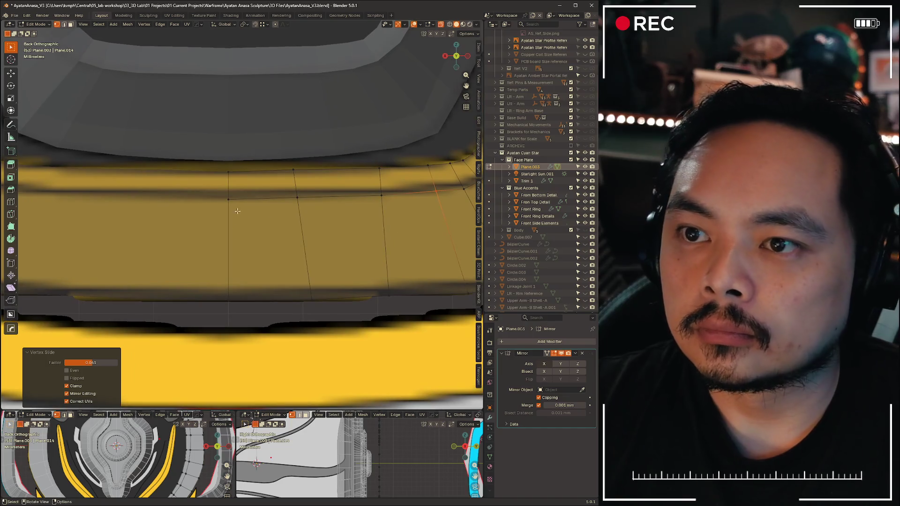
pyautogui.click(228, 199)
pyautogui.hotkey('shift', 'v')
pyautogui.click(246, 205)
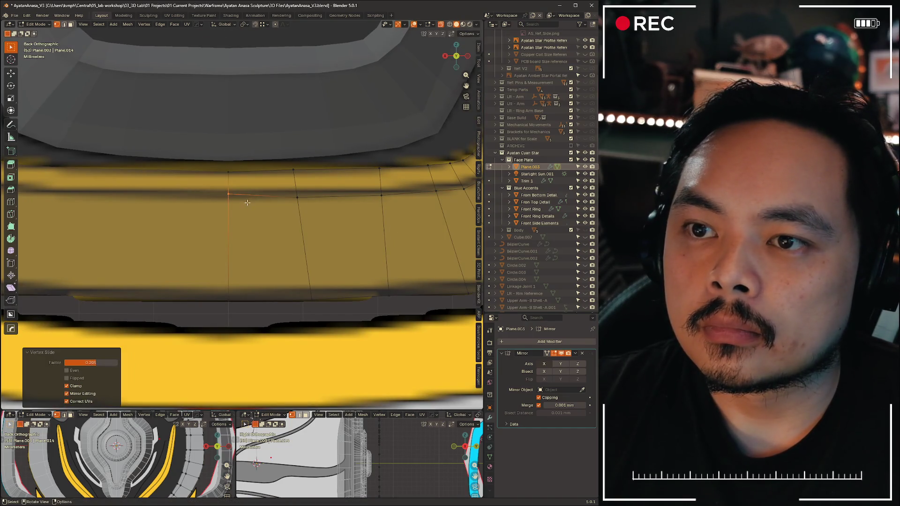
pyautogui.press('g')
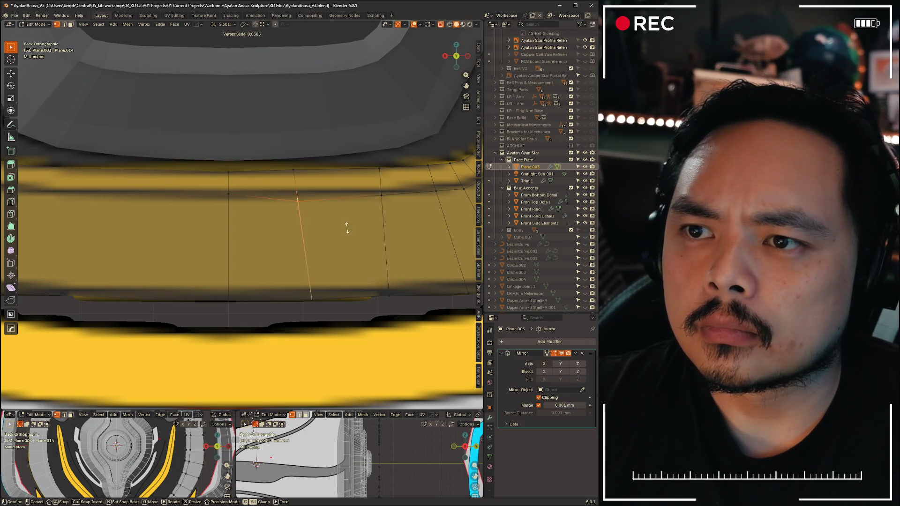
pyautogui.click(346, 226)
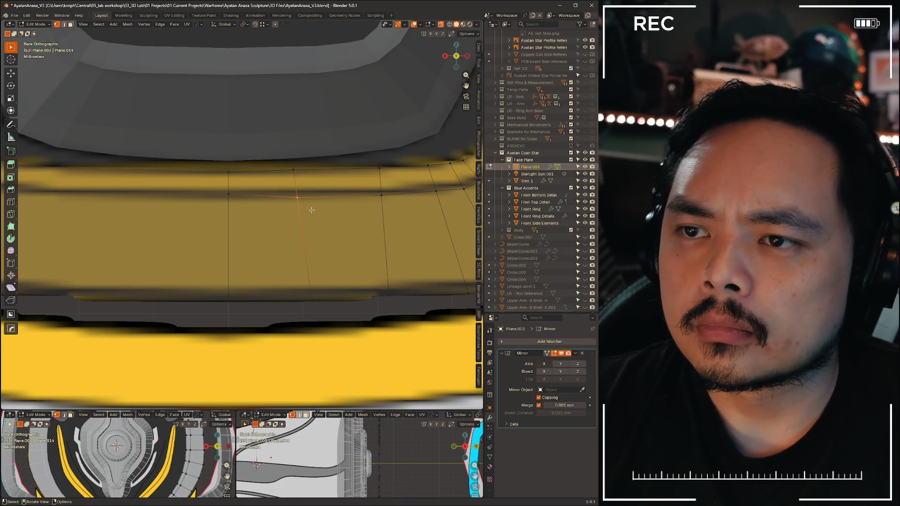
pyautogui.click(239, 209)
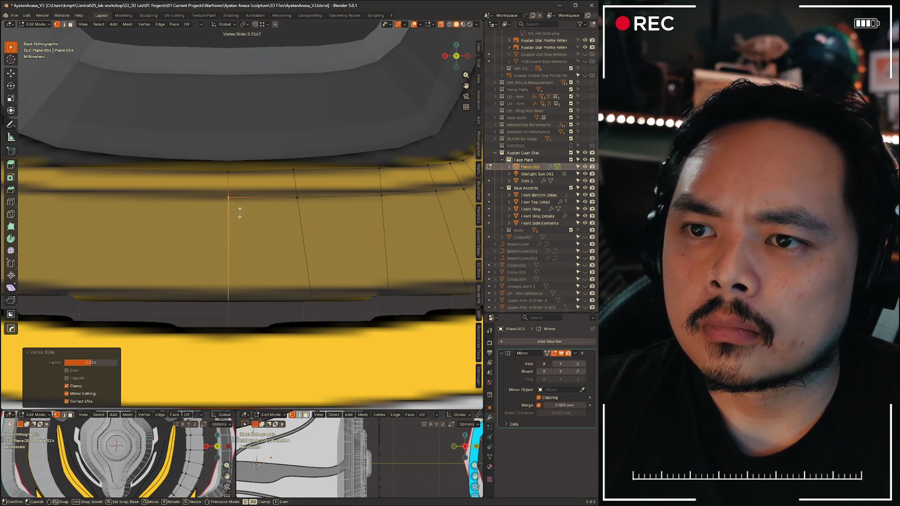
pyautogui.hotkey('shift', 'v')
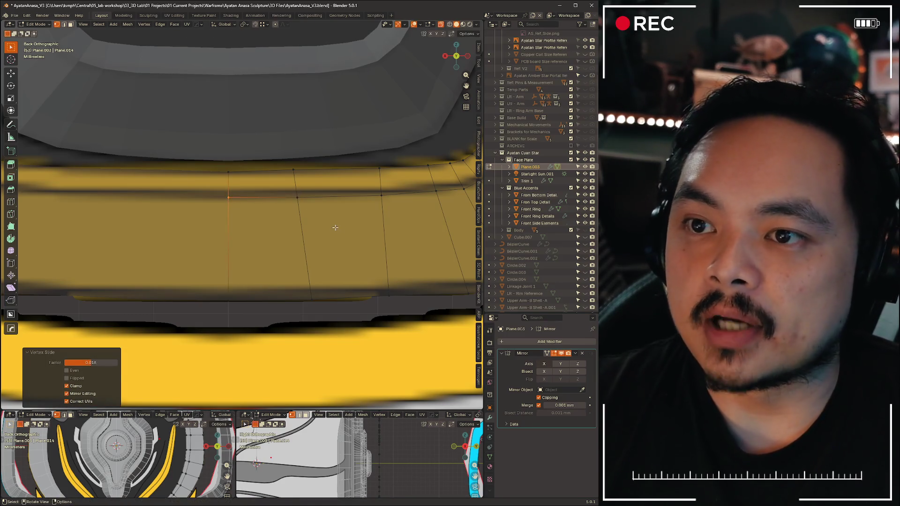
pyautogui.scroll(-5, 338, 228)
pyautogui.scroll(5, 203, 236)
pyautogui.scroll(3, 240, 249)
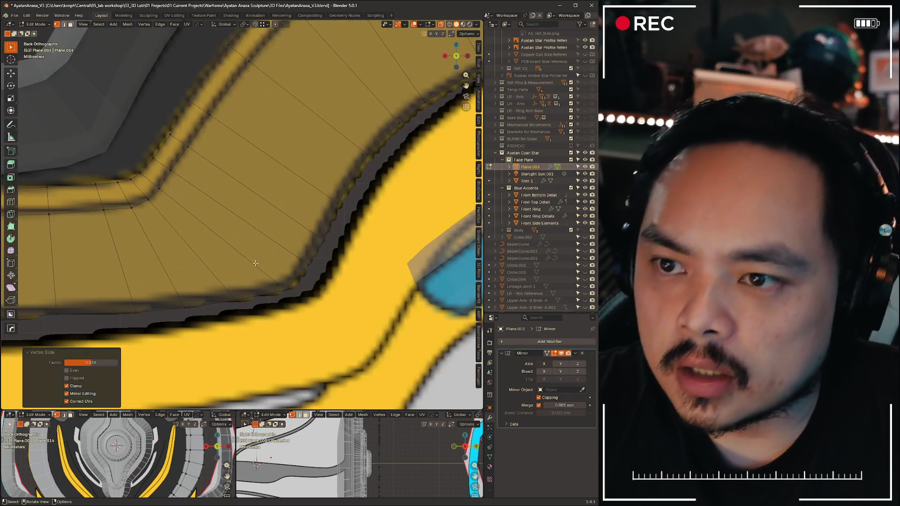
pyautogui.scroll(-5, 280, 289)
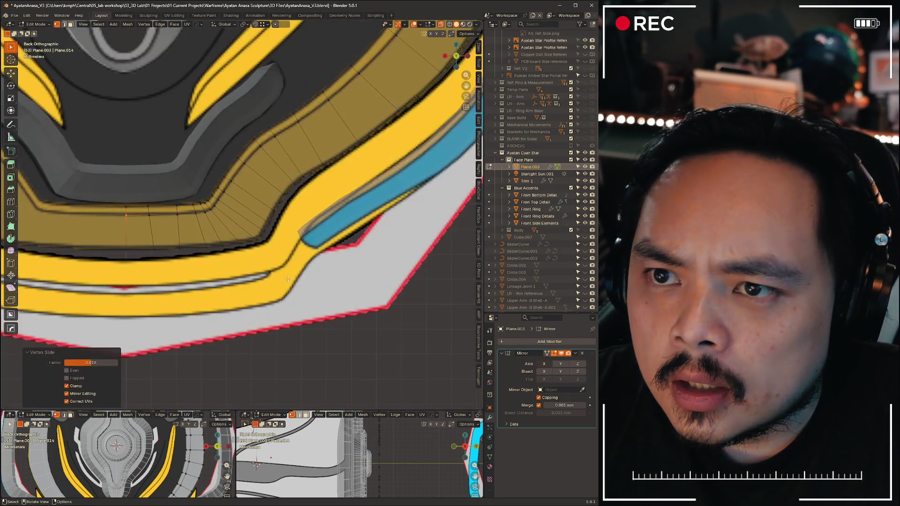
pyautogui.scroll(5, 262, 263)
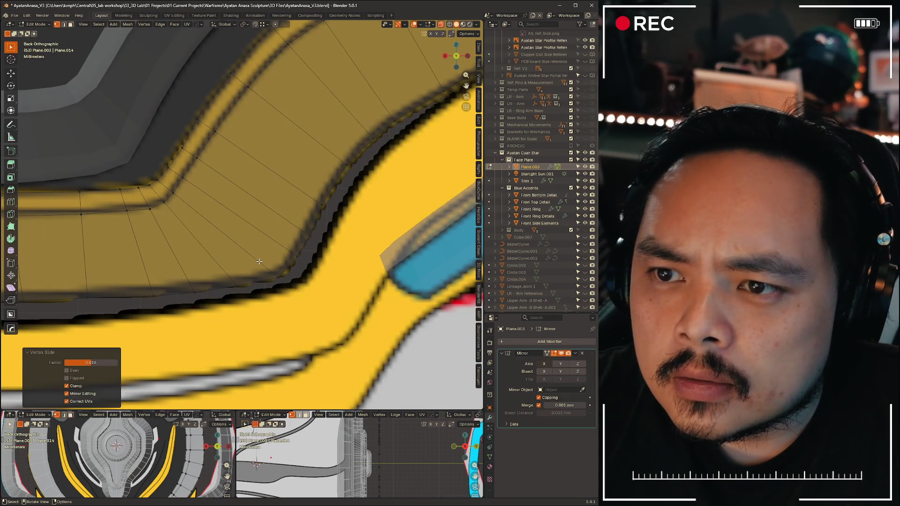
pyautogui.scroll(-4, 260, 262)
pyautogui.scroll(-4, 260, 262)
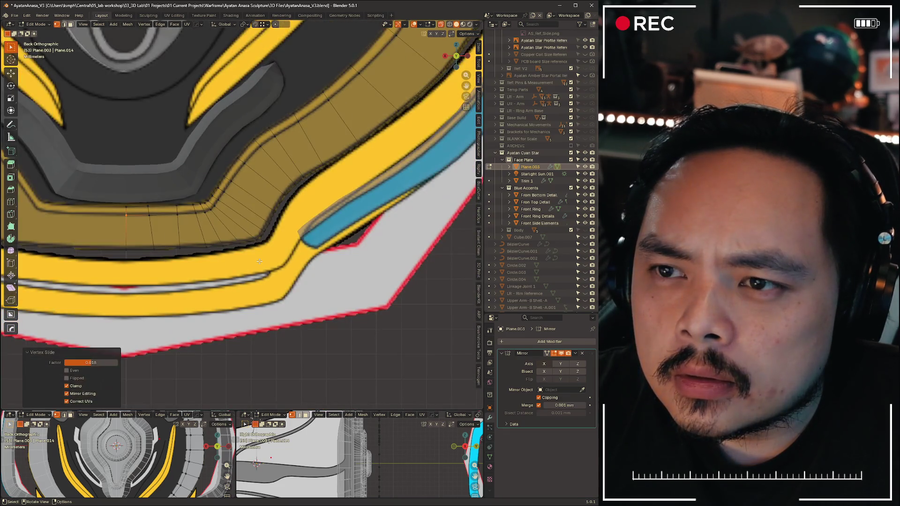
pyautogui.scroll(-4, 310, 211)
pyautogui.scroll(2, 336, 211)
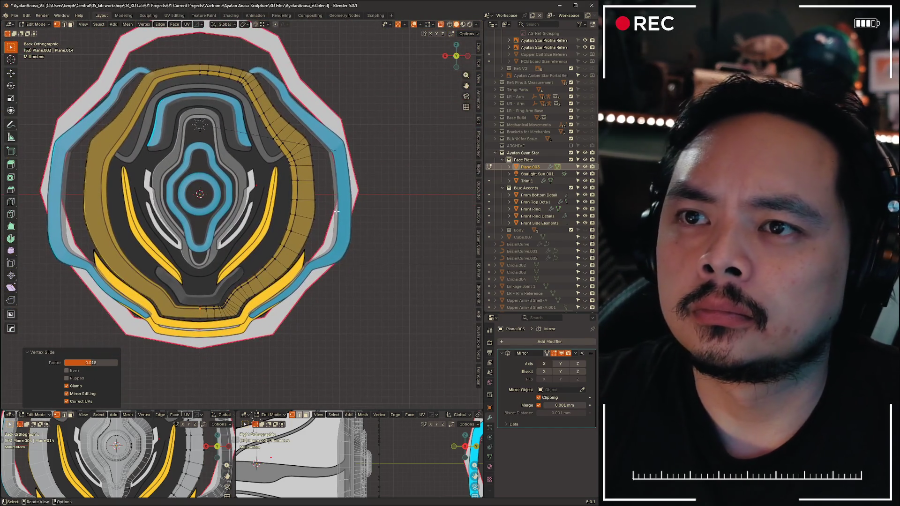
pyautogui.click(280, 98)
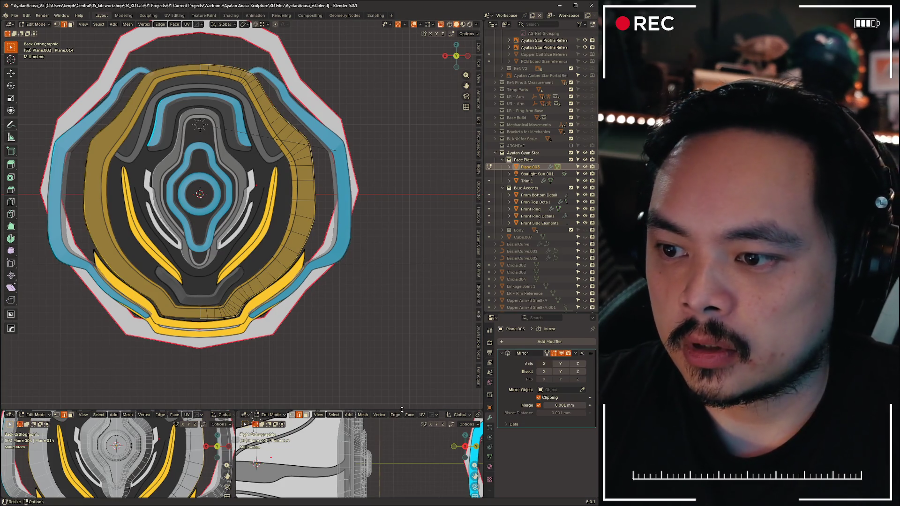
# Enlarge the lower views and bring the main view into perspective
pyautogui.moveTo(401, 410); pyautogui.dragTo(402, 290)
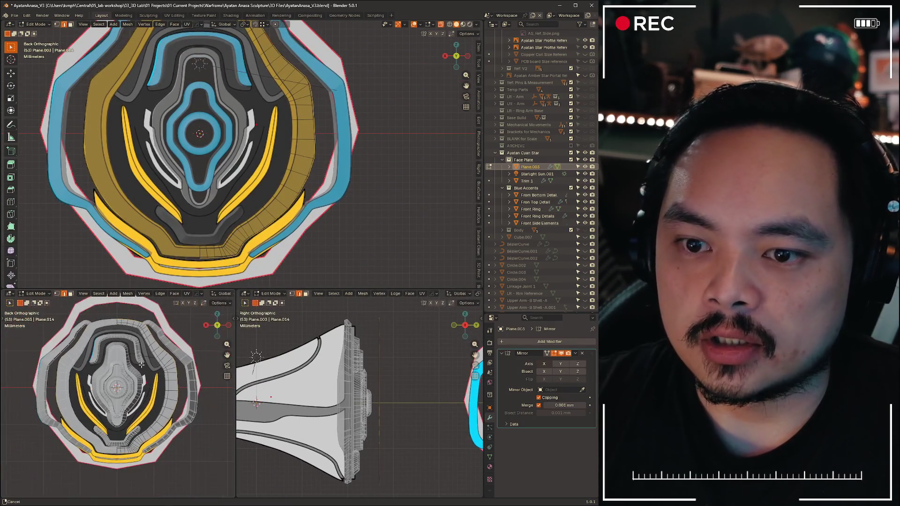
pyautogui.keyDown('shift'); pyautogui.moveTo(141, 365); pyautogui.dragTo(135, 385, button='middle'); pyautogui.keyUp('shift')
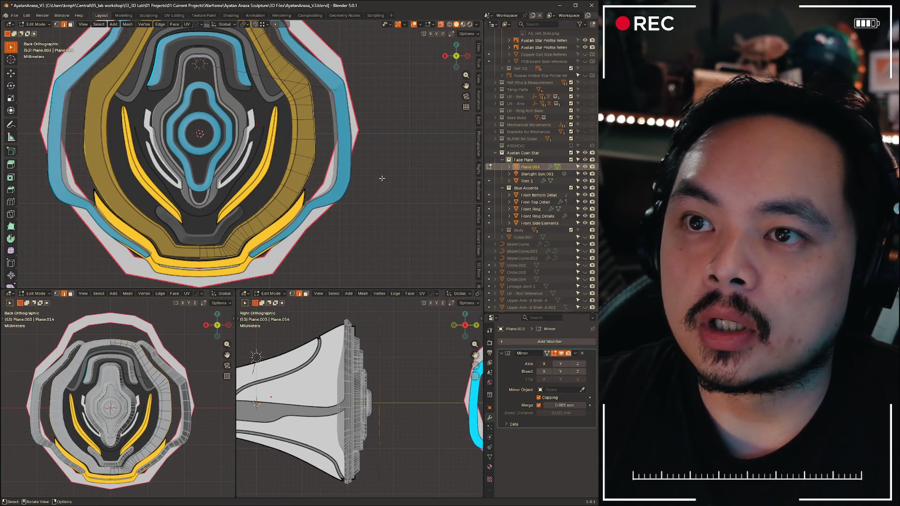
pyautogui.moveTo(396, 188)
pyautogui.mouseDown(button='middle')
pyautogui.moveTo(408, 182)
pyautogui.moveTo(400, 202)
pyautogui.mouseUp(button='middle')
pyautogui.scroll(6, 435, 444)
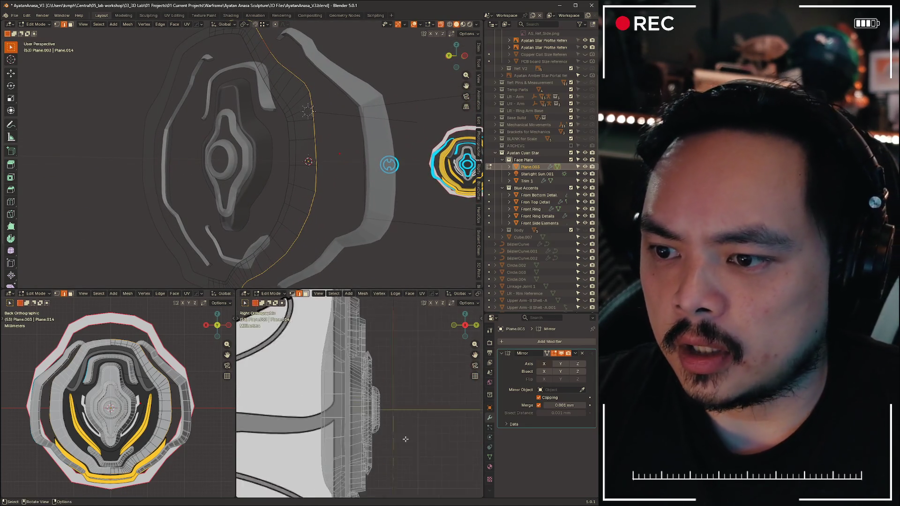
pyautogui.scroll(-3, 404, 424)
pyautogui.scroll(-2, 404, 424)
pyautogui.scroll(-3, 346, 218)
# Show the Body in solid shading from the side and begin moving the rim along Y
pyautogui.hotkey('alt', 'z')
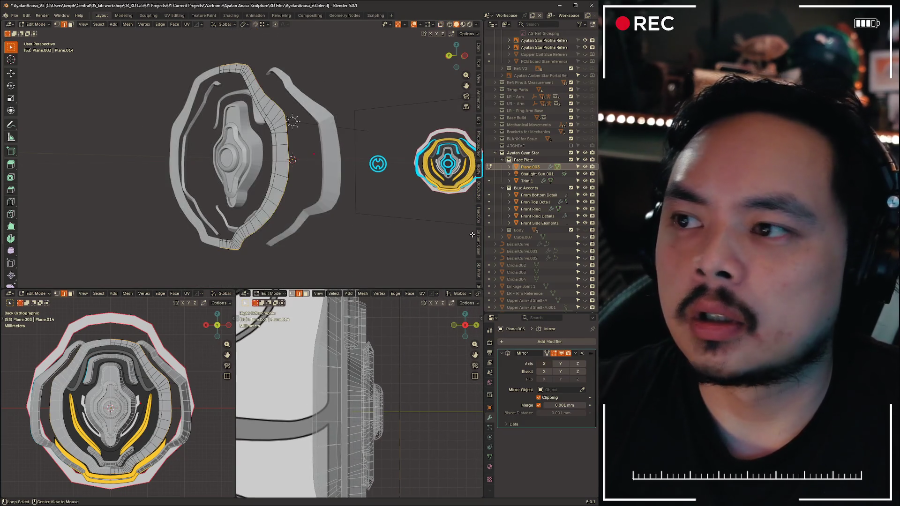
pyautogui.click(592, 231)
pyautogui.moveTo(351, 162)
pyautogui.mouseDown(button='middle')
pyautogui.moveTo(279, 198)
pyautogui.moveTo(170, 186)
pyautogui.mouseUp(button='middle')
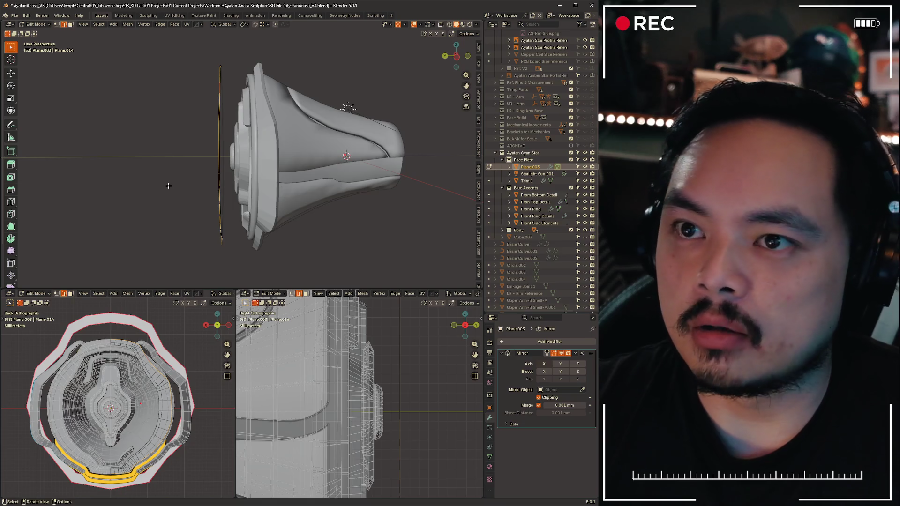
pyautogui.press('g')
pyautogui.press('y')
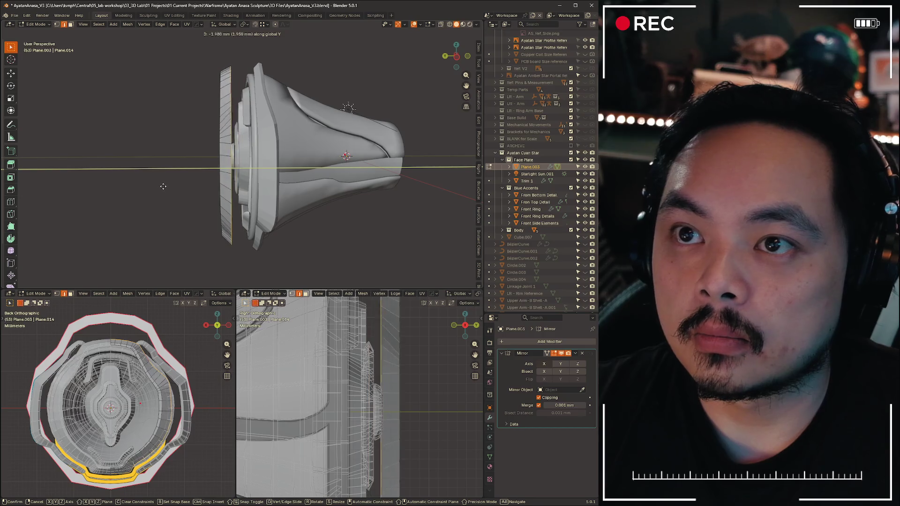
# Set the rim about 3.15 mm back along Y, check it, and return to Object Mode
pyautogui.click(167, 188)
pyautogui.moveTo(168, 187)
pyautogui.mouseDown(button='middle')
pyautogui.moveTo(248, 173)
pyautogui.moveTo(217, 167)
pyautogui.moveTo(185, 175)
pyautogui.moveTo(240, 161)
pyautogui.mouseUp(button='middle')
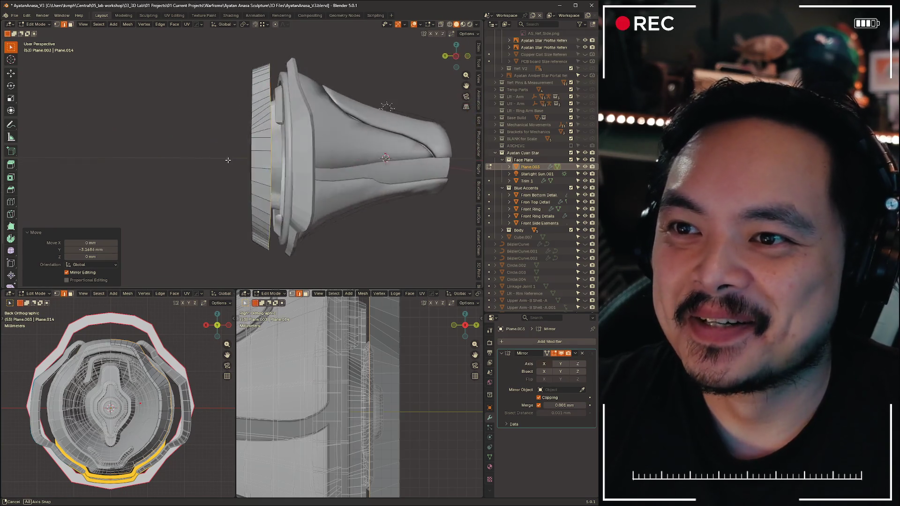
pyautogui.hotkey('ctrl', 'Tab')
pyautogui.click(182, 158)
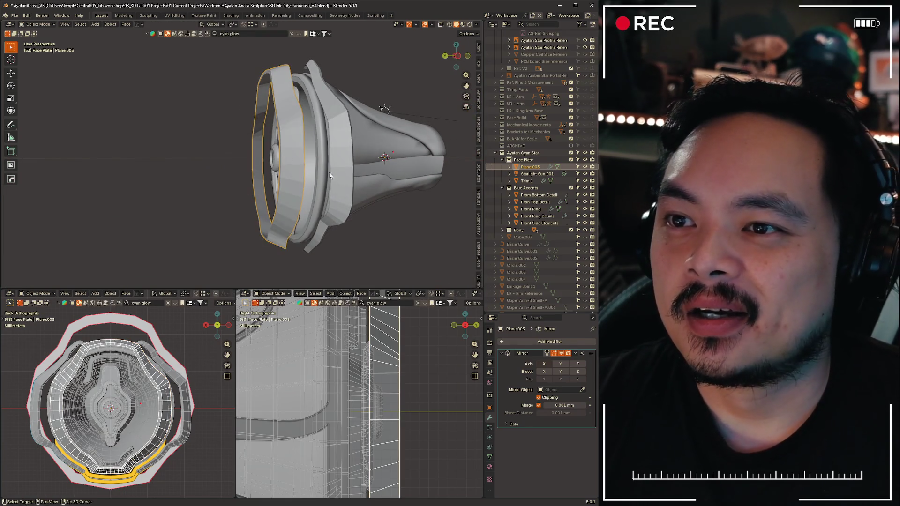
pyautogui.scroll(4, 293, 184)
pyautogui.scroll(4, 281, 162)
# Move the face plate along Y to sit against the helmet body
pyautogui.moveTo(267, 140)
pyautogui.mouseDown(button='middle')
pyautogui.moveTo(293, 235)
pyautogui.moveTo(268, 212)
pyautogui.moveTo(267, 181)
pyautogui.mouseUp(button='middle')
pyautogui.press('g')
pyautogui.press('y')
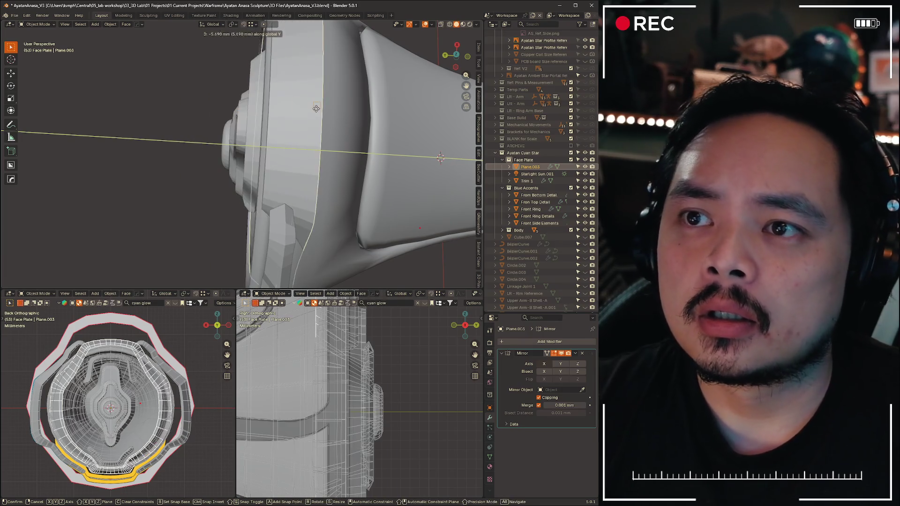
pyautogui.click(293, 105)
pyautogui.moveTo(342, 183)
pyautogui.mouseDown(button='middle')
pyautogui.moveTo(394, 146)
pyautogui.moveTo(352, 209)
pyautogui.moveTo(349, 172)
pyautogui.moveTo(340, 192)
pyautogui.moveTo(330, 184)
pyautogui.mouseUp(button='middle')
pyautogui.scroll(4, 365, 162)
pyautogui.scroll(-4, 394, 147)
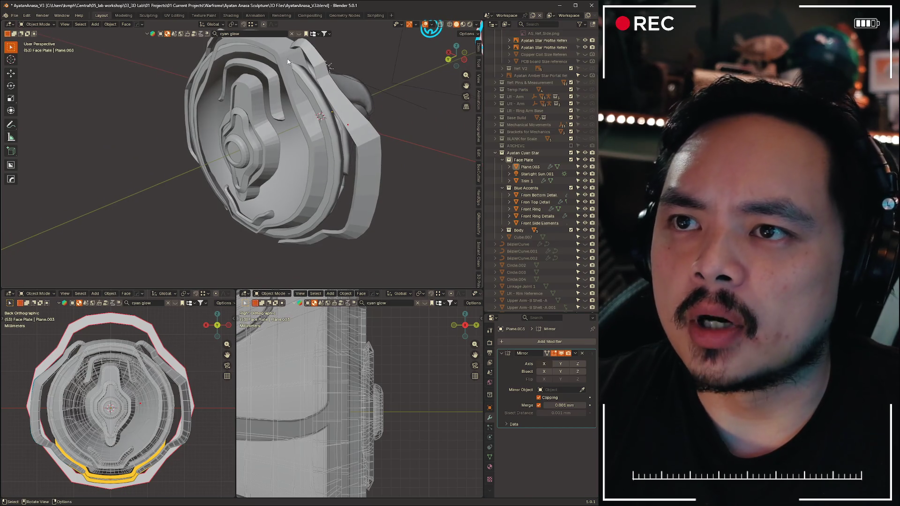
# Nudge Plane.003 about 2.2 mm further along -Y, then make Front Side Elements active
pyautogui.click(316, 104)
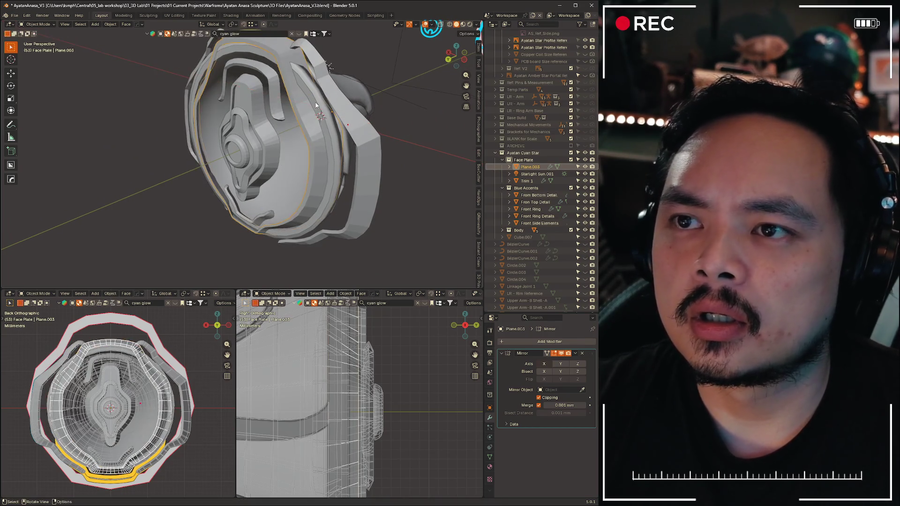
pyautogui.hotkey('ctrl', 'shift', 'z')
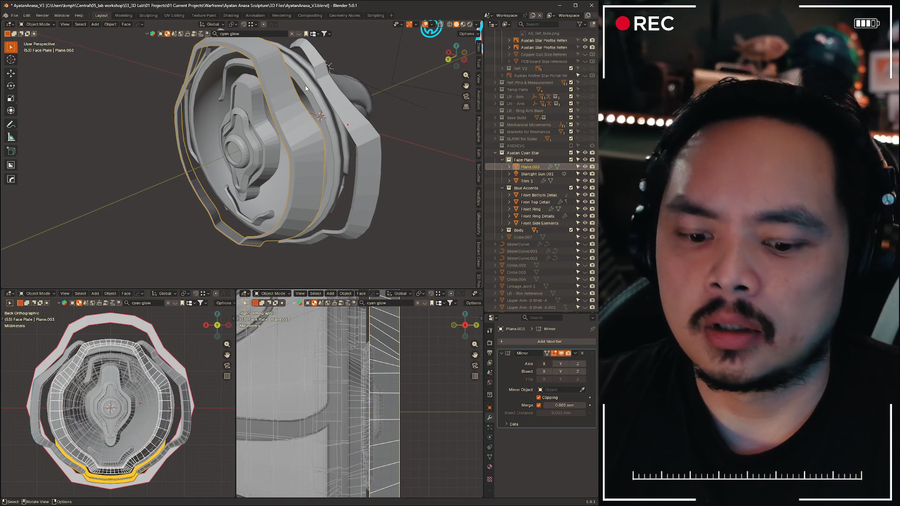
pyautogui.click(306, 85)
pyautogui.moveTo(337, 176)
pyautogui.mouseDown(button='middle')
pyautogui.moveTo(386, 215)
pyautogui.moveTo(318, 214)
pyautogui.moveTo(328, 250)
pyautogui.moveTo(346, 204)
pyautogui.moveTo(303, 210)
pyautogui.mouseUp(button='middle')
pyautogui.click(304, 207)
pyautogui.hotkey('alt', 'Tab')
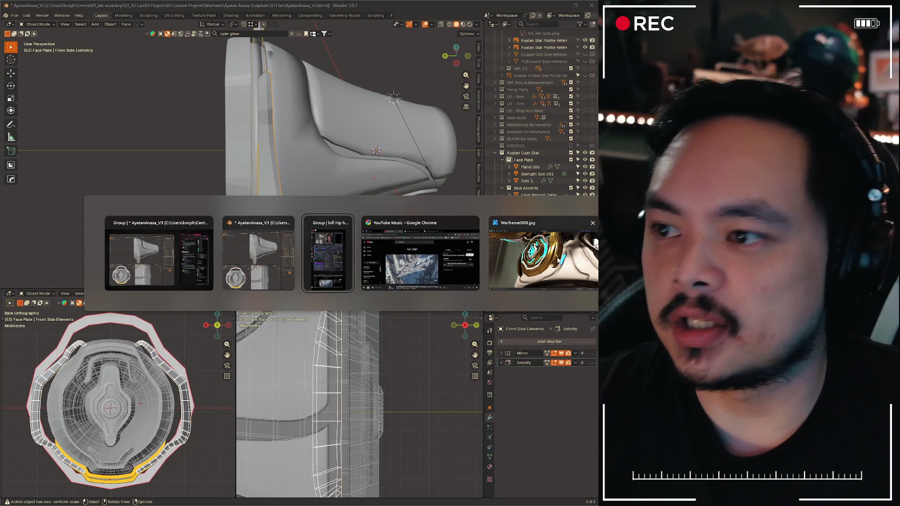
# Check the Warframe0916.jpg face plate reference in Photos and return to the model
pyautogui.click(556, 260)
pyautogui.moveTo(303, 268); pyautogui.dragTo(417, 195)
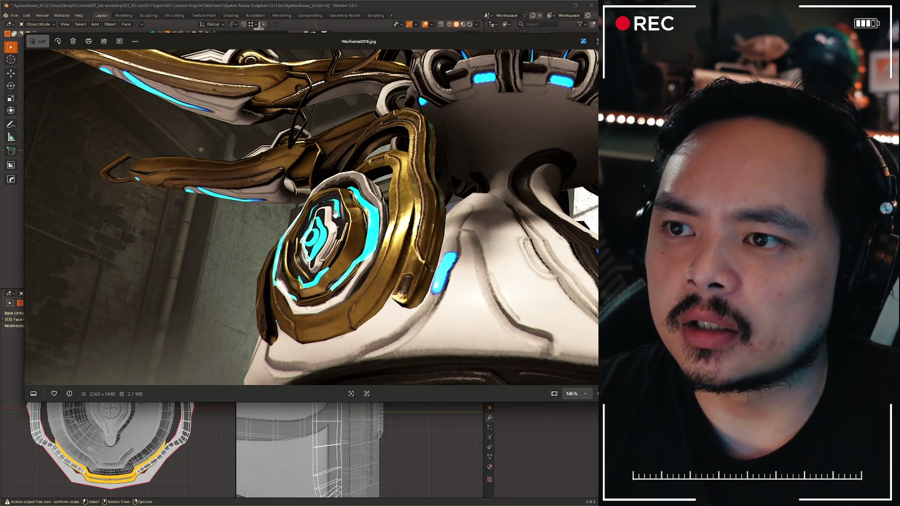
pyautogui.hotkey('ctrl', 'space')
pyautogui.moveTo(342, 281)
pyautogui.mouseDown(button='middle')
pyautogui.moveTo(324, 230)
pyautogui.moveTo(336, 187)
pyautogui.moveTo(380, 193)
pyautogui.moveTo(399, 174)
pyautogui.moveTo(417, 187)
pyautogui.mouseUp(button='middle')
pyautogui.scroll(-4, 409, 190)
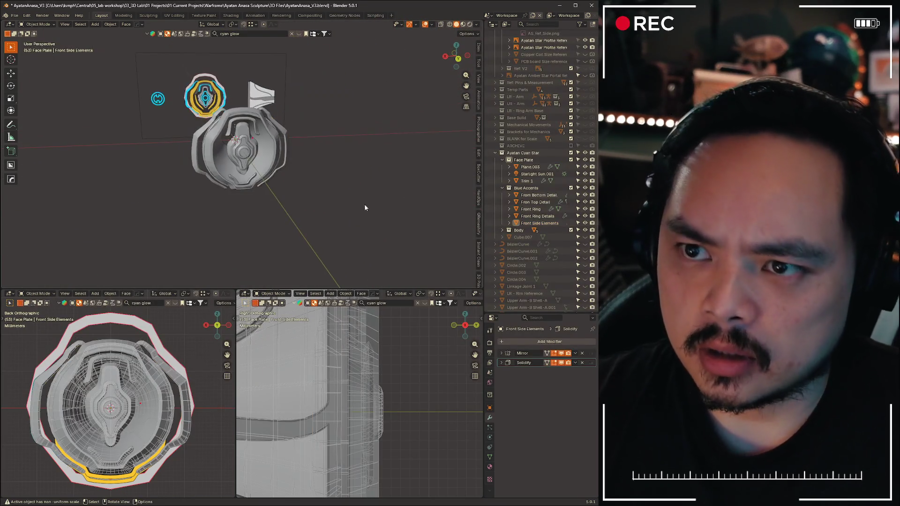
pyautogui.scroll(2, 367, 198)
# Enlarge the main 3D view and compare the helmet against the reference again
pyautogui.moveTo(397, 289); pyautogui.dragTo(416, 426)
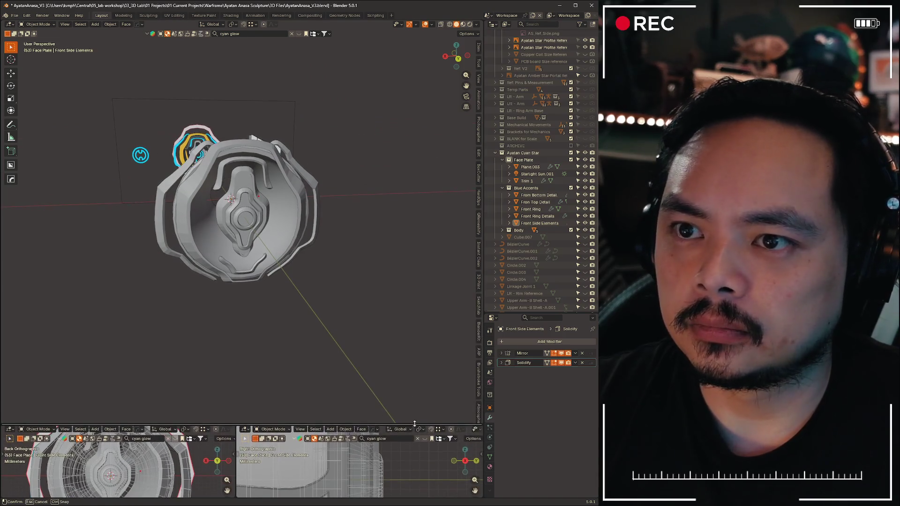
pyautogui.moveTo(362, 289)
pyautogui.mouseDown(button='middle')
pyautogui.moveTo(323, 277)
pyautogui.moveTo(348, 268)
pyautogui.moveTo(310, 280)
pyautogui.mouseUp(button='middle')
pyautogui.scroll(3, 348, 269)
pyautogui.hotkey('alt', 'Tab')
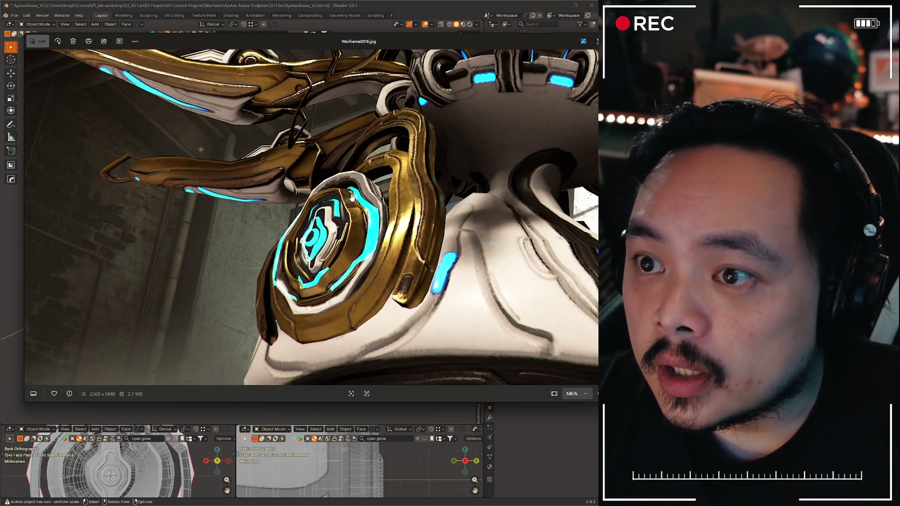
pyautogui.hotkey('alt', 'Tab')
pyautogui.moveTo(351, 259)
pyautogui.mouseDown(button='middle')
pyautogui.moveTo(307, 297)
pyautogui.moveTo(320, 307)
pyautogui.moveTo(352, 271)
pyautogui.moveTo(383, 281)
pyautogui.moveTo(299, 298)
pyautogui.moveTo(323, 225)
pyautogui.moveTo(276, 295)
pyautogui.moveTo(335, 275)
pyautogui.moveTo(325, 267)
pyautogui.mouseUp(button='middle')
pyautogui.scroll(-3, 357, 289)
pyautogui.scroll(4, 335, 275)
# Add a loop cut across Plane.003's outer rim in Edit Mode
pyautogui.click(314, 207)
pyautogui.press('Tab')
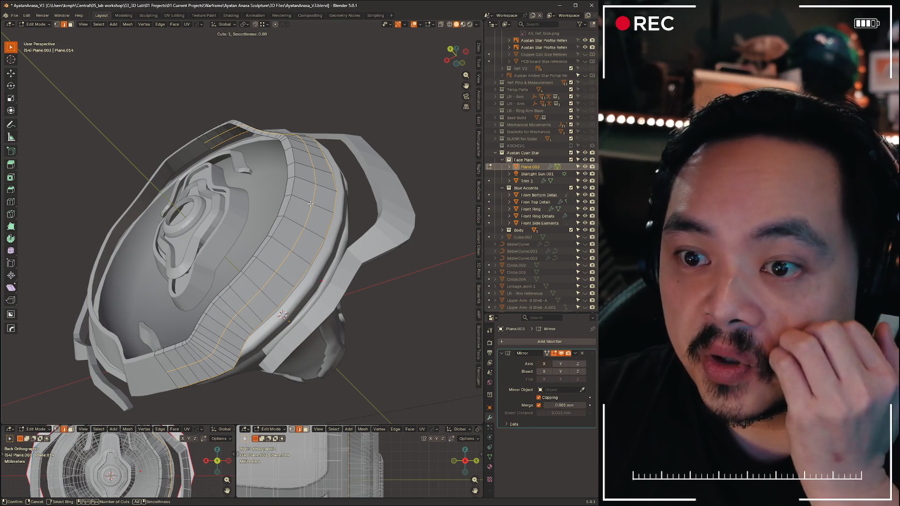
pyautogui.click(310, 205)
pyautogui.hotkey('ctrl', 'b')
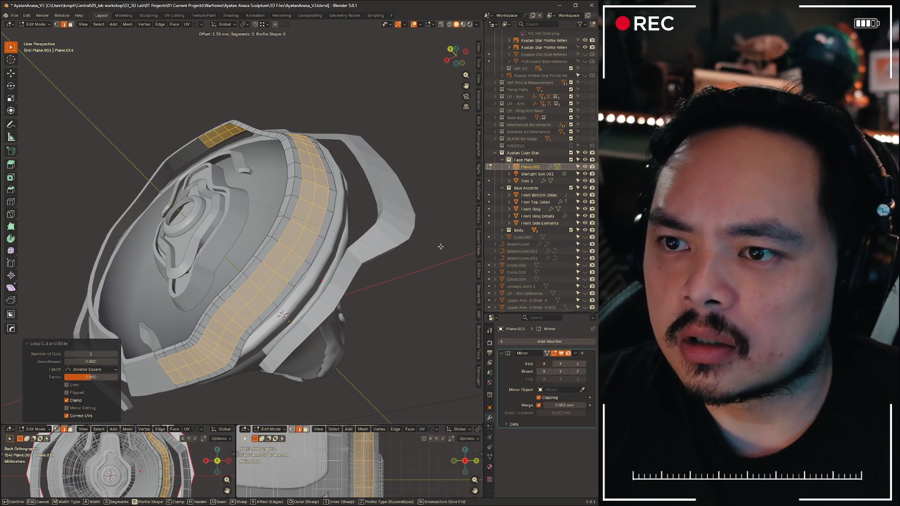
# Shrink an edge loop on the rim to 0.95
pyautogui.keyDown('alt'); pyautogui.click(397, 252); pyautogui.keyUp('alt')
pyautogui.press('s')
pyautogui.click(443, 263)
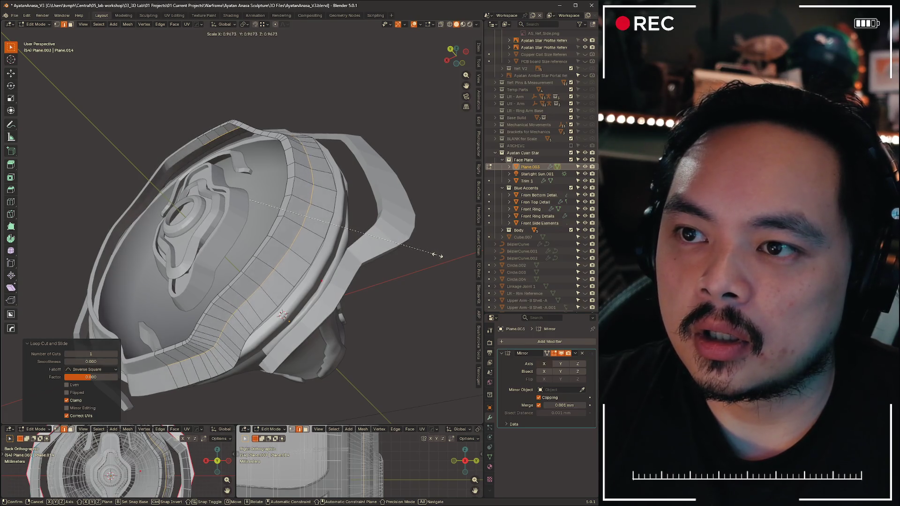
pyautogui.click(435, 257)
# Bevel the loop with four segments at about 1.4 mm
pyautogui.moveTo(422, 253); pyautogui.dragTo(409, 250, button='middle')
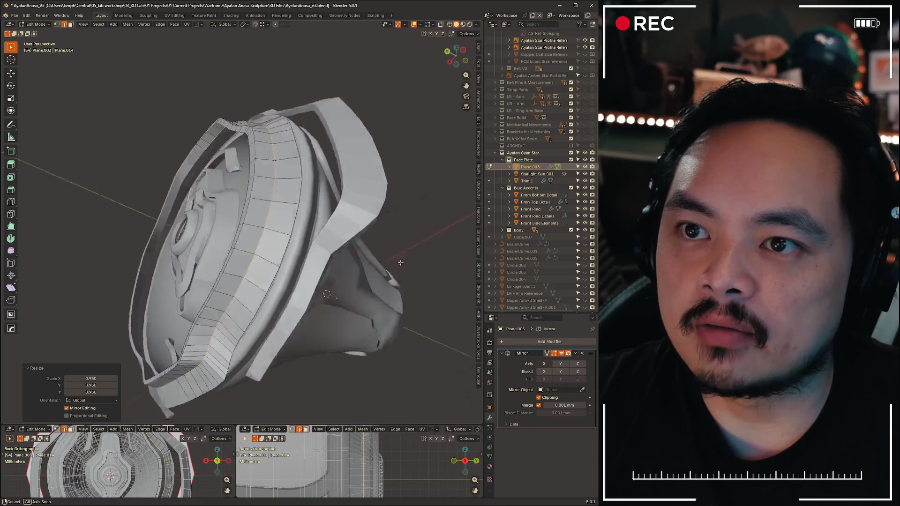
pyautogui.hotkey('ctrl', 'b')
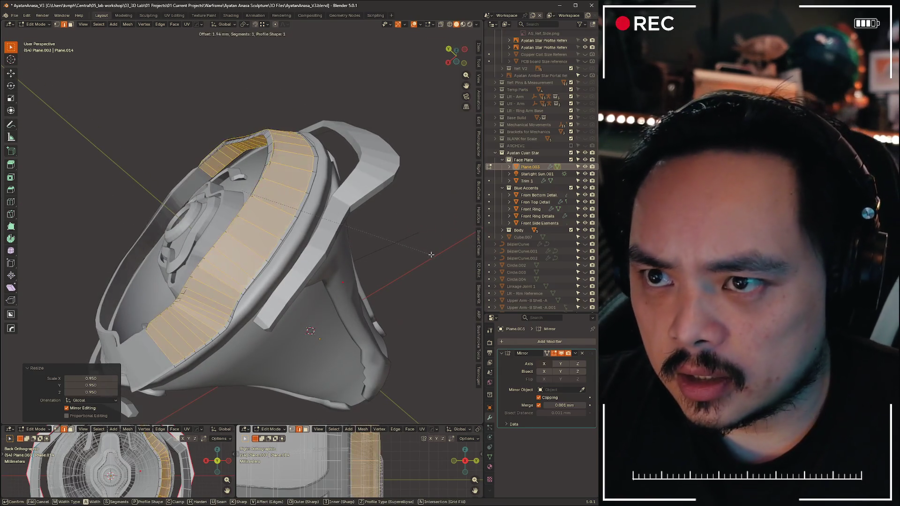
pyautogui.scroll(1, 425, 253)
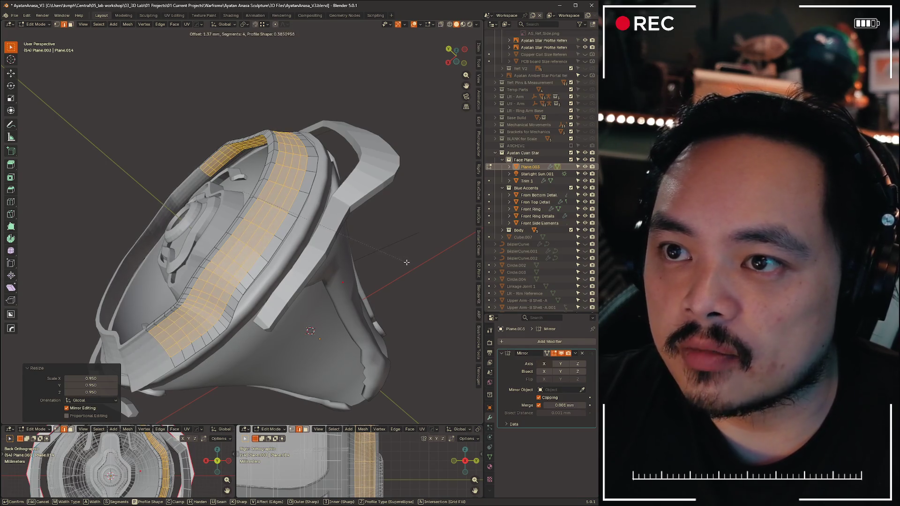
pyautogui.click(405, 262)
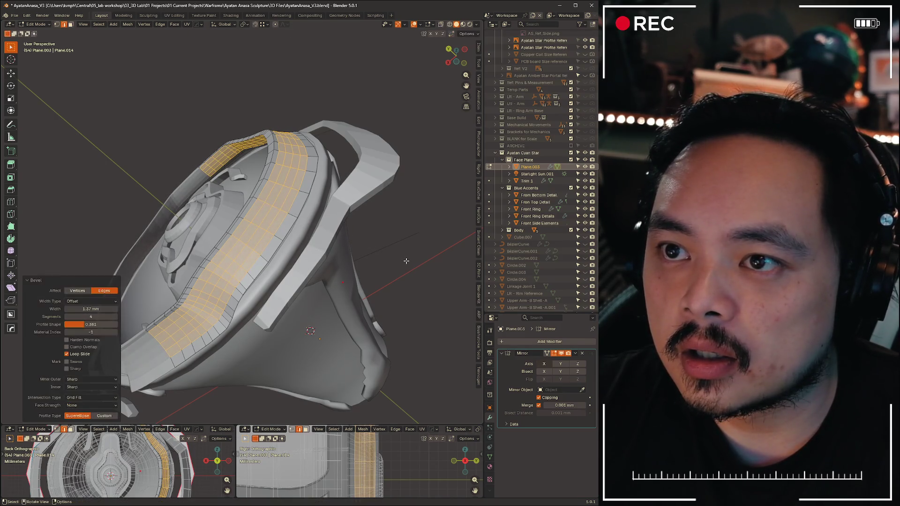
# Vertex-slide the rim points twice to even out the bevelled band
pyautogui.moveTo(401, 264)
pyautogui.mouseDown(button='middle')
pyautogui.moveTo(439, 242)
pyautogui.moveTo(429, 229)
pyautogui.mouseUp(button='middle')
pyautogui.hotkey('shift', 'v')
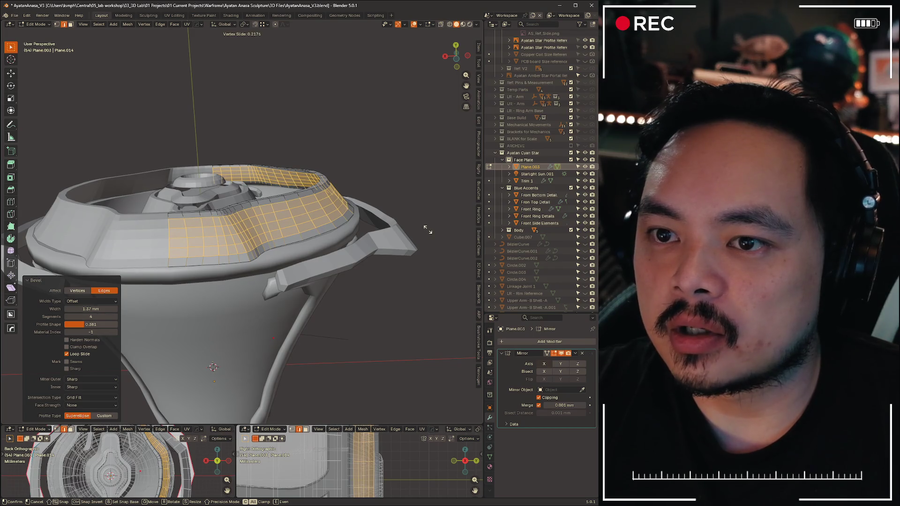
pyautogui.click(427, 229)
pyautogui.moveTo(426, 229)
pyautogui.mouseDown(button='middle')
pyautogui.moveTo(434, 321)
pyautogui.moveTo(320, 244)
pyautogui.mouseUp(button='middle')
pyautogui.hotkey('shift', 'v')
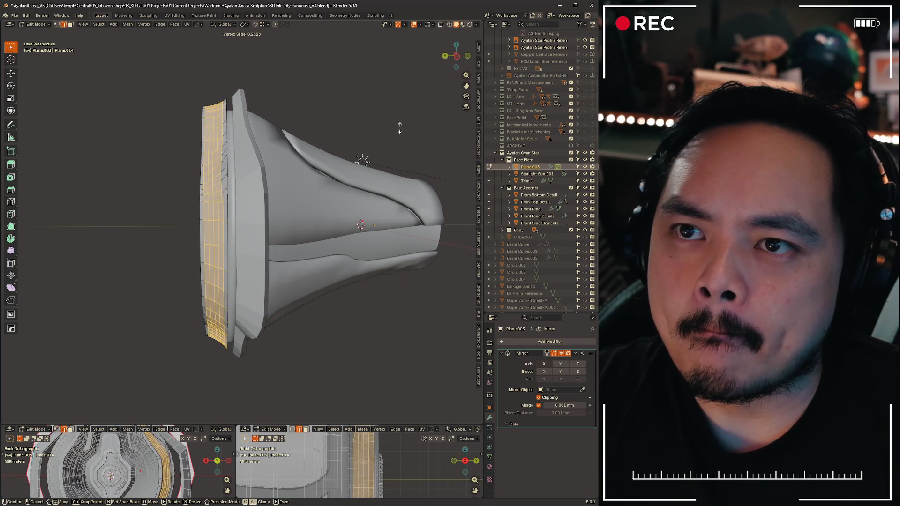
pyautogui.click(403, 127)
pyautogui.moveTo(403, 130)
pyautogui.mouseDown(button='middle')
pyautogui.moveTo(366, 211)
pyautogui.moveTo(462, 173)
pyautogui.moveTo(422, 177)
pyautogui.moveTo(327, 158)
pyautogui.moveTo(288, 164)
pyautogui.moveTo(334, 156)
pyautogui.mouseUp(button='middle')
pyautogui.scroll(4, 229, 111)
# In Left Orthographic, scale a side loop to 0.982 and start a ~0.9 mm bevel
pyautogui.moveTo(232, 112)
pyautogui.mouseDown(button='middle')
pyautogui.moveTo(316, 106)
pyautogui.moveTo(366, 85)
pyautogui.mouseUp(button='middle')
pyautogui.click(455, 51)
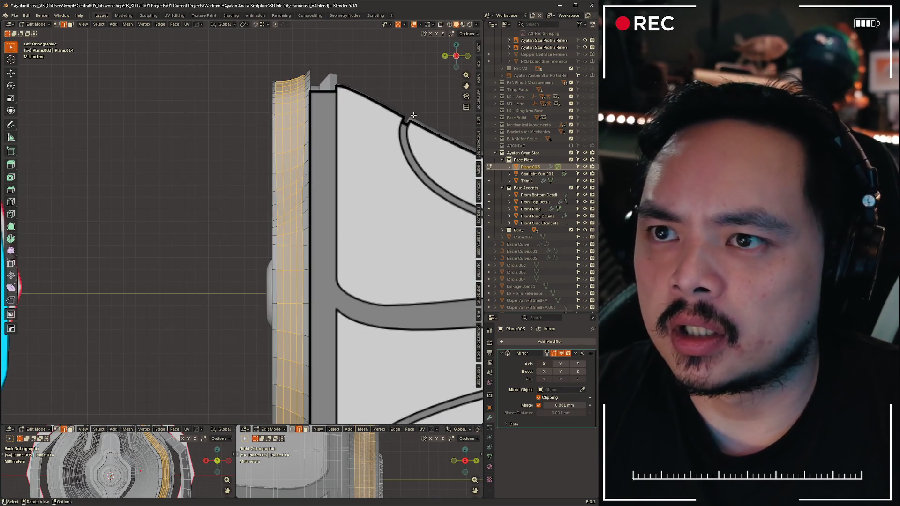
pyautogui.click(344, 142)
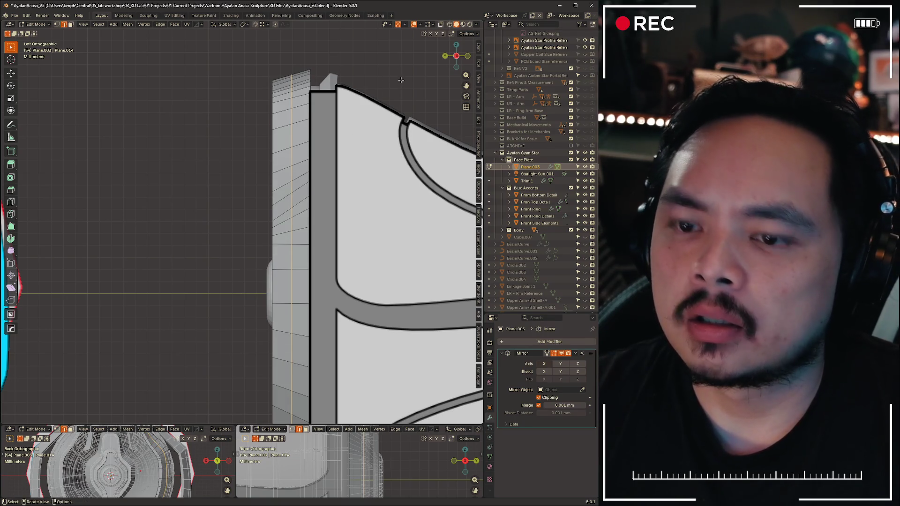
pyautogui.press('s')
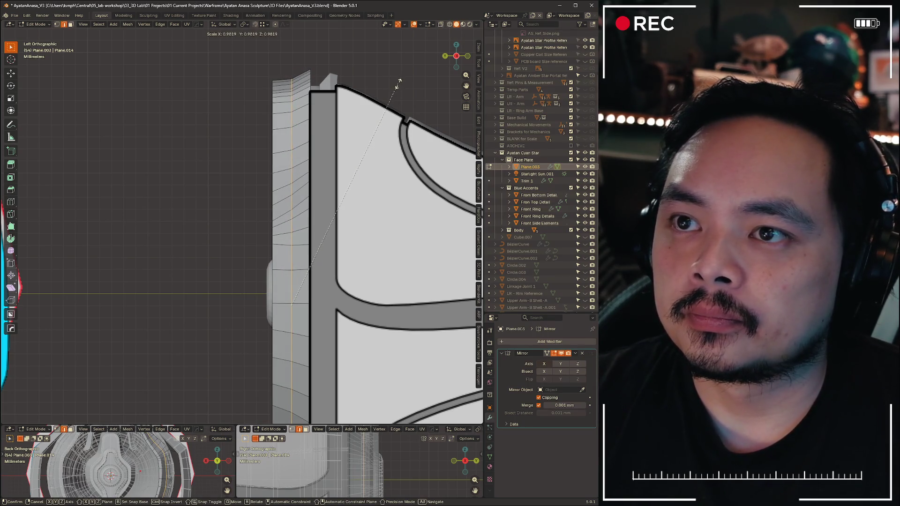
pyautogui.click(399, 83)
pyautogui.hotkey('ctrl', 'b')
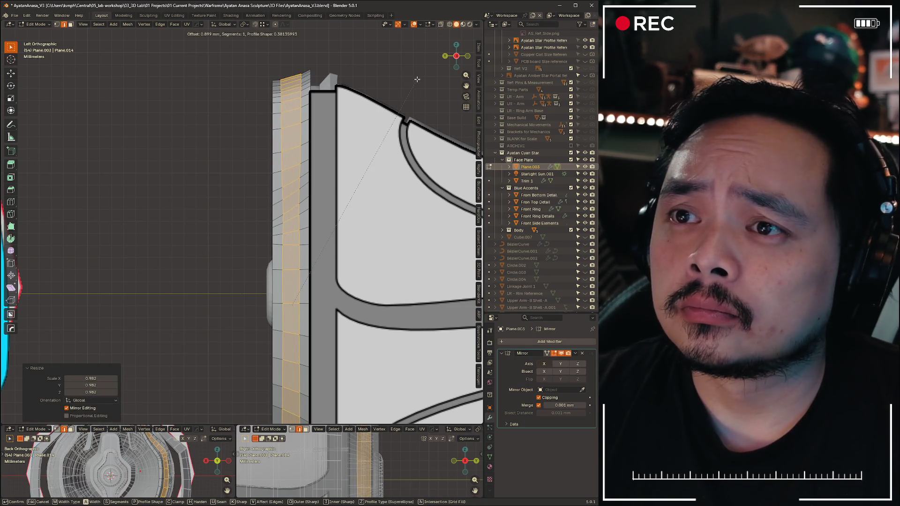
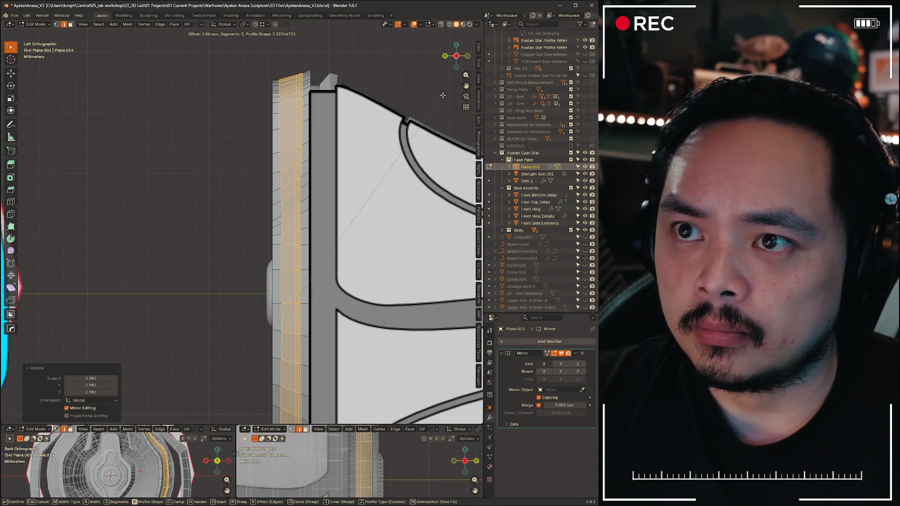
# Bevel the rim edge loop with three segments, cancelling a first attempt
pyautogui.press('Escape')
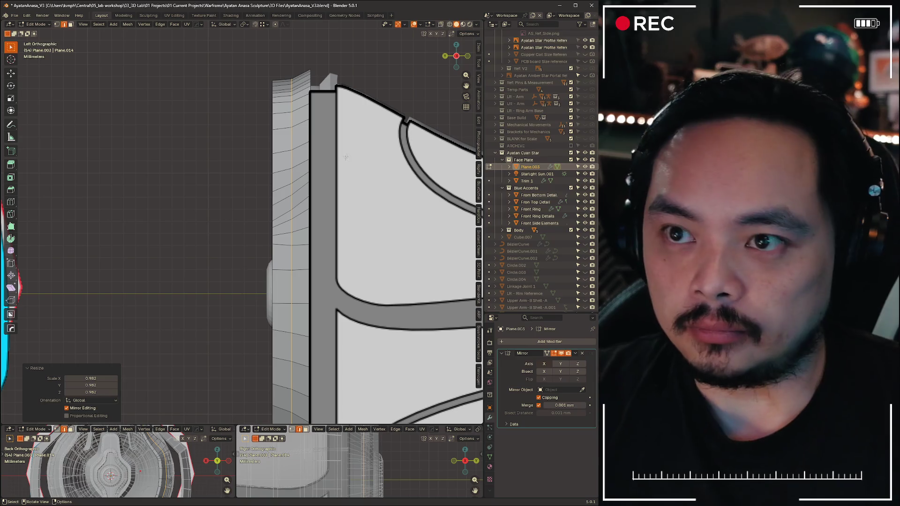
pyautogui.hotkey('ctrl', 'b')
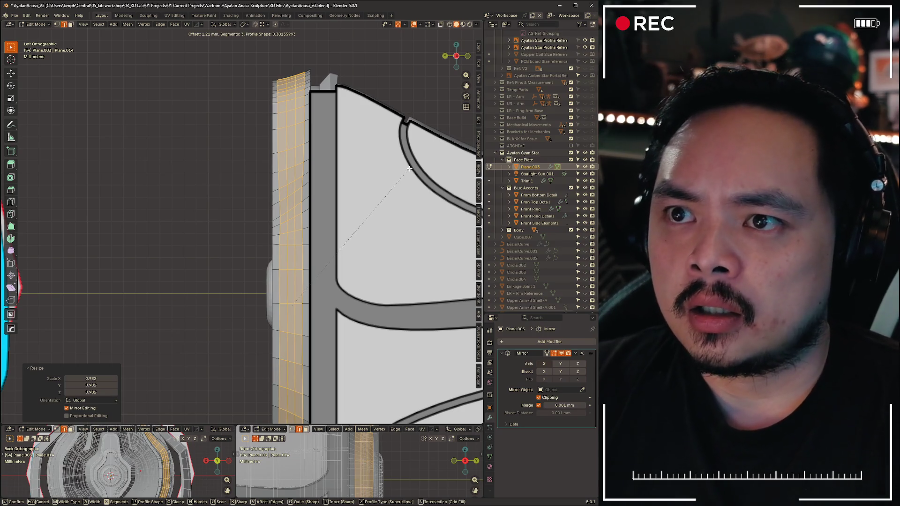
pyautogui.click(409, 169)
pyautogui.moveTo(352, 211); pyautogui.dragTo(240, 117, button='middle')
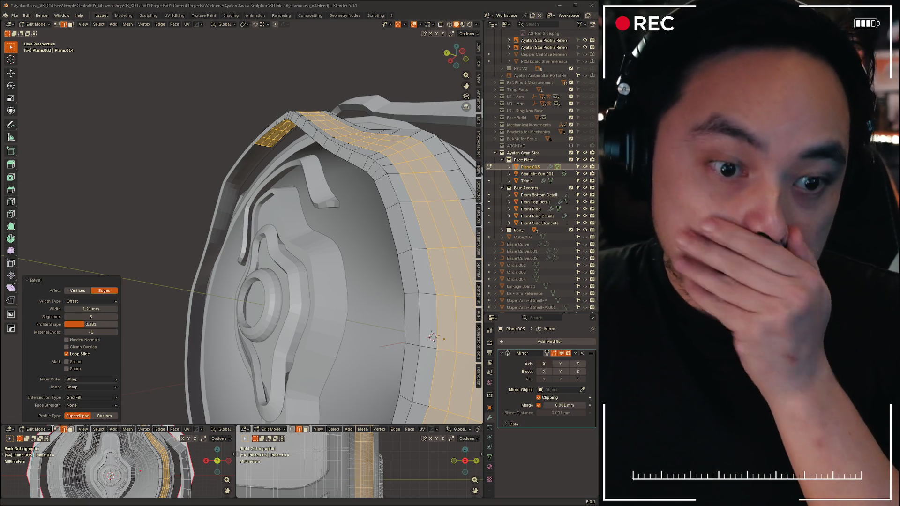
# Clear the selection, look over the bevelled rim and return to Object Mode
pyautogui.click(115, 351)
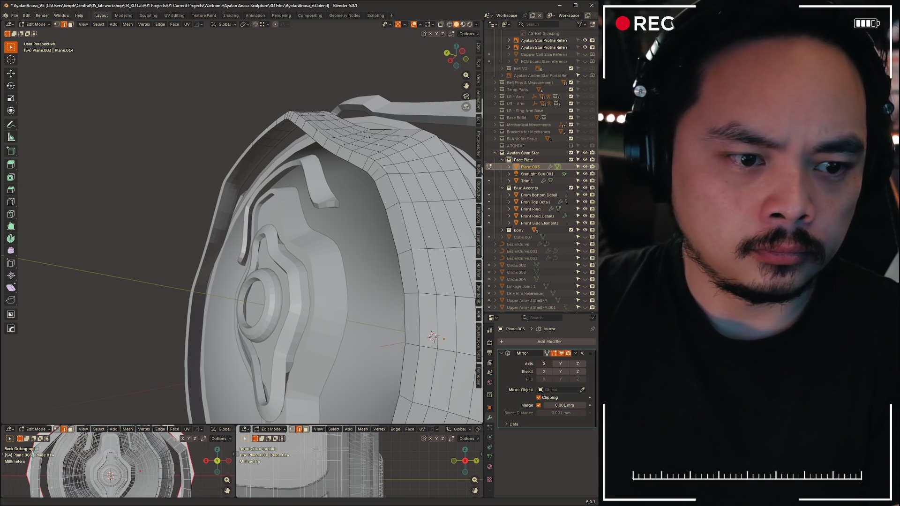
pyautogui.scroll(-8, 317, 232)
pyautogui.moveTo(316, 233)
pyautogui.mouseDown(button='middle')
pyautogui.moveTo(289, 290)
pyautogui.moveTo(281, 317)
pyautogui.moveTo(288, 327)
pyautogui.moveTo(261, 342)
pyautogui.mouseUp(button='middle')
pyautogui.hotkey('ctrl', 'Tab')
pyautogui.click(226, 322)
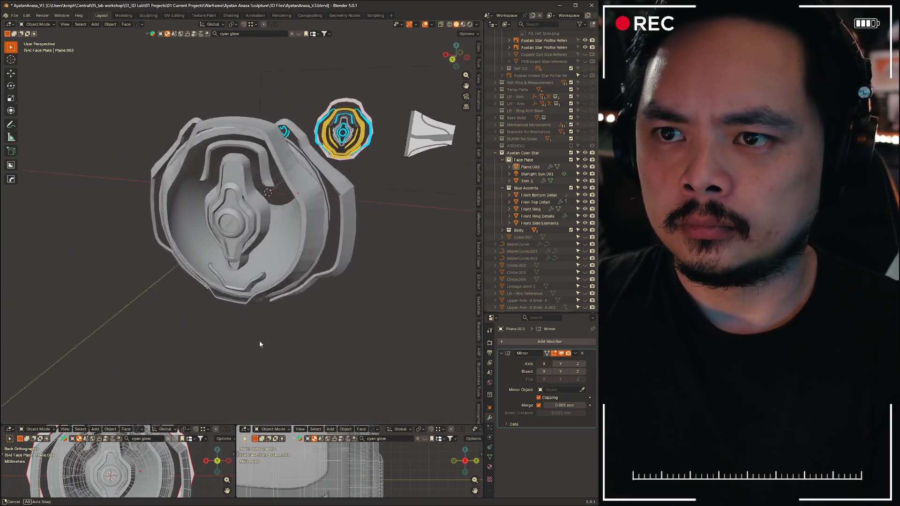
pyautogui.scroll(4, 276, 320)
# Orbit to face the plate head-on and put the ring into Local View on its own
pyautogui.moveTo(247, 274)
pyautogui.mouseDown(button='middle')
pyautogui.moveTo(307, 280)
pyautogui.moveTo(178, 285)
pyautogui.moveTo(244, 282)
pyautogui.mouseUp(button='middle')
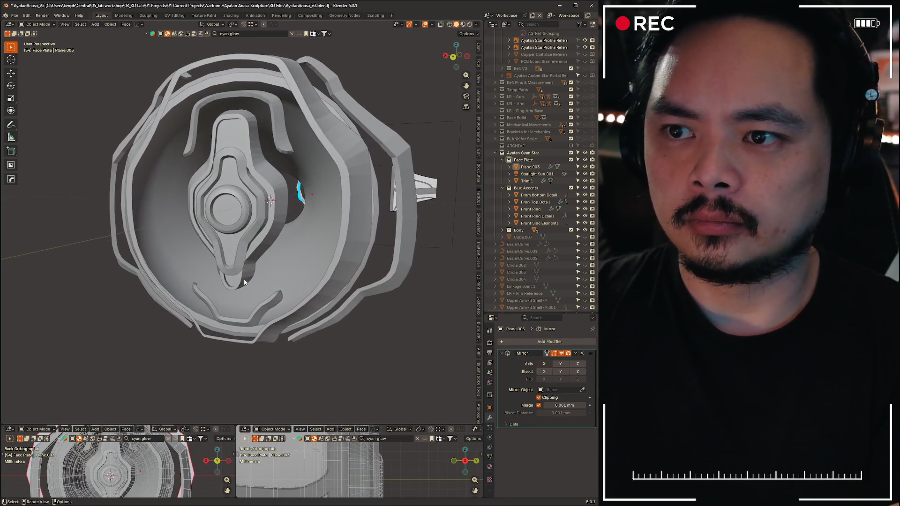
pyautogui.moveTo(362, 171)
pyautogui.mouseDown(button='middle')
pyautogui.moveTo(331, 190)
pyautogui.moveTo(302, 183)
pyautogui.moveTo(324, 170)
pyautogui.moveTo(310, 267)
pyautogui.moveTo(315, 248)
pyautogui.moveTo(289, 255)
pyautogui.moveTo(313, 228)
pyautogui.mouseUp(button='middle')
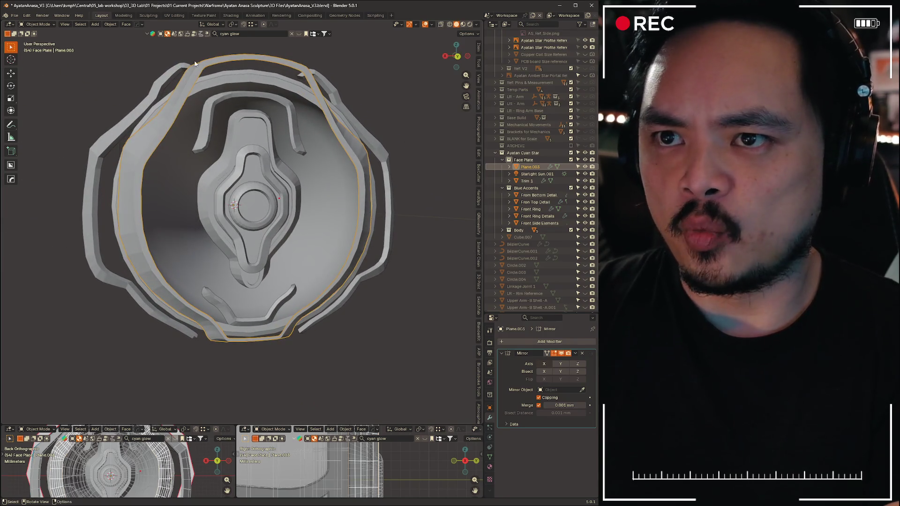
pyautogui.moveTo(421, 328)
pyautogui.mouseDown(button='middle')
pyautogui.moveTo(269, 279)
pyautogui.moveTo(277, 266)
pyautogui.moveTo(362, 278)
pyautogui.moveTo(385, 292)
pyautogui.moveTo(208, 274)
pyautogui.moveTo(384, 279)
pyautogui.moveTo(313, 284)
pyautogui.mouseUp(button='middle')
pyautogui.press('/')
pyautogui.scroll(2, 218, 274)
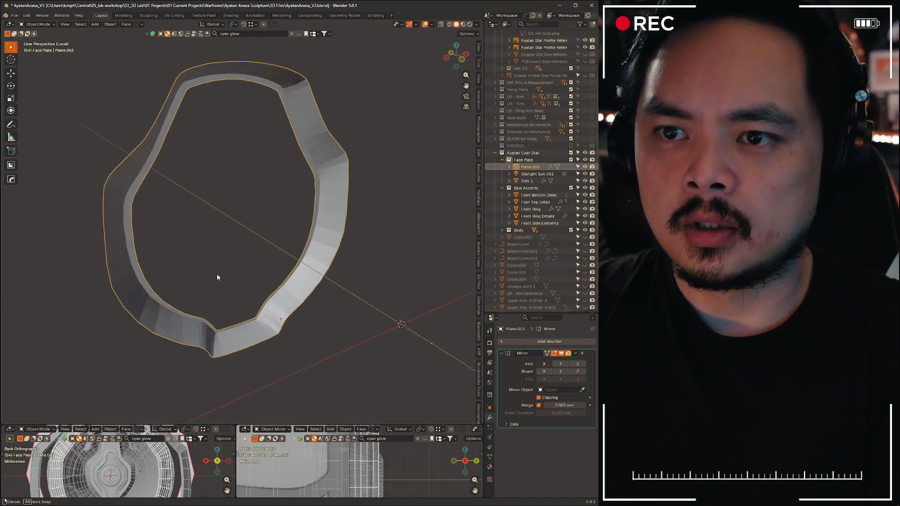
pyautogui.scroll(4, 343, 241)
pyautogui.scroll(-4, 343, 241)
# Enter Edit Mode on the isolated ring and scale it down slightly
pyautogui.moveTo(239, 239)
pyautogui.mouseDown(button='middle')
pyautogui.moveTo(337, 232)
pyautogui.moveTo(182, 223)
pyautogui.moveTo(243, 229)
pyautogui.moveTo(220, 231)
pyautogui.moveTo(223, 239)
pyautogui.moveTo(216, 227)
pyautogui.moveTo(239, 211)
pyautogui.moveTo(360, 183)
pyautogui.moveTo(115, 206)
pyautogui.moveTo(169, 208)
pyautogui.mouseUp(button='middle')
pyautogui.click(229, 206)
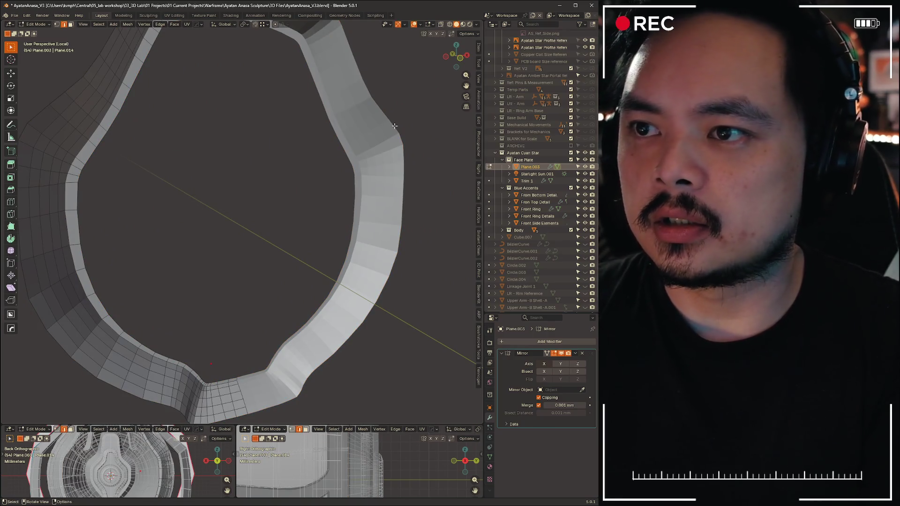
pyautogui.moveTo(388, 126); pyautogui.dragTo(50, 102, button='middle')
pyautogui.scroll(-4, 210, 187)
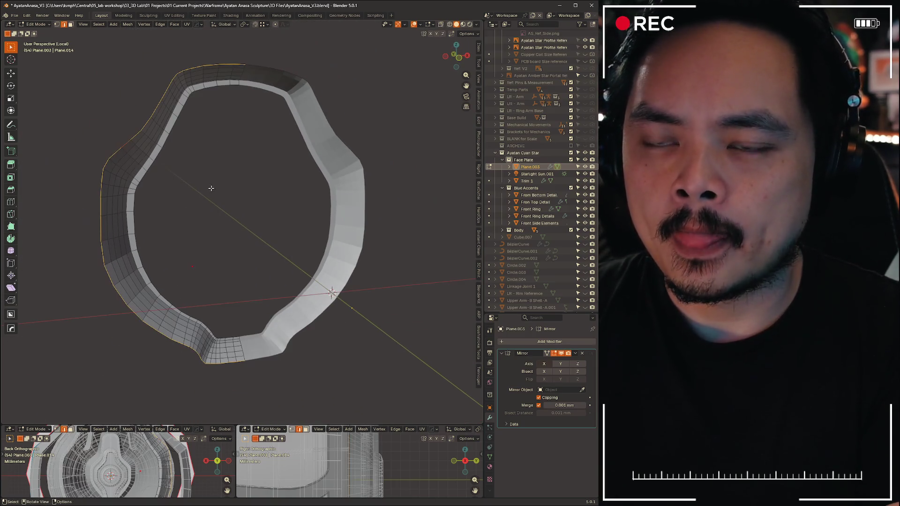
pyautogui.moveTo(342, 158); pyautogui.dragTo(403, 159, button='middle')
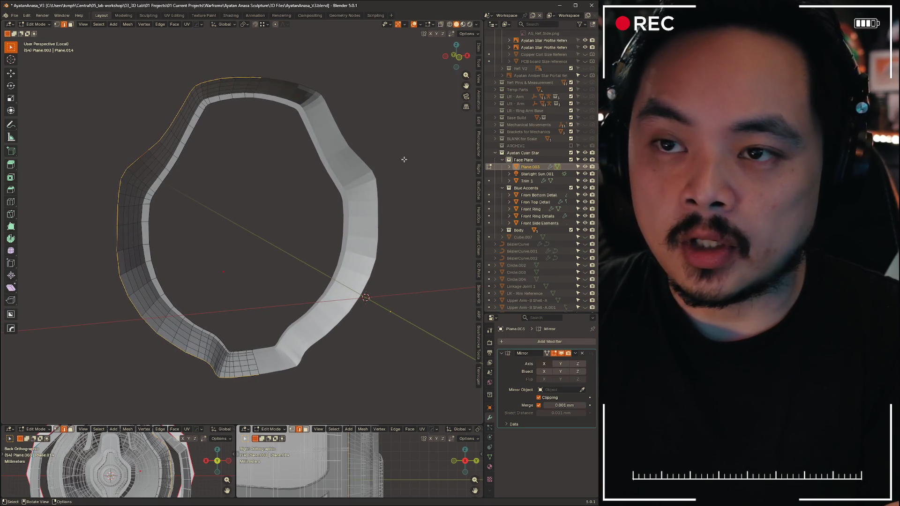
pyautogui.press('g')
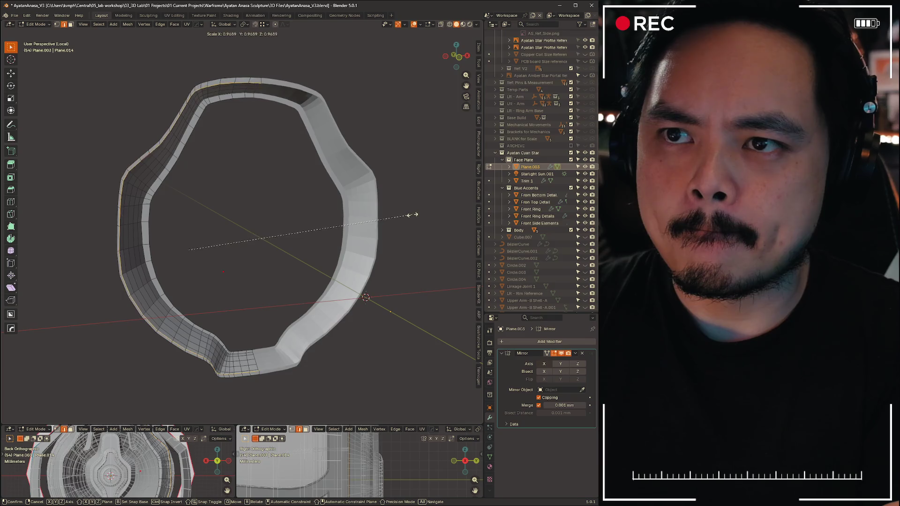
pyautogui.click(415, 216)
# Delete the ring's unwanted faces to leave a thin band, then return to Object Mode
pyautogui.moveTo(415, 215)
pyautogui.mouseDown(button='middle')
pyautogui.moveTo(220, 220)
pyautogui.moveTo(251, 214)
pyautogui.mouseUp(button='middle')
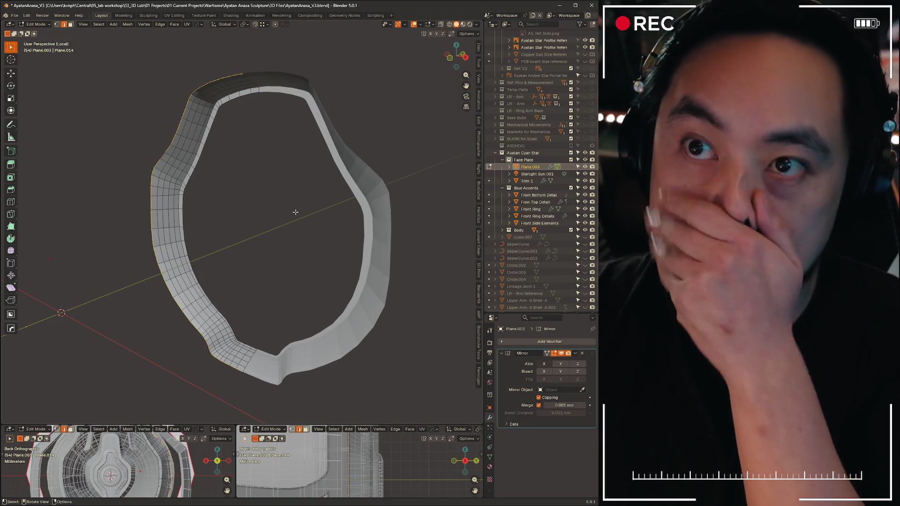
pyautogui.moveTo(268, 223)
pyautogui.mouseDown(button='middle')
pyautogui.moveTo(330, 248)
pyautogui.moveTo(310, 216)
pyautogui.moveTo(267, 210)
pyautogui.moveTo(304, 223)
pyautogui.mouseUp(button='middle')
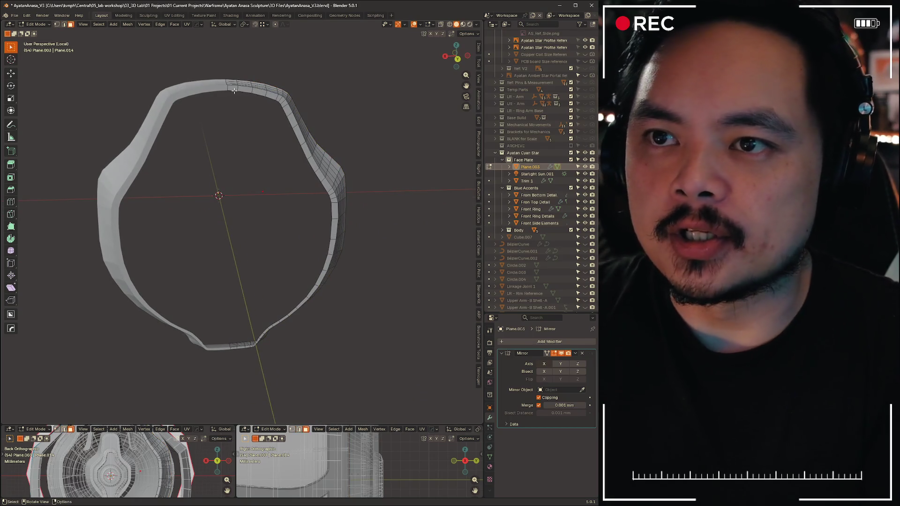
pyautogui.moveTo(293, 186)
pyautogui.mouseDown(button='middle')
pyautogui.moveTo(267, 168)
pyautogui.moveTo(239, 100)
pyautogui.mouseUp(button='middle')
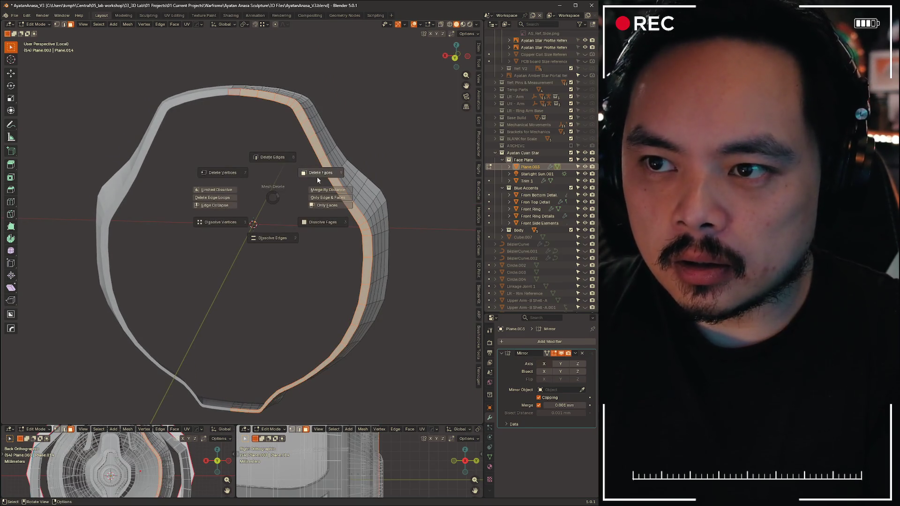
pyautogui.click(317, 174)
pyautogui.hotkey('ctrl', 'Tab')
pyautogui.click(240, 223)
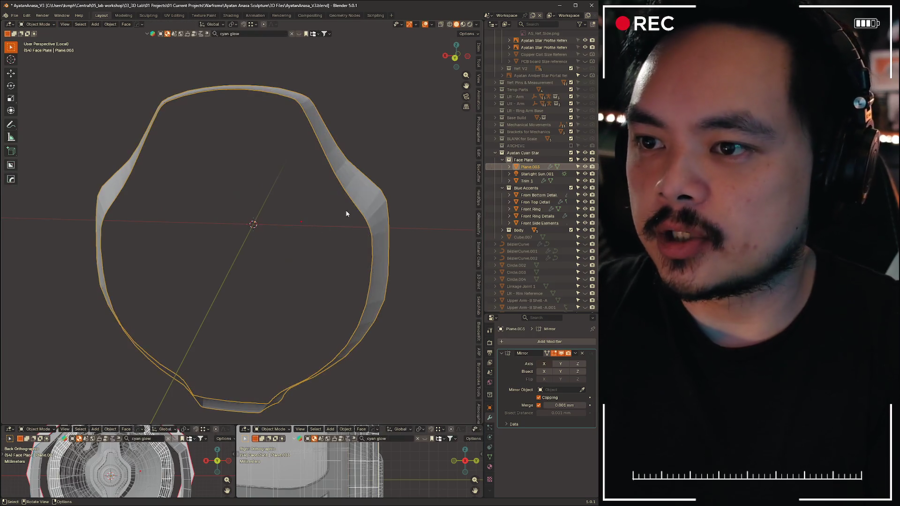
# Add a Solidify modifier at 5 mm thickness and leave Local View to show all objects
pyautogui.click(542, 342)
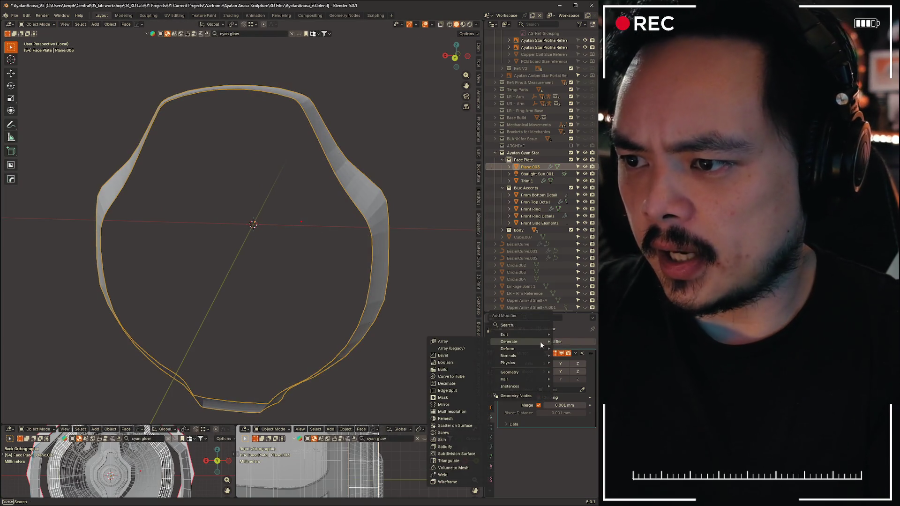
pyautogui.click(453, 447)
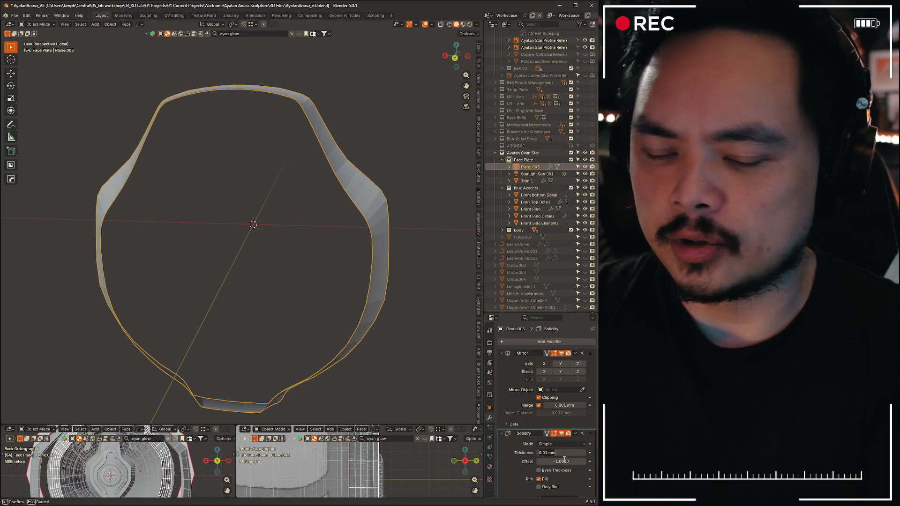
pyautogui.moveTo(562, 459); pyautogui.dragTo(566, 465)
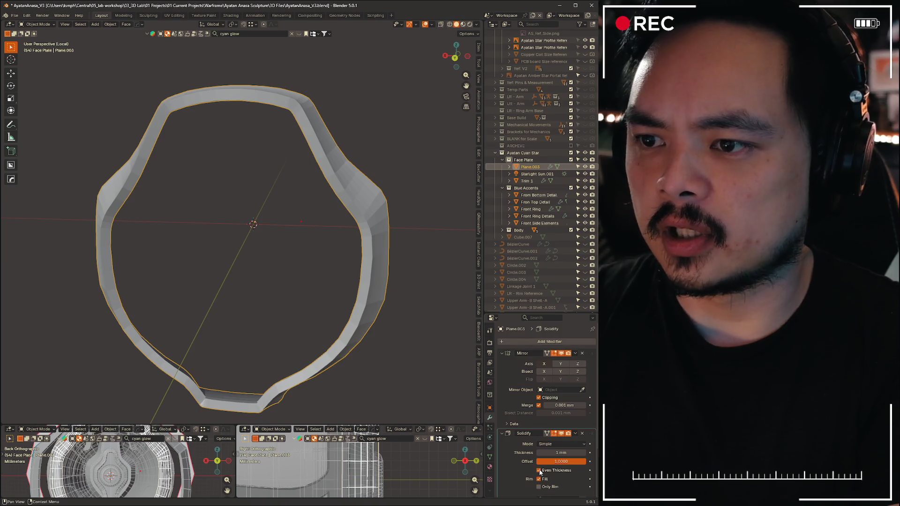
pyautogui.moveTo(313, 336)
pyautogui.mouseDown(button='middle')
pyautogui.moveTo(360, 312)
pyautogui.moveTo(133, 344)
pyautogui.moveTo(333, 320)
pyautogui.moveTo(320, 341)
pyautogui.moveTo(389, 323)
pyautogui.moveTo(374, 261)
pyautogui.moveTo(375, 289)
pyautogui.moveTo(362, 301)
pyautogui.moveTo(304, 289)
pyautogui.moveTo(332, 333)
pyautogui.moveTo(308, 347)
pyautogui.moveTo(333, 335)
pyautogui.mouseUp(button='middle')
pyautogui.press('/')
pyautogui.scroll(3, 333, 334)
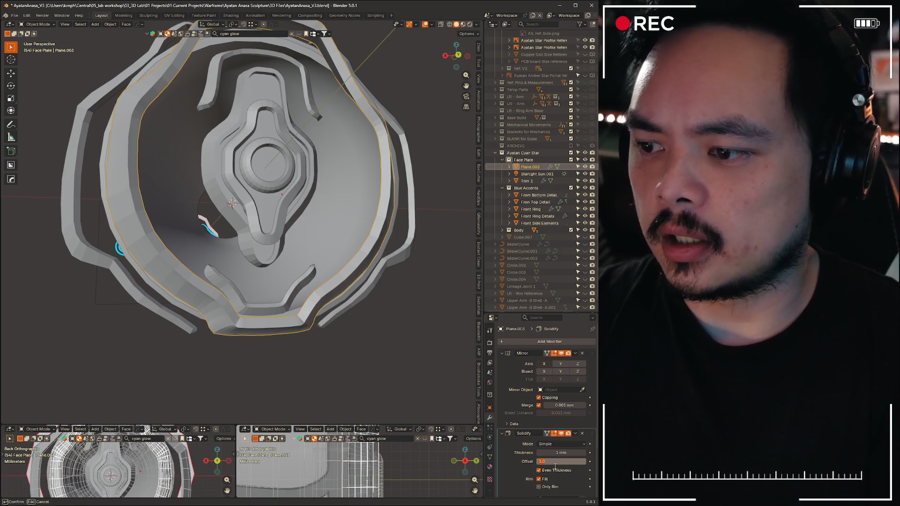
pyautogui.write('0')
# Set Solidify offset to 1 with 0.5 mm thickness and collapse the Edge Data panel
pyautogui.press('Return')
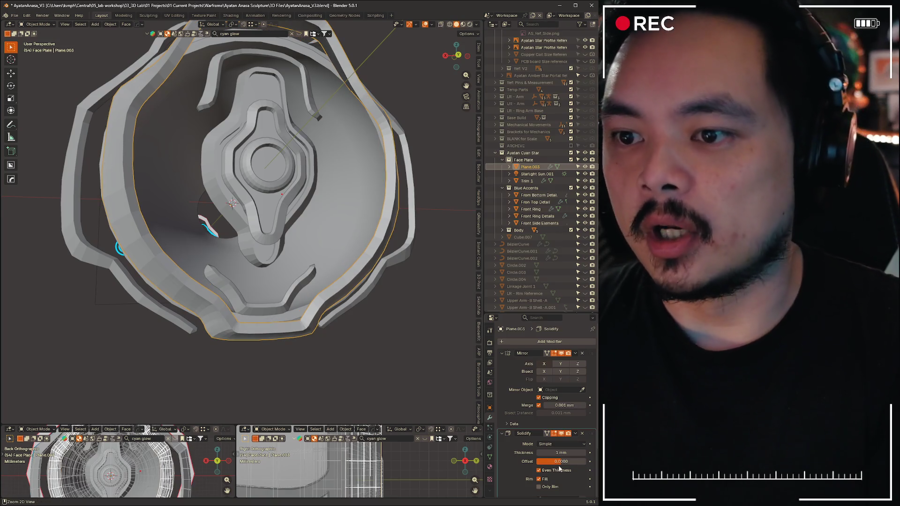
pyautogui.hotkey('ctrl', 'z')
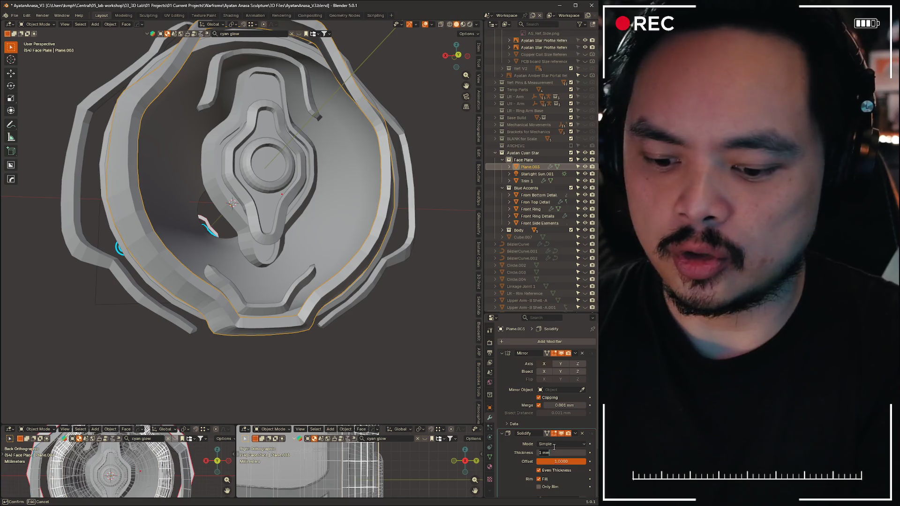
pyautogui.moveTo(374, 316); pyautogui.dragTo(268, 309, button='middle')
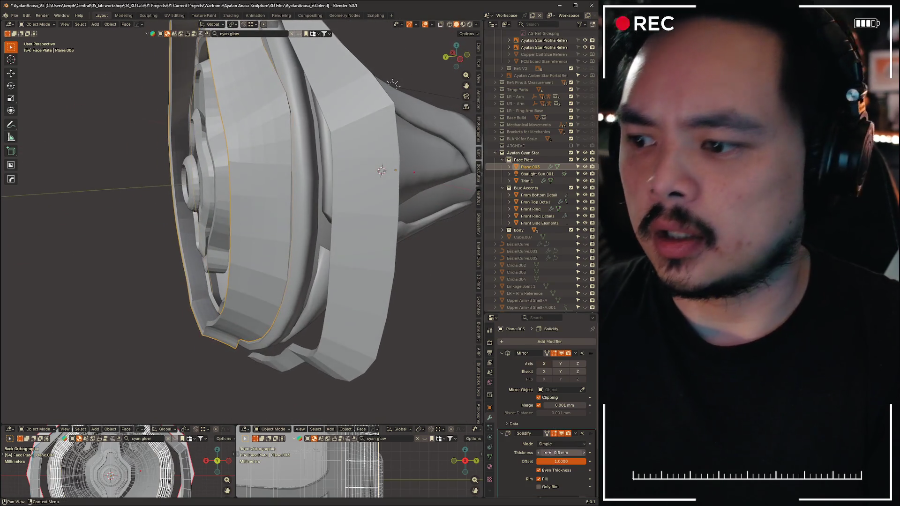
pyautogui.scroll(-3, 538, 422)
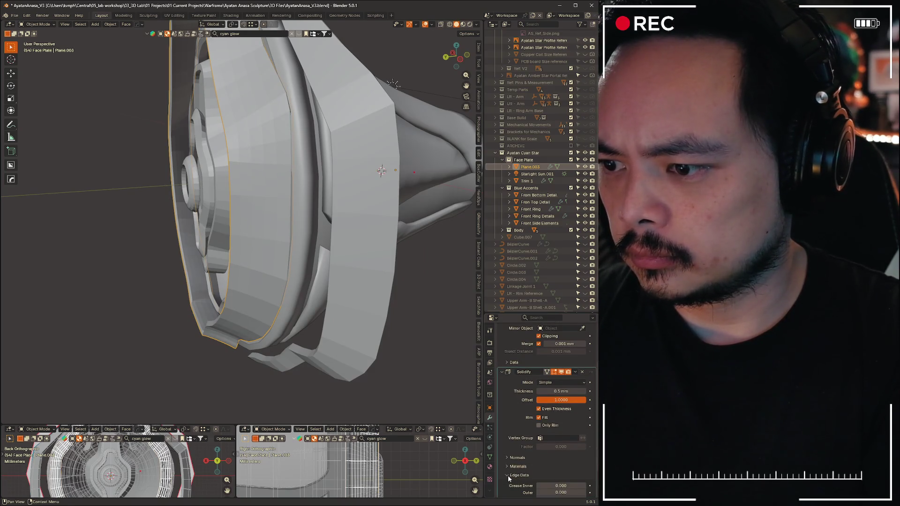
pyautogui.click(507, 475)
# Snap to the back view and unhide the blue and gold accent pieces
pyautogui.moveTo(352, 212)
pyautogui.mouseDown(button='middle')
pyautogui.moveTo(231, 207)
pyautogui.moveTo(303, 224)
pyautogui.moveTo(290, 244)
pyautogui.moveTo(345, 184)
pyautogui.moveTo(402, 215)
pyautogui.moveTo(246, 211)
pyautogui.moveTo(187, 220)
pyautogui.moveTo(261, 218)
pyautogui.moveTo(257, 211)
pyautogui.moveTo(317, 154)
pyautogui.mouseUp(button='middle')
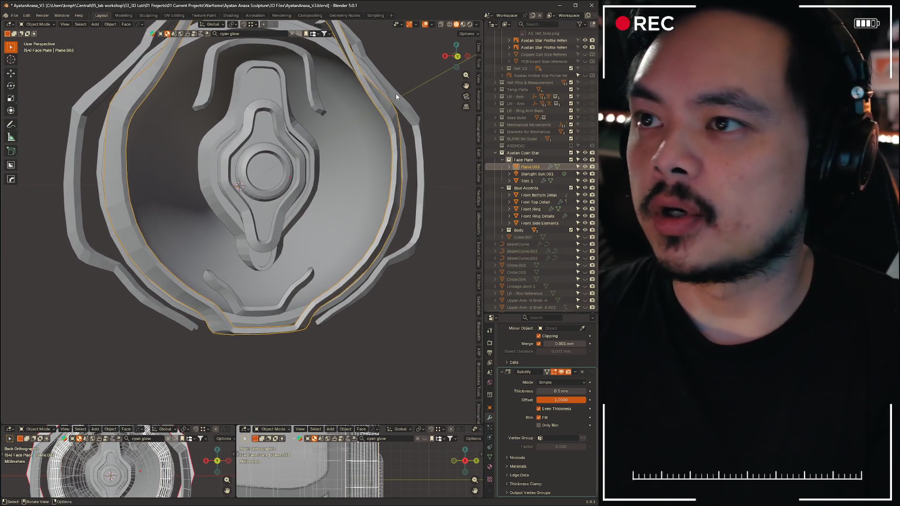
pyautogui.press('ctrl+KP_1')
pyautogui.hotkey('alt', 'h')
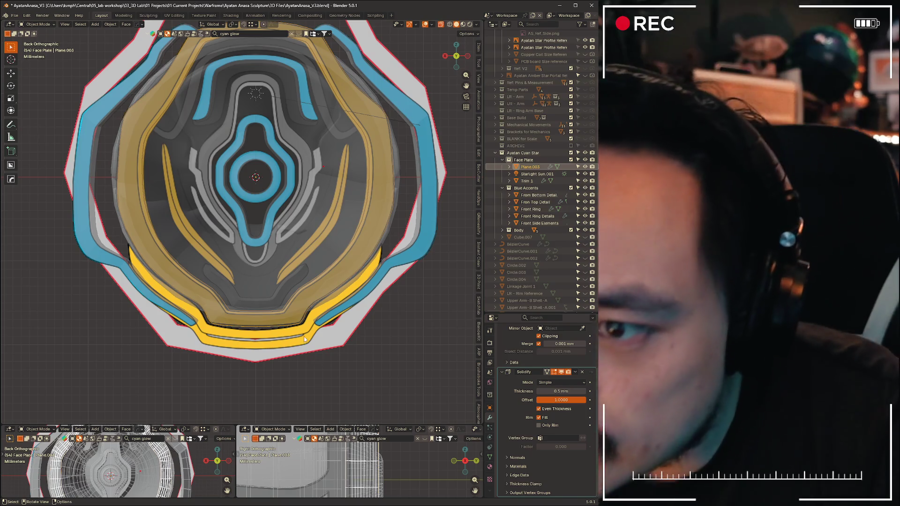
pyautogui.scroll(3, 308, 337)
pyautogui.scroll(-2, 467, 209)
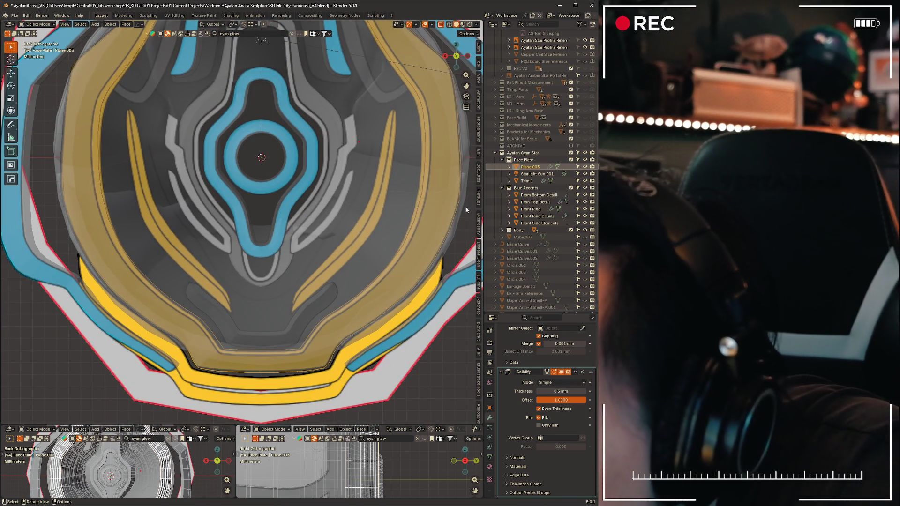
pyautogui.scroll(-1, 460, 198)
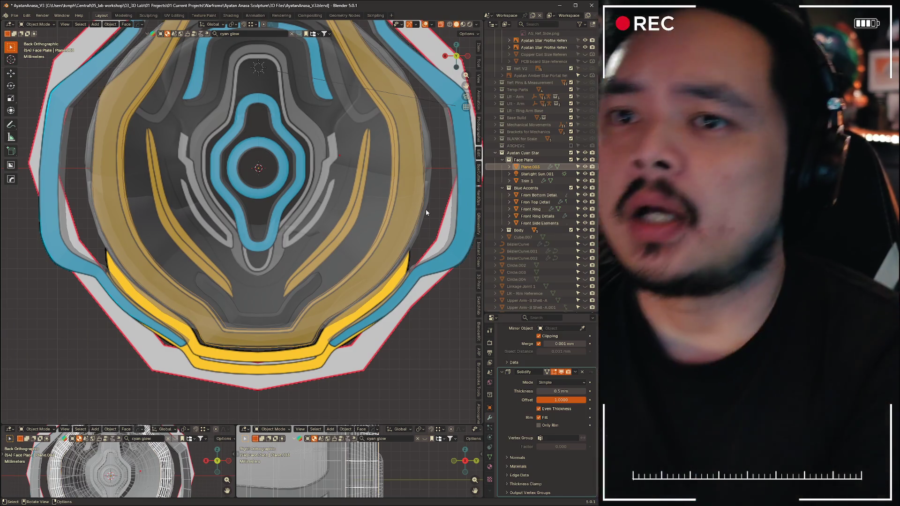
pyautogui.scroll(-1, 322, 119)
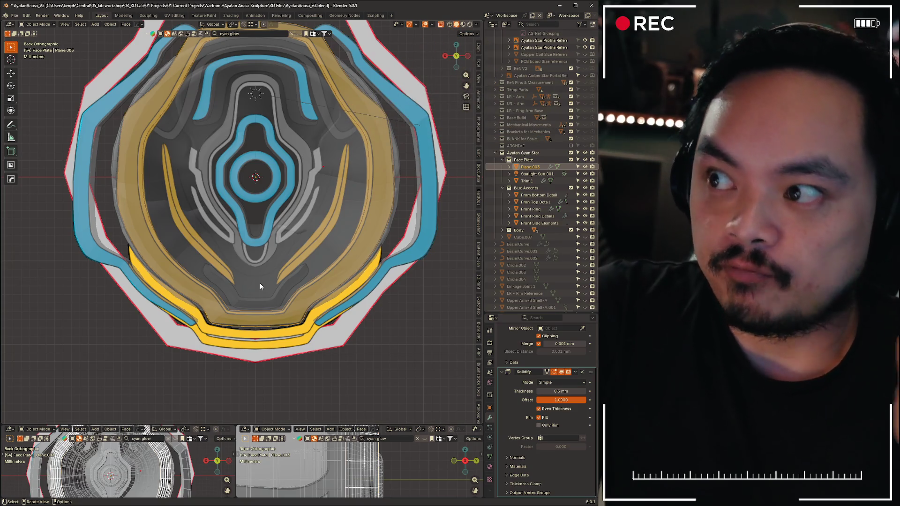
# Toggle the viewport to plain grey solid shading and orbit around the face plate
pyautogui.press('z')
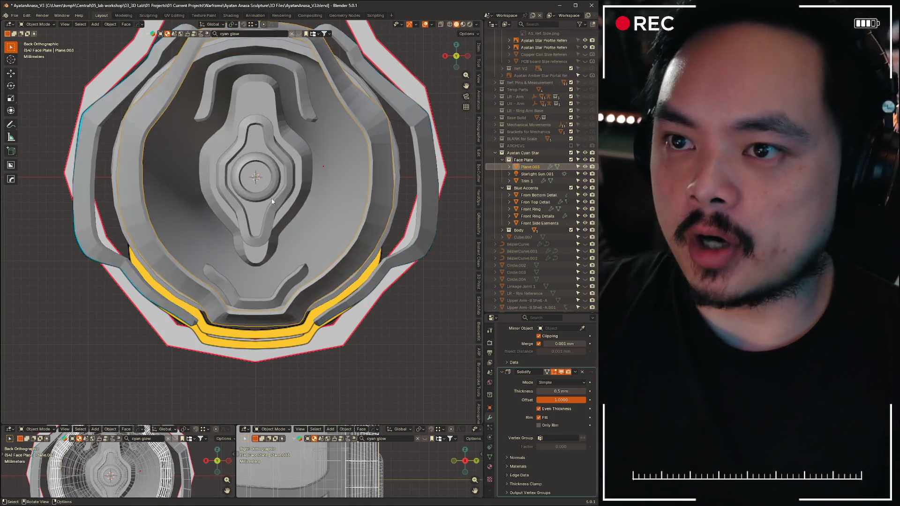
pyautogui.moveTo(263, 204)
pyautogui.mouseDown(button='middle')
pyautogui.moveTo(339, 254)
pyautogui.moveTo(280, 262)
pyautogui.moveTo(326, 179)
pyautogui.moveTo(360, 189)
pyautogui.moveTo(334, 271)
pyautogui.moveTo(310, 289)
pyautogui.moveTo(311, 276)
pyautogui.moveTo(240, 228)
pyautogui.moveTo(241, 327)
pyautogui.moveTo(335, 312)
pyautogui.moveTo(136, 324)
pyautogui.moveTo(160, 317)
pyautogui.moveTo(71, 309)
pyautogui.moveTo(271, 332)
pyautogui.moveTo(288, 274)
pyautogui.moveTo(258, 228)
pyautogui.moveTo(211, 197)
pyautogui.moveTo(295, 238)
pyautogui.moveTo(306, 281)
pyautogui.mouseUp(button='middle')
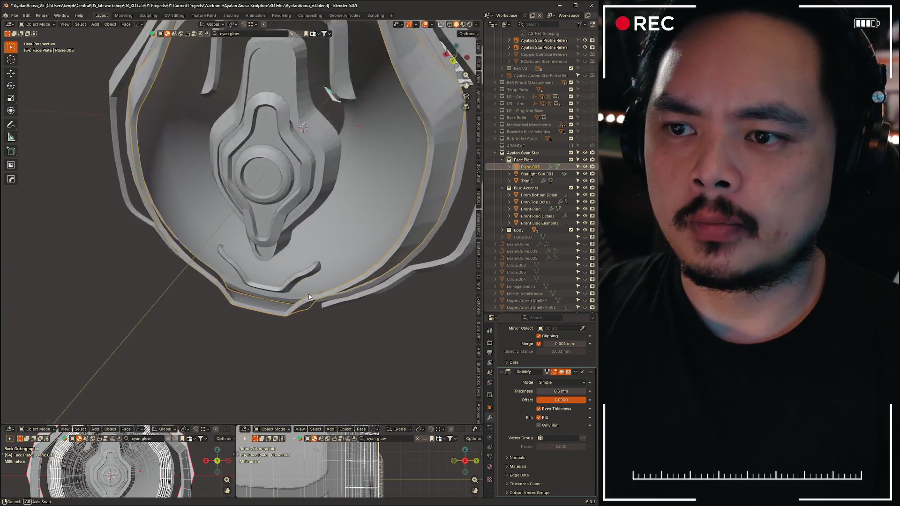
pyautogui.scroll(2, 306, 281)
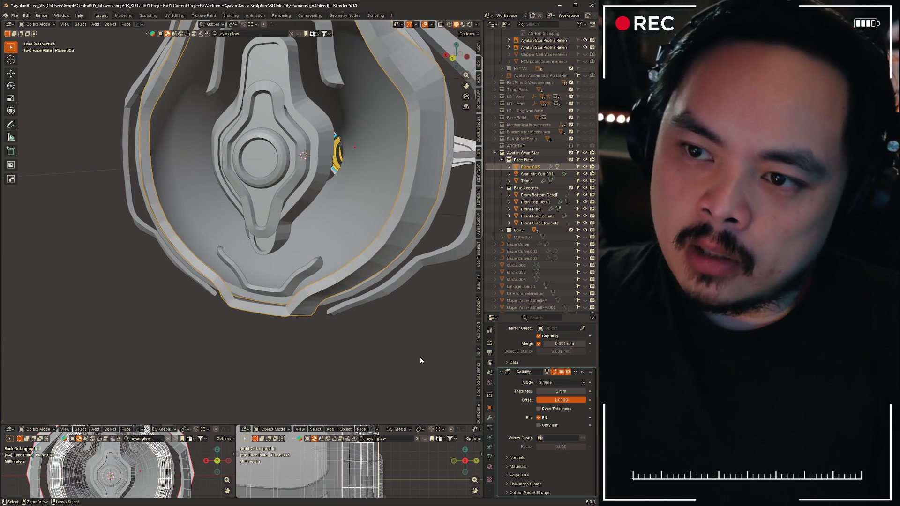
# Select the outer shell and inspect its mesh from a close side view
pyautogui.click(420, 357)
pyautogui.press('Tab')
pyautogui.moveTo(420, 358)
pyautogui.mouseDown(button='middle')
pyautogui.moveTo(330, 372)
pyautogui.moveTo(415, 348)
pyautogui.moveTo(365, 343)
pyautogui.moveTo(352, 331)
pyautogui.moveTo(376, 304)
pyautogui.moveTo(159, 264)
pyautogui.moveTo(203, 197)
pyautogui.moveTo(220, 145)
pyautogui.moveTo(295, 326)
pyautogui.moveTo(281, 272)
pyautogui.moveTo(312, 344)
pyautogui.mouseUp(button='middle')
pyautogui.click(266, 357)
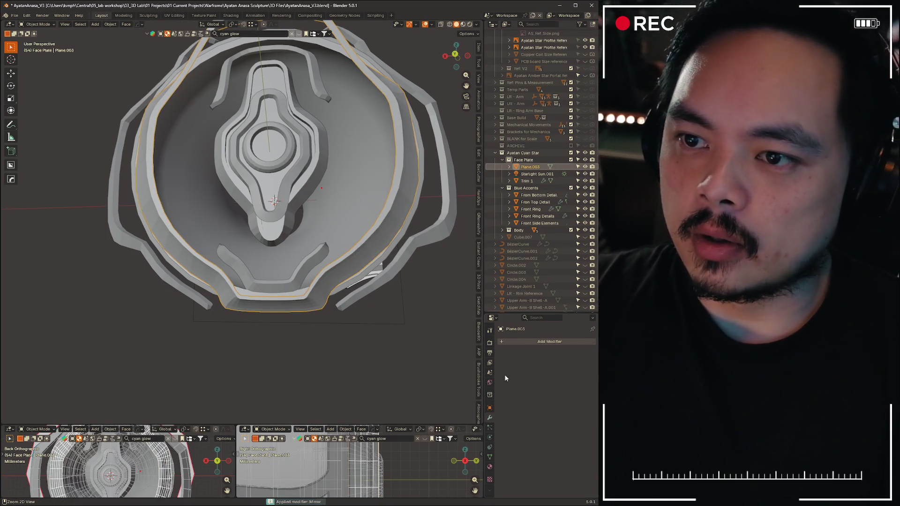
# Clear the selection and toggle in and out of mesh editing to check the applied geometry
pyautogui.click(391, 372)
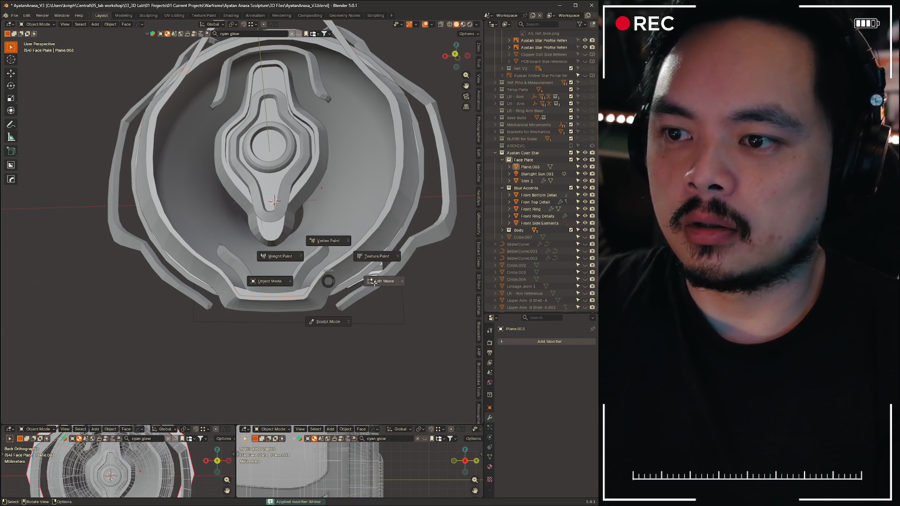
pyautogui.click(380, 281)
pyautogui.press('Tab')
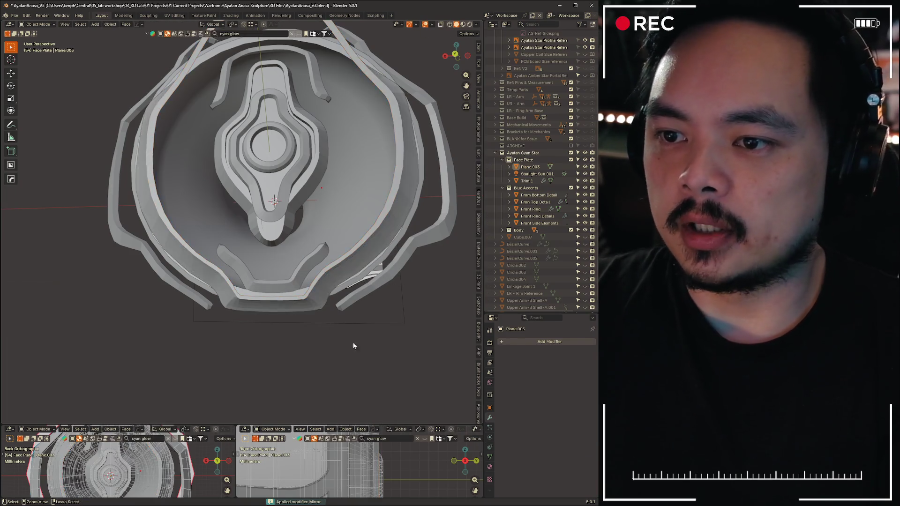
# Re-enter mesh editing and inspect the plate from top-down, front and side angles
pyautogui.press('Tab')
pyautogui.click(382, 351)
pyautogui.moveTo(317, 211)
pyautogui.mouseDown(button='middle')
pyautogui.moveTo(243, 370)
pyautogui.moveTo(385, 365)
pyautogui.moveTo(387, 355)
pyautogui.mouseUp(button='middle')
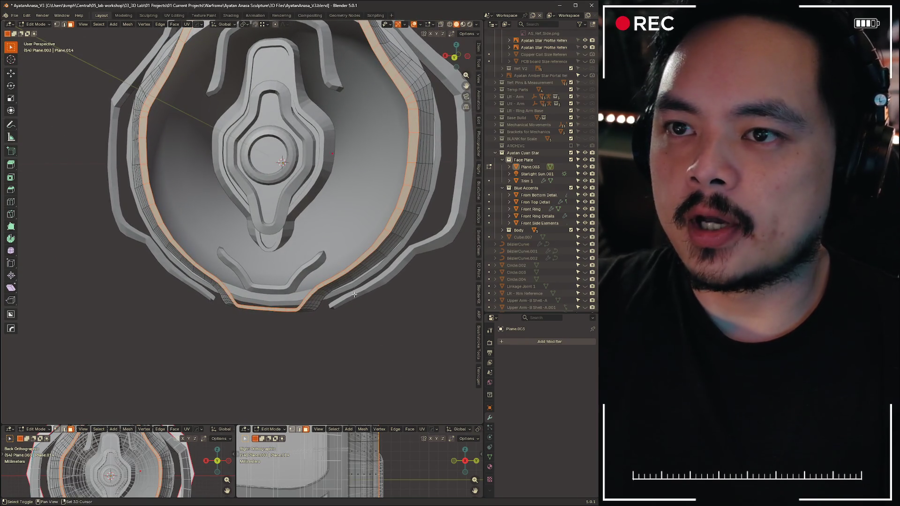
pyautogui.moveTo(355, 293); pyautogui.dragTo(366, 267, button='middle')
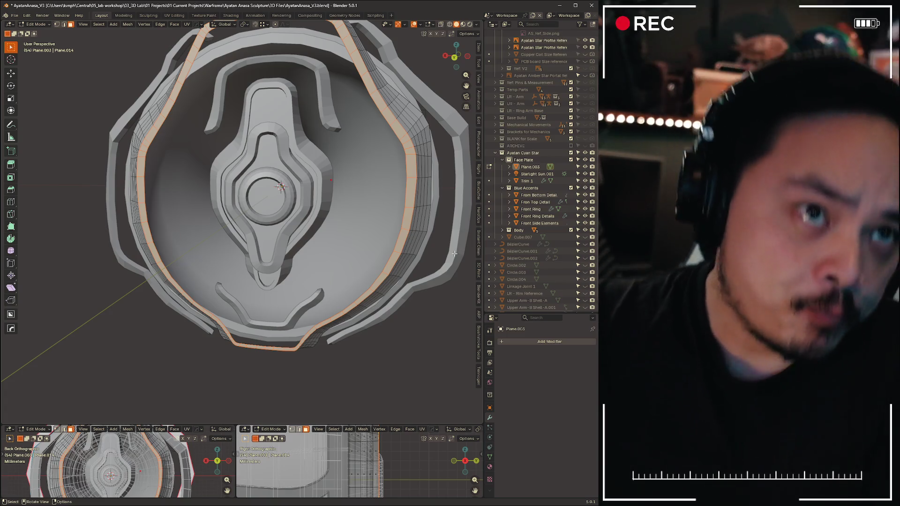
pyautogui.moveTo(351, 232)
pyautogui.mouseDown(button='middle')
pyautogui.moveTo(311, 194)
pyautogui.moveTo(211, 197)
pyautogui.moveTo(321, 187)
pyautogui.mouseUp(button='middle')
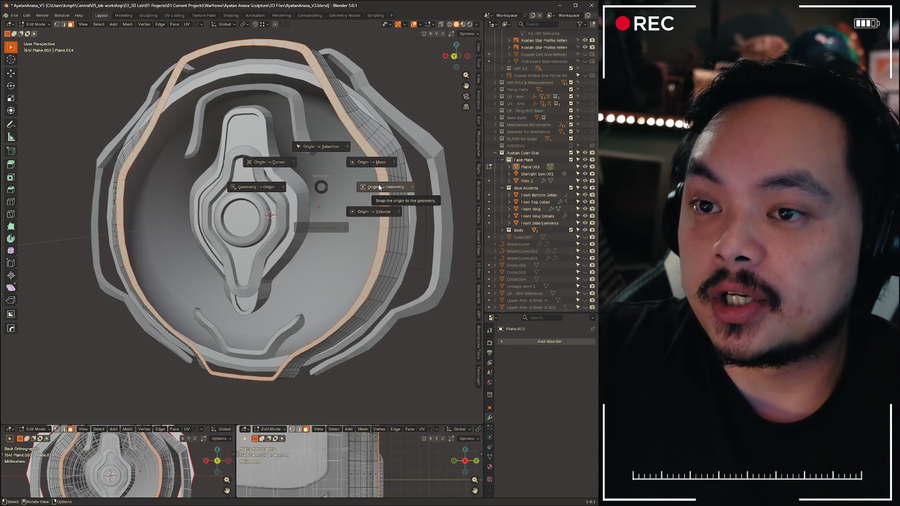
pyautogui.moveTo(384, 178)
pyautogui.mouseDown(button='middle')
pyautogui.moveTo(355, 218)
pyautogui.moveTo(368, 209)
pyautogui.mouseUp(button='middle')
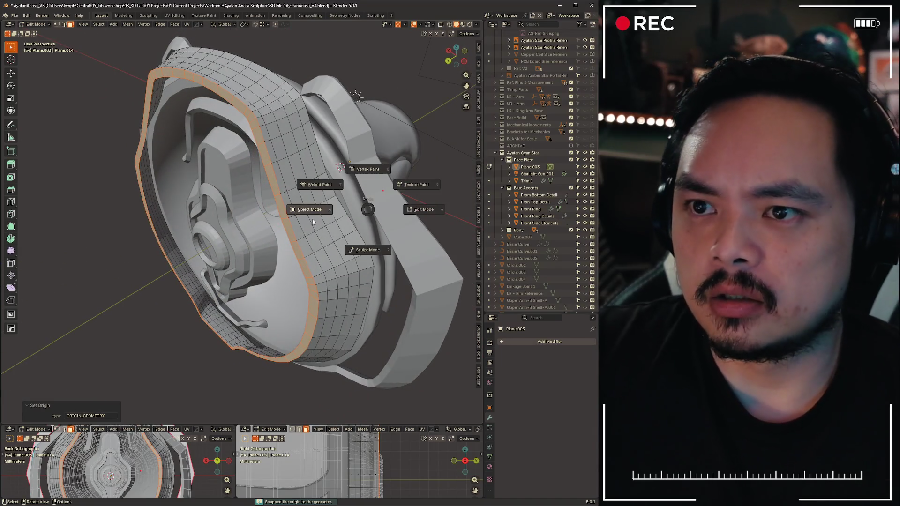
# Return to Object Mode and bring up the Set Origin choices
pyautogui.click(314, 221)
pyautogui.hotkey('ctrl', 'alt', 'x')
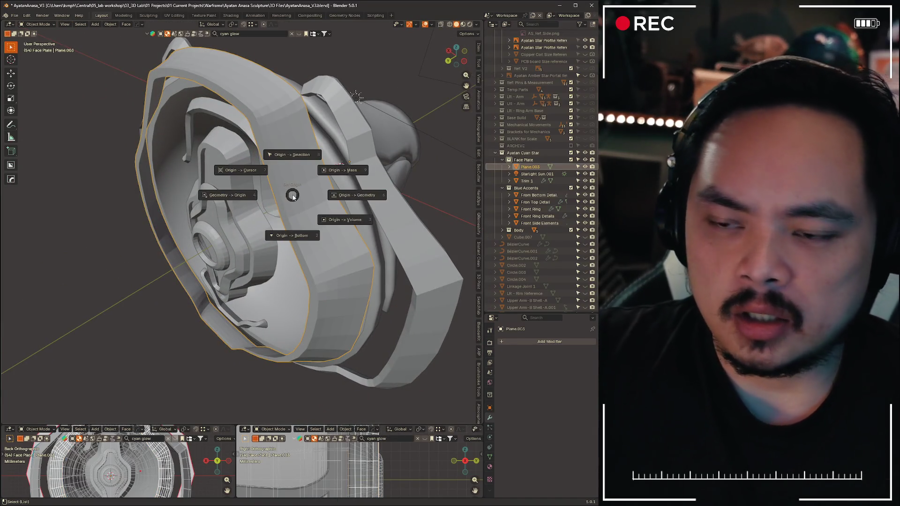
# Orbit to side and angled views to review the face plate against the body
pyautogui.moveTo(347, 193)
pyautogui.mouseDown(button='middle')
pyautogui.moveTo(277, 210)
pyautogui.moveTo(364, 196)
pyautogui.moveTo(356, 203)
pyautogui.mouseUp(button='middle')
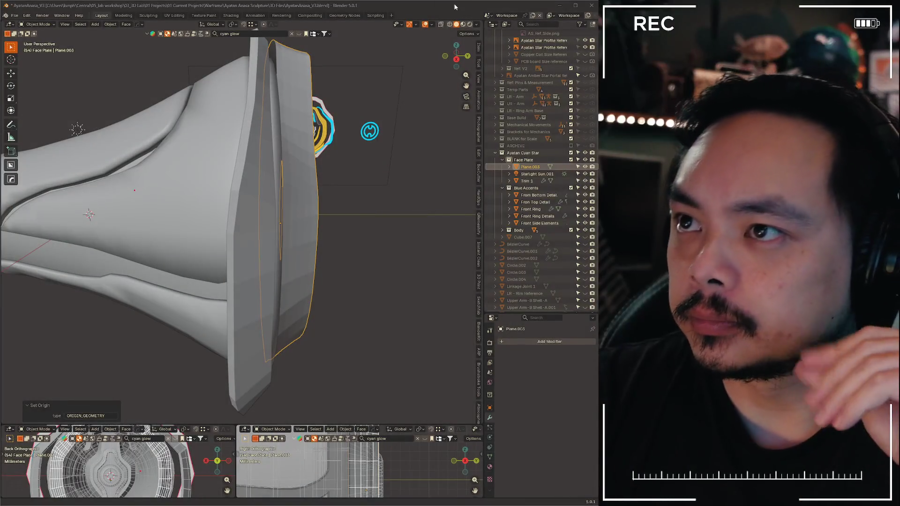
pyautogui.moveTo(406, 201)
pyautogui.mouseDown(button='middle')
pyautogui.moveTo(206, 200)
pyautogui.moveTo(378, 199)
pyautogui.moveTo(345, 185)
pyautogui.moveTo(249, 212)
pyautogui.moveTo(301, 216)
pyautogui.mouseUp(button='middle')
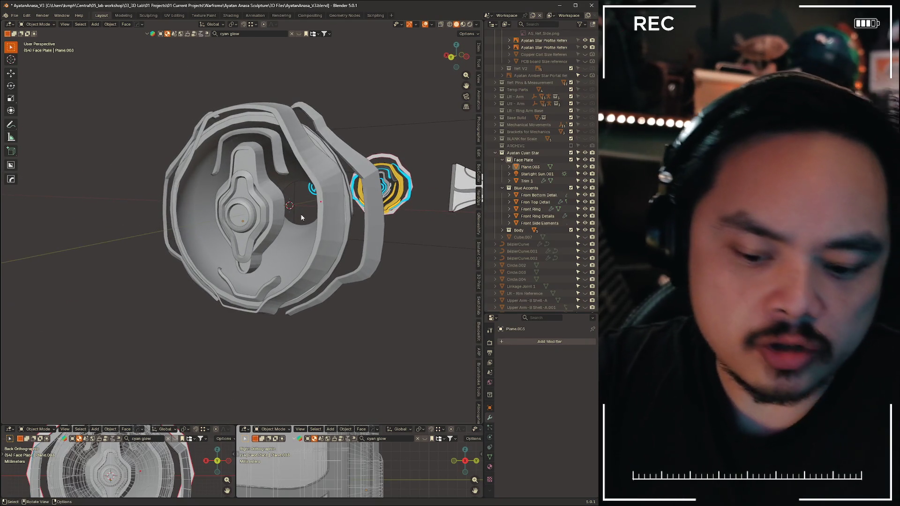
pyautogui.scroll(3, 383, 262)
# Select the shell ring, isolate it in Local View and enter Edit Mode
pyautogui.moveTo(384, 262)
pyautogui.mouseDown(button='middle')
pyautogui.moveTo(198, 232)
pyautogui.moveTo(381, 200)
pyautogui.moveTo(295, 218)
pyautogui.moveTo(220, 207)
pyautogui.moveTo(298, 258)
pyautogui.moveTo(348, 226)
pyautogui.moveTo(302, 225)
pyautogui.moveTo(262, 249)
pyautogui.mouseUp(button='middle')
pyautogui.click(265, 247)
pyautogui.press('KP_Divide')
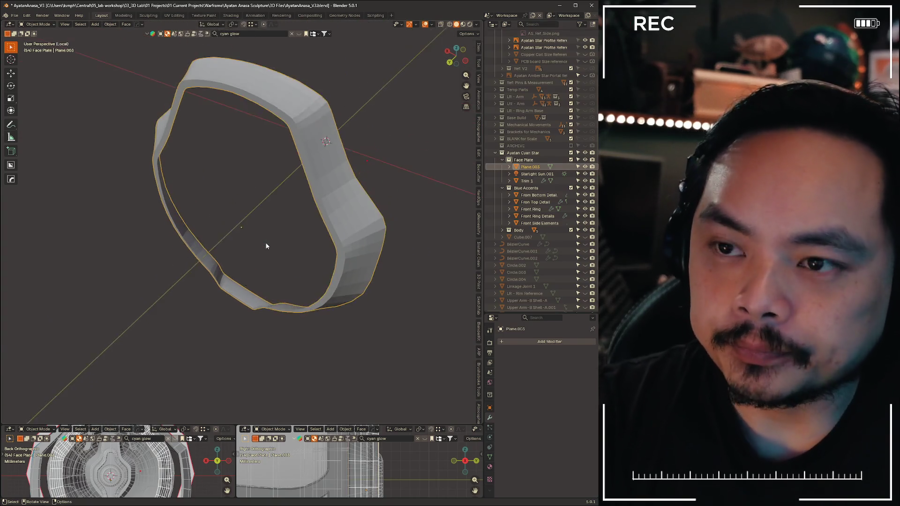
pyautogui.moveTo(300, 229)
pyautogui.mouseDown(button='middle')
pyautogui.moveTo(362, 158)
pyautogui.moveTo(324, 169)
pyautogui.moveTo(160, 171)
pyautogui.moveTo(183, 170)
pyautogui.moveTo(163, 167)
pyautogui.moveTo(178, 164)
pyautogui.moveTo(148, 173)
pyautogui.moveTo(353, 170)
pyautogui.moveTo(194, 175)
pyautogui.mouseUp(button='middle')
pyautogui.click(290, 99)
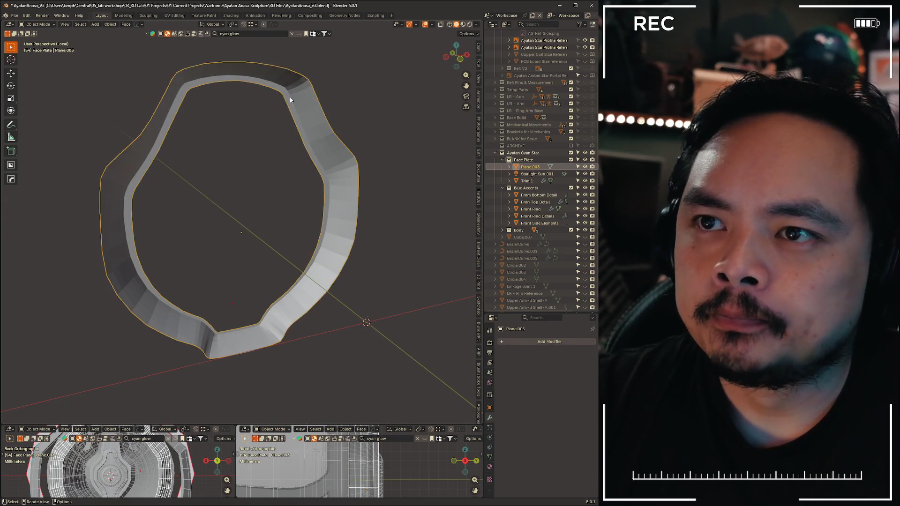
pyautogui.click(346, 98)
pyautogui.moveTo(317, 119); pyautogui.dragTo(301, 132, button='middle')
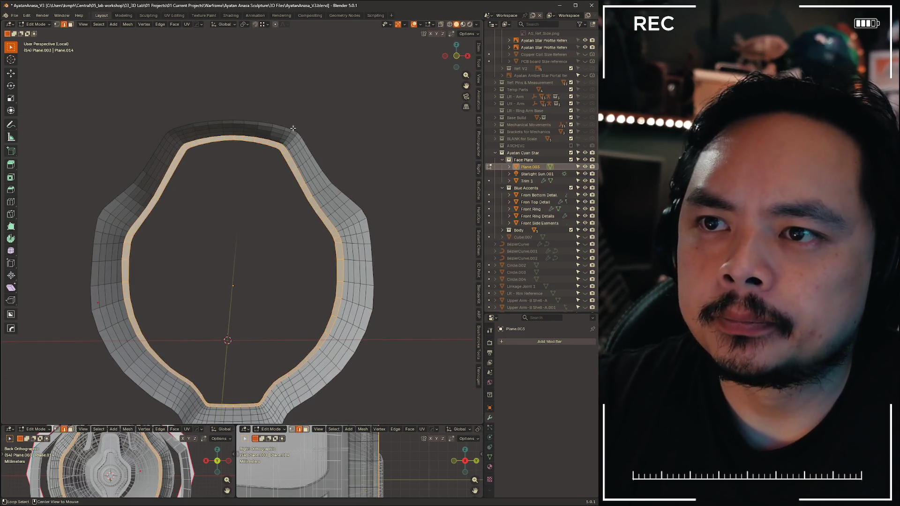
# Inset and fill the ring's opening, then apply rotation and scale and re-enter Edit Mode
pyautogui.press('i')
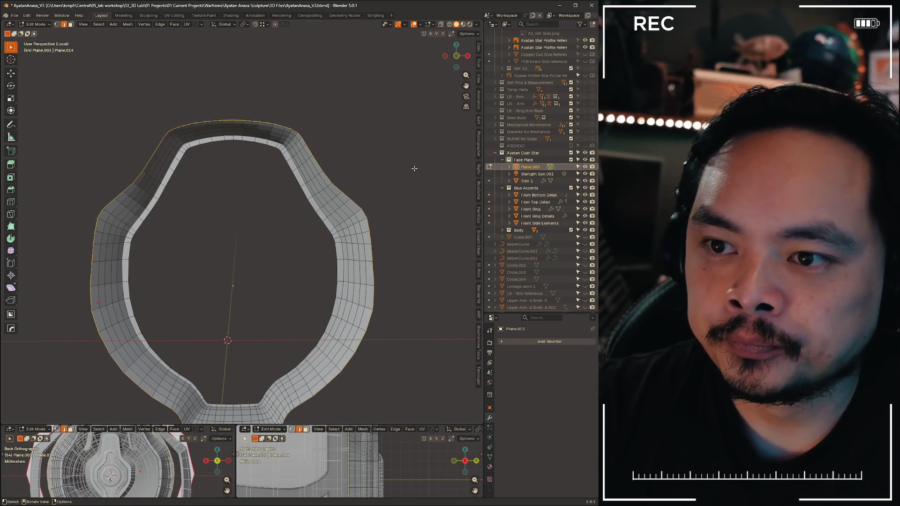
pyautogui.press('f')
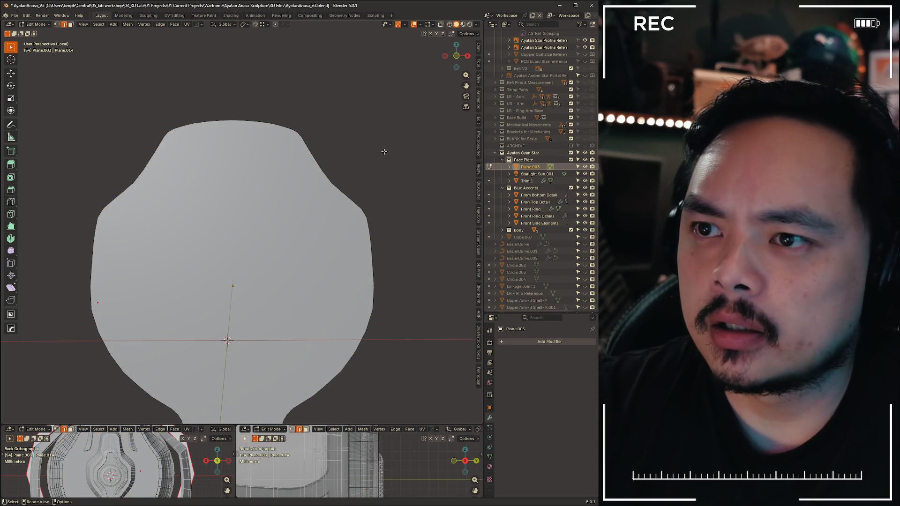
pyautogui.press('Tab')
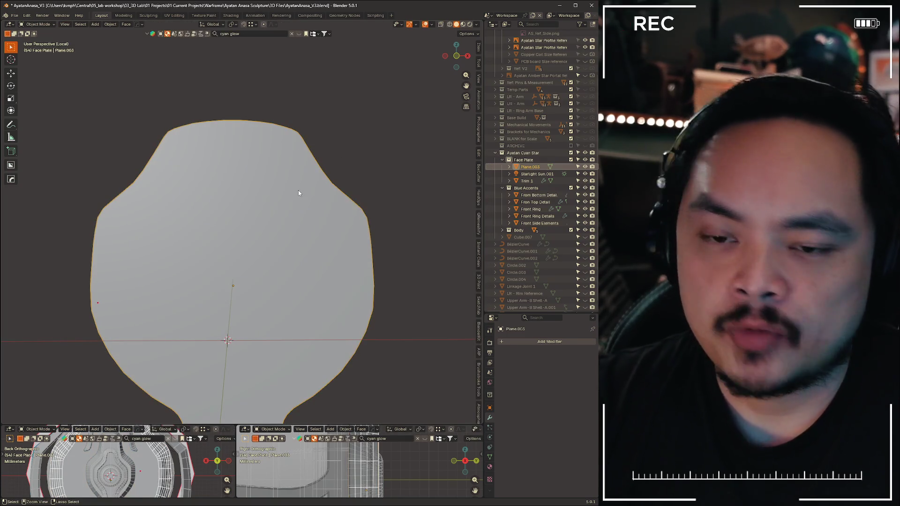
pyautogui.hotkey('ctrl', 'a')
pyautogui.click(256, 191)
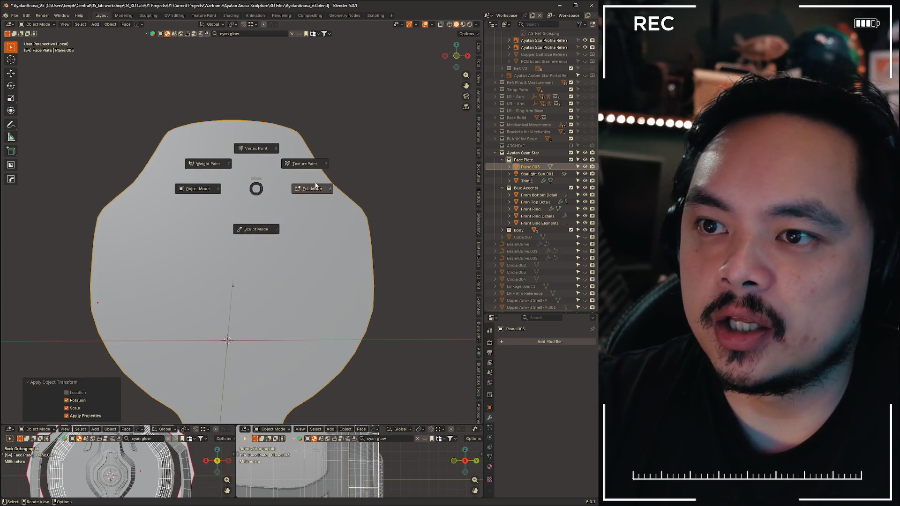
pyautogui.click(309, 188)
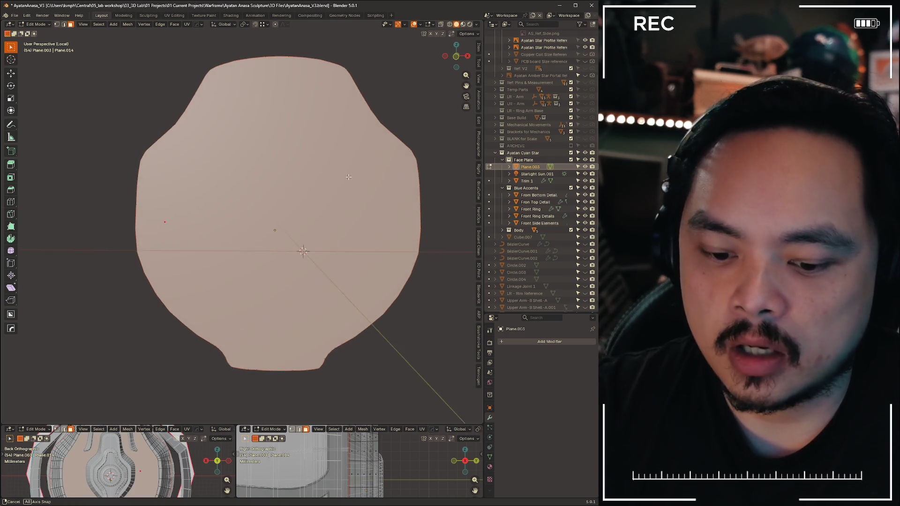
# Inset the filled disk and delete its centre face, leaving a ring of faces
pyautogui.press('i')
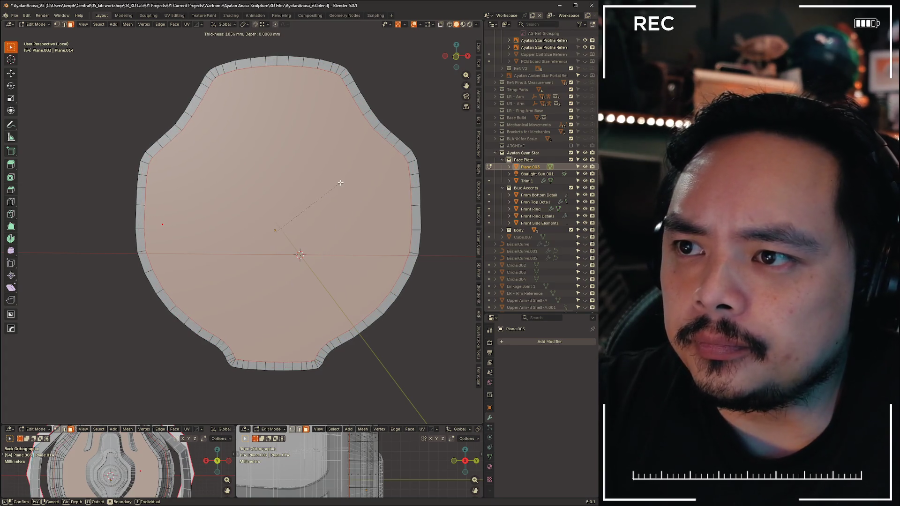
pyautogui.click(339, 184)
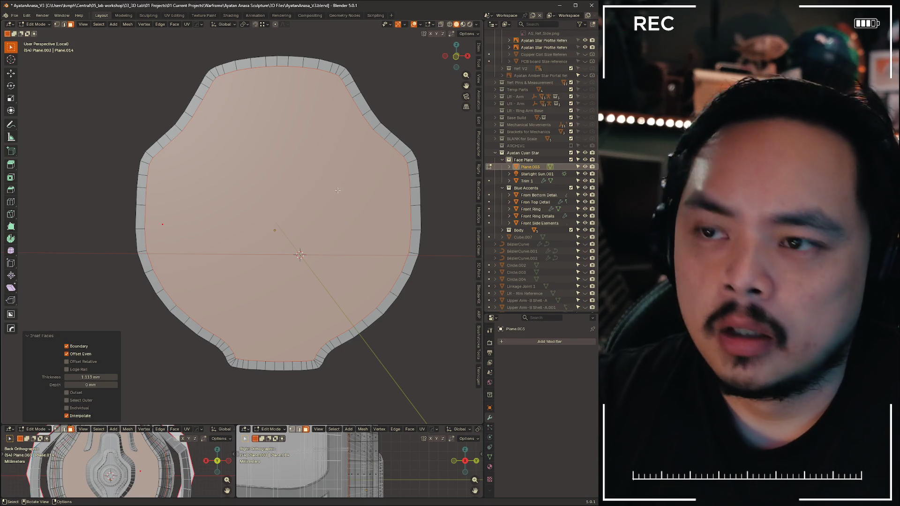
pyautogui.press('x')
pyautogui.click(389, 168)
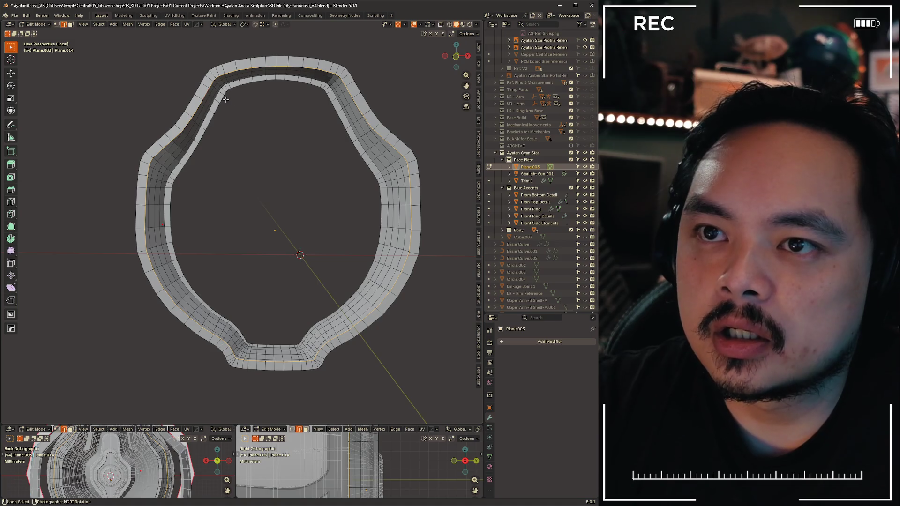
# Bridge the new inner edge loop to the inner rim with LoopTools Bridge
pyautogui.moveTo(242, 109); pyautogui.dragTo(240, 130, button='middle')
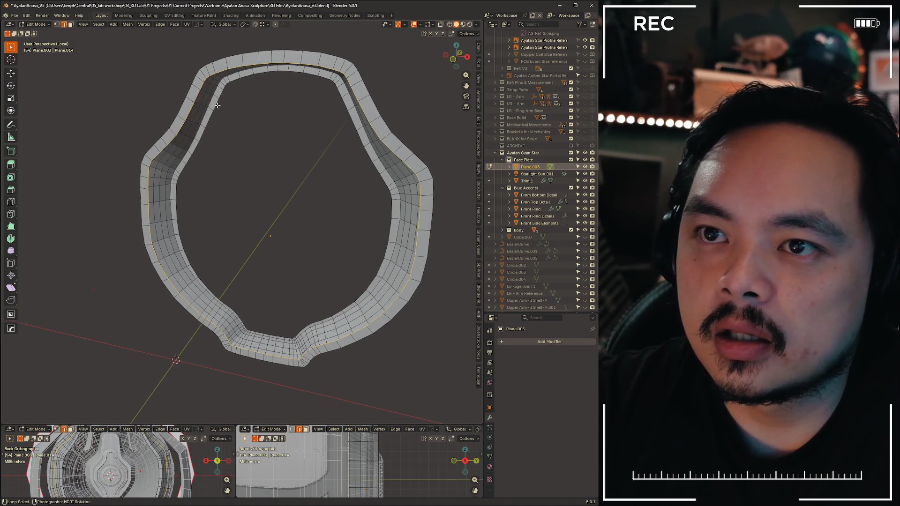
pyautogui.rightClick(251, 107)
pyautogui.moveTo(223, 99)
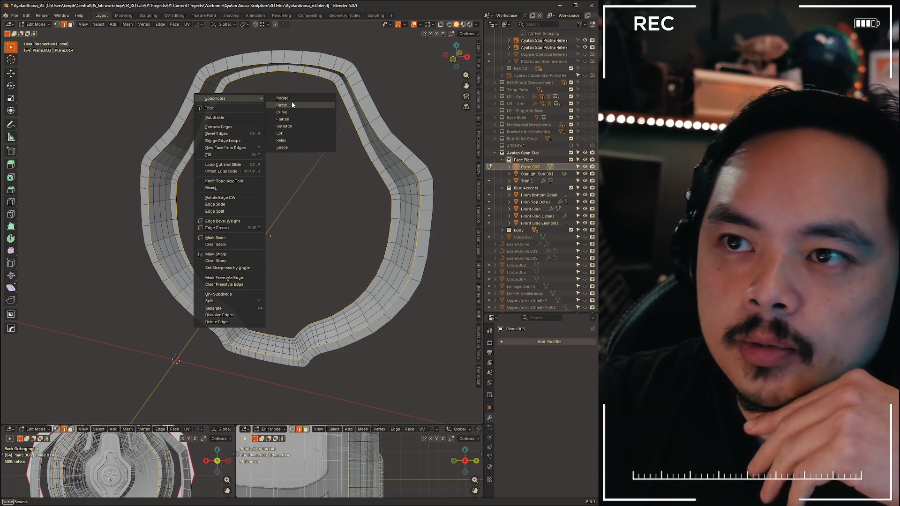
pyautogui.click(291, 98)
pyautogui.moveTo(290, 97)
pyautogui.mouseDown(button='middle')
pyautogui.moveTo(52, 138)
pyautogui.moveTo(45, 173)
pyautogui.moveTo(217, 156)
pyautogui.moveTo(110, 154)
pyautogui.moveTo(217, 158)
pyautogui.mouseUp(button='middle')
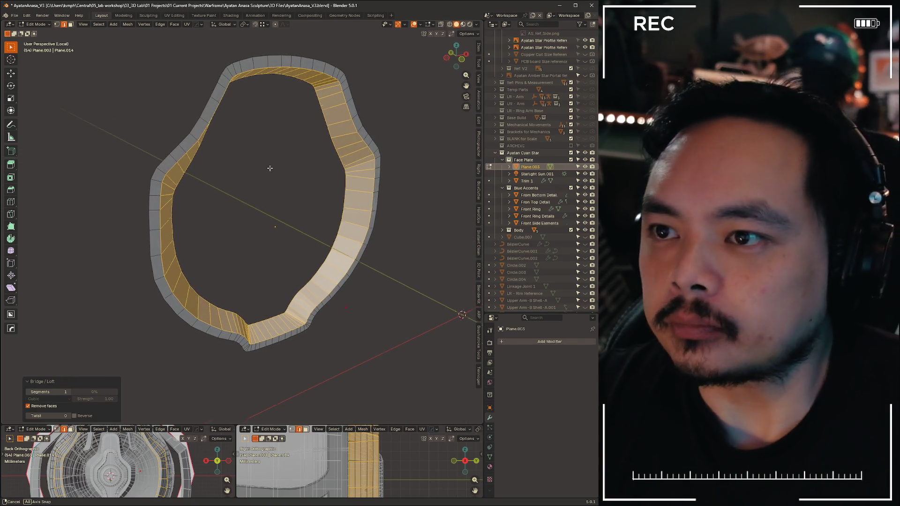
pyautogui.scroll(2, 217, 157)
# Deselect the ring faces and snap the 3D cursor to the ring's centre
pyautogui.hotkey('alt', 'a')
pyautogui.moveTo(217, 157)
pyautogui.mouseDown(button='middle')
pyautogui.moveTo(301, 177)
pyautogui.moveTo(307, 122)
pyautogui.mouseUp(button='middle')
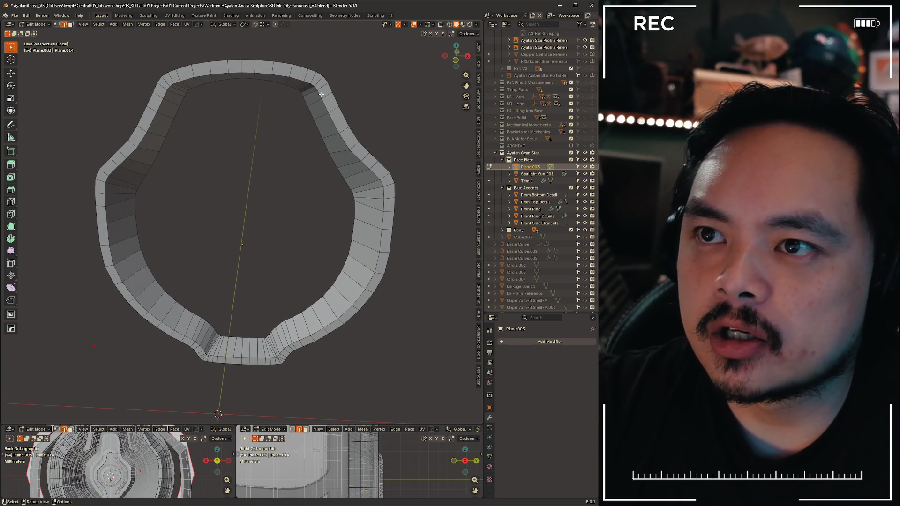
pyautogui.moveTo(383, 134); pyautogui.dragTo(392, 120, button='middle')
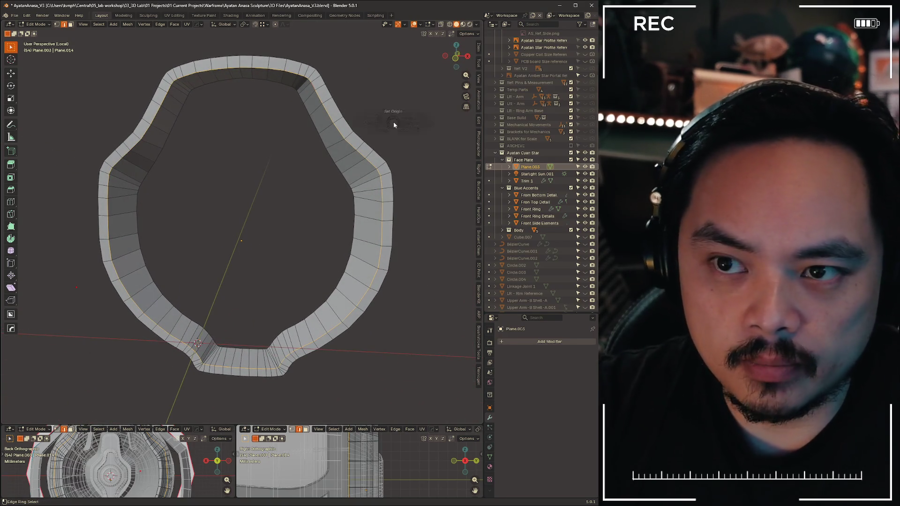
pyautogui.press('`')
pyautogui.hotkey('shift', 's')
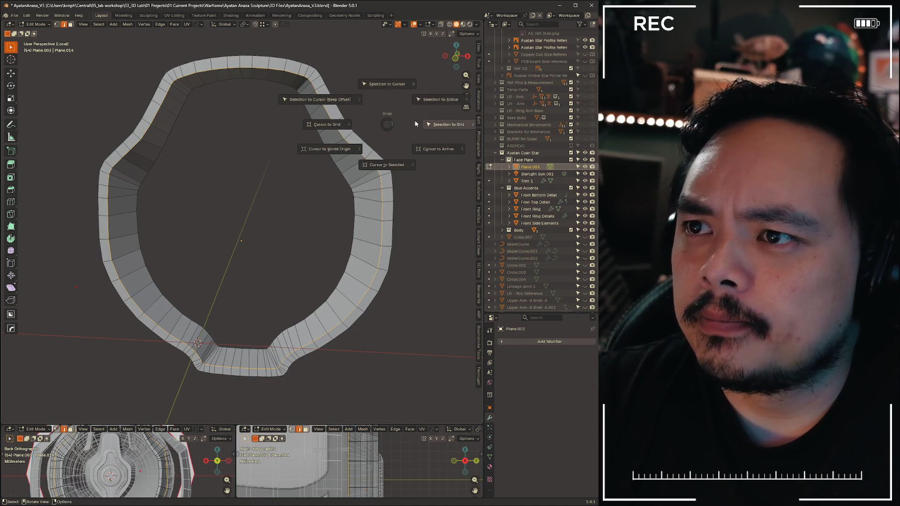
pyautogui.click(391, 167)
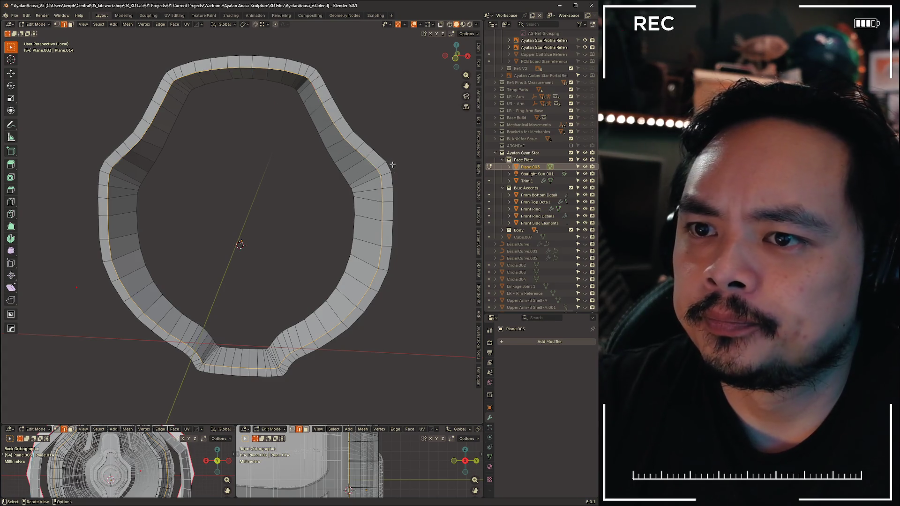
# Scale the ring up slightly about its centre and leave Local View to show the whole model
pyautogui.moveTo(352, 211)
pyautogui.mouseDown(button='middle')
pyautogui.moveTo(315, 251)
pyautogui.moveTo(334, 210)
pyautogui.mouseUp(button='middle')
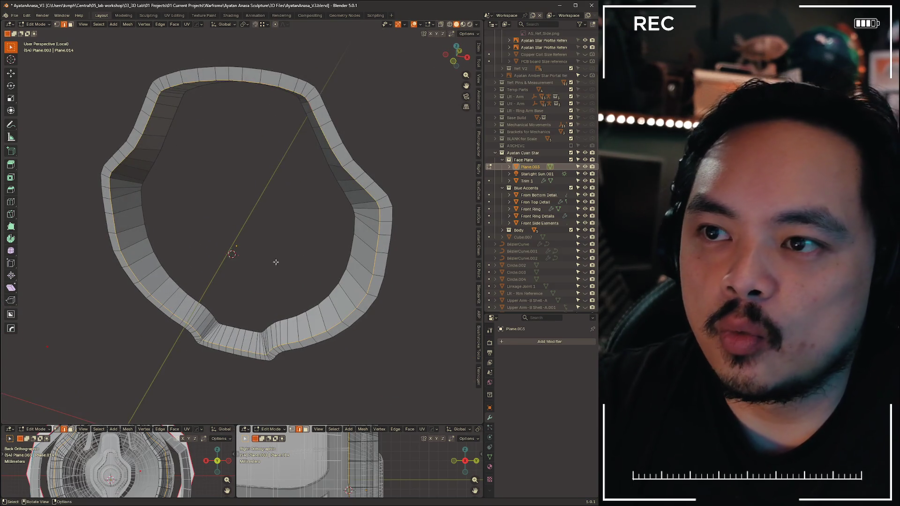
pyautogui.moveTo(358, 144); pyautogui.dragTo(420, 132, button='middle')
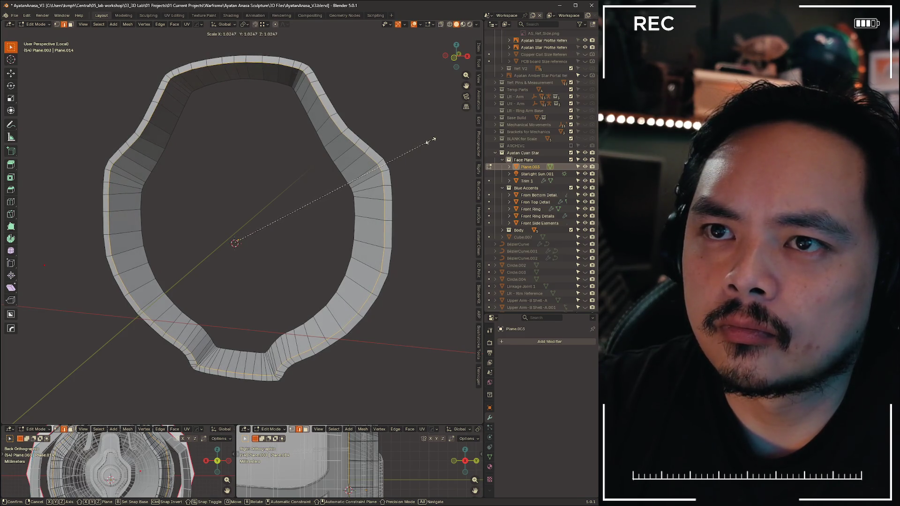
pyautogui.click(428, 141)
pyautogui.moveTo(281, 212)
pyautogui.mouseDown(button='middle')
pyautogui.moveTo(197, 151)
pyautogui.moveTo(267, 155)
pyautogui.mouseUp(button='middle')
pyautogui.press('KP_Divide')
pyautogui.moveTo(267, 211); pyautogui.dragTo(328, 335, button='middle')
pyautogui.scroll(-4, 328, 336)
pyautogui.moveTo(281, 281)
pyautogui.mouseDown(button='middle')
pyautogui.moveTo(371, 259)
pyautogui.moveTo(295, 211)
pyautogui.mouseUp(button='middle')
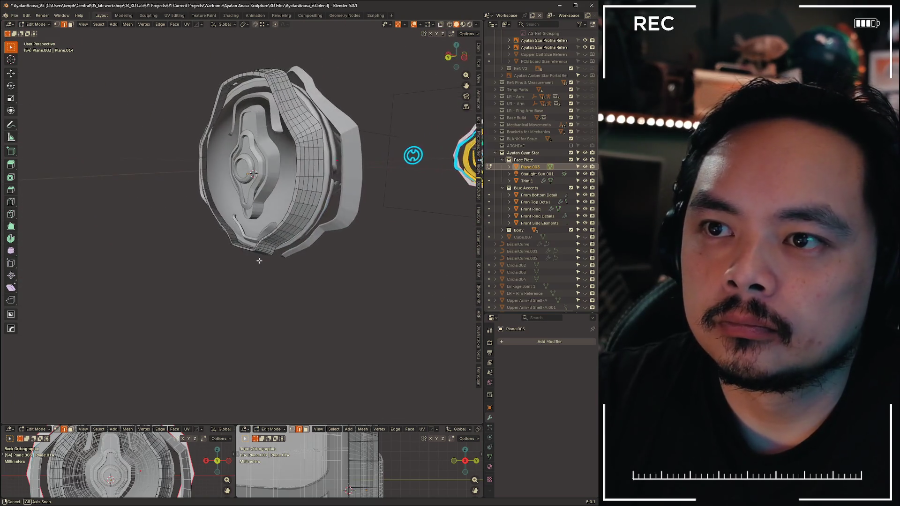
# Shade the ring object smooth in Object Mode, then return to editing its mesh and inspect it
pyautogui.press('Tab')
pyautogui.rightClick(322, 138)
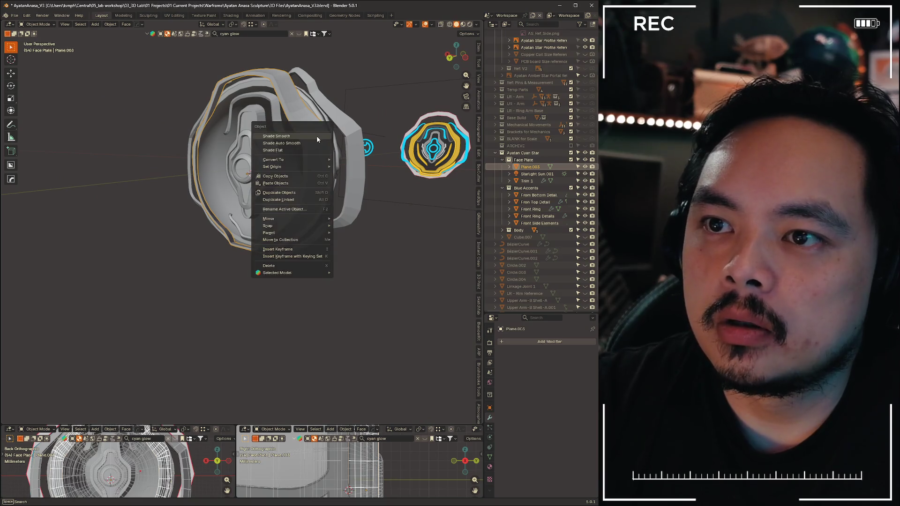
pyautogui.click(316, 136)
pyautogui.click(366, 63)
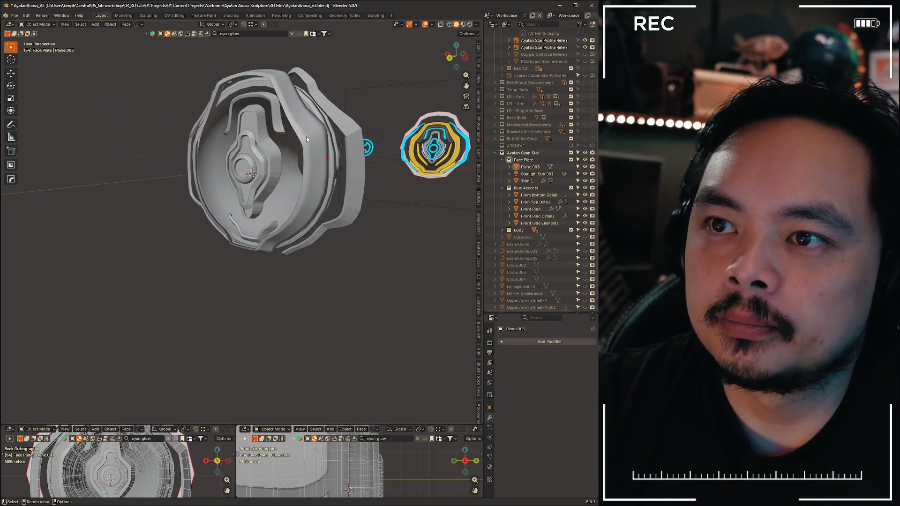
pyautogui.press('Tab')
pyautogui.scroll(3, 305, 139)
pyautogui.scroll(4, 305, 139)
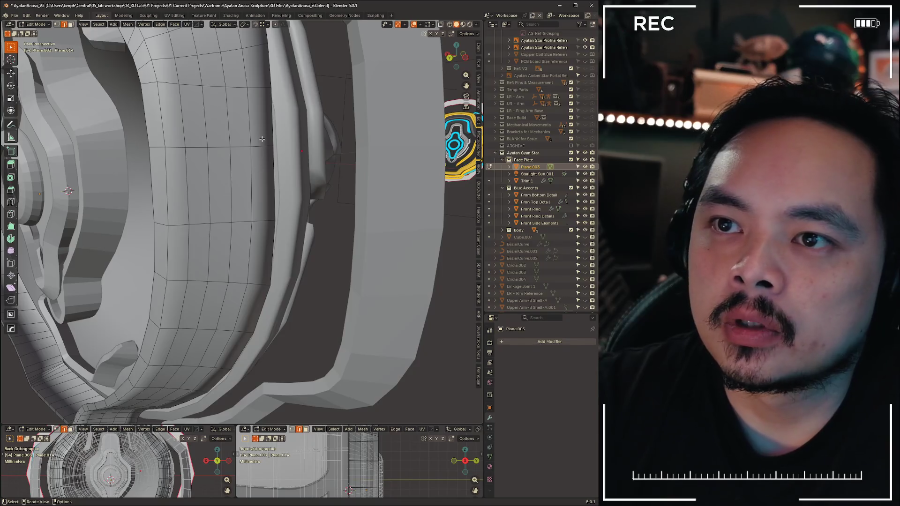
pyautogui.scroll(-3, 262, 141)
pyautogui.moveTo(262, 141); pyautogui.dragTo(322, 173, button='middle')
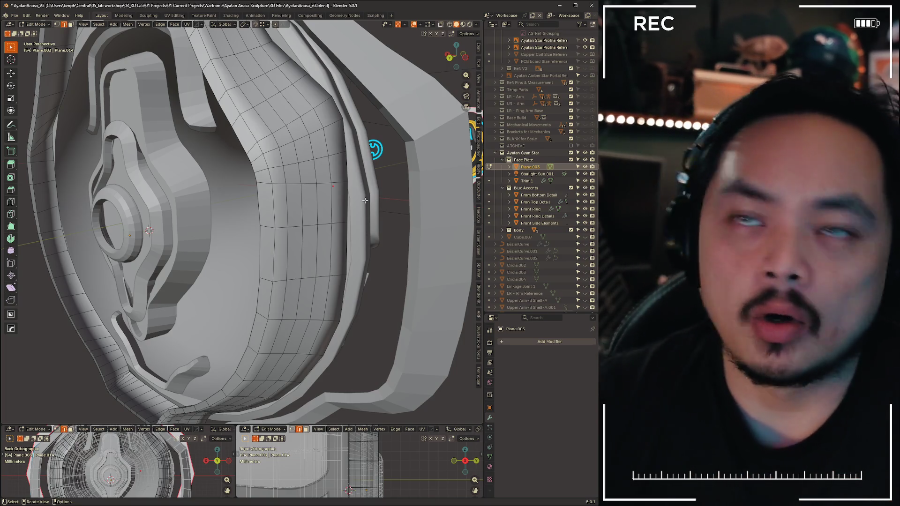
pyautogui.moveTo(393, 226); pyautogui.dragTo(275, 153, button='middle')
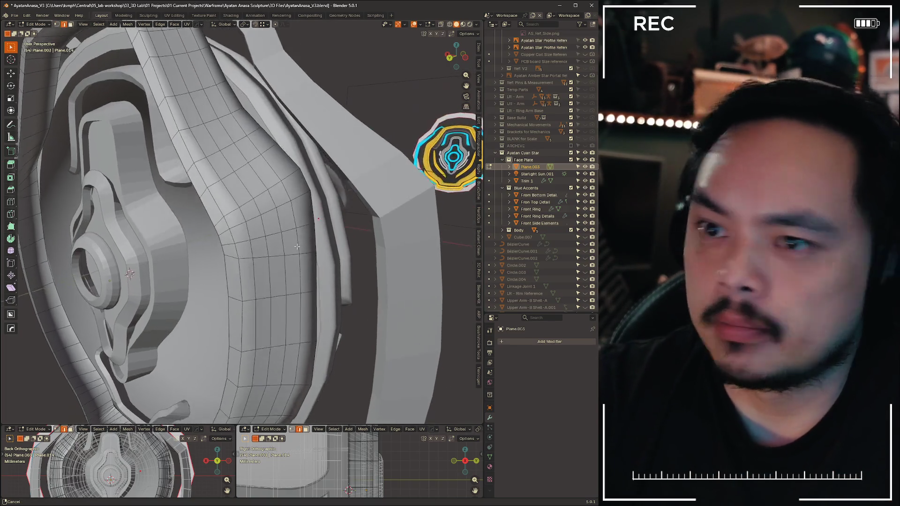
# Mark the ring's selected edge loops sharp and return to Object Mode
pyautogui.rightClick(199, 200)
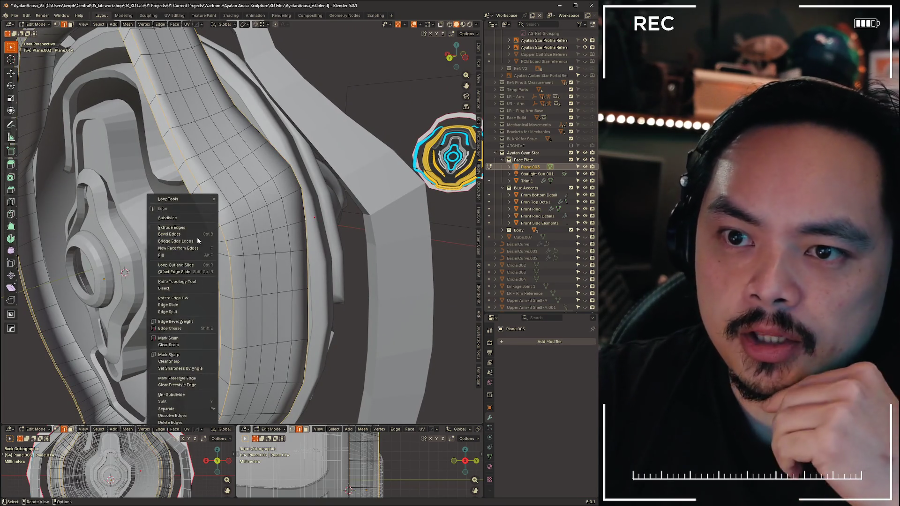
pyautogui.click(178, 355)
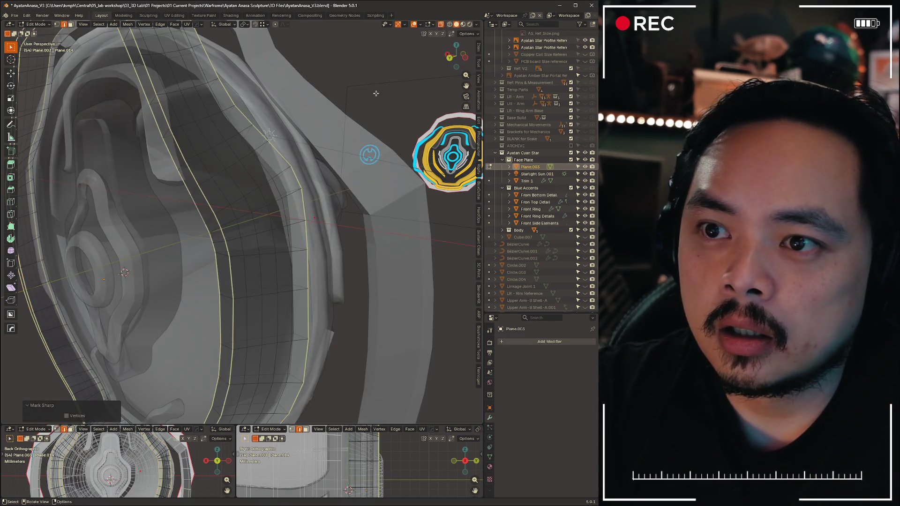
pyautogui.click(375, 99)
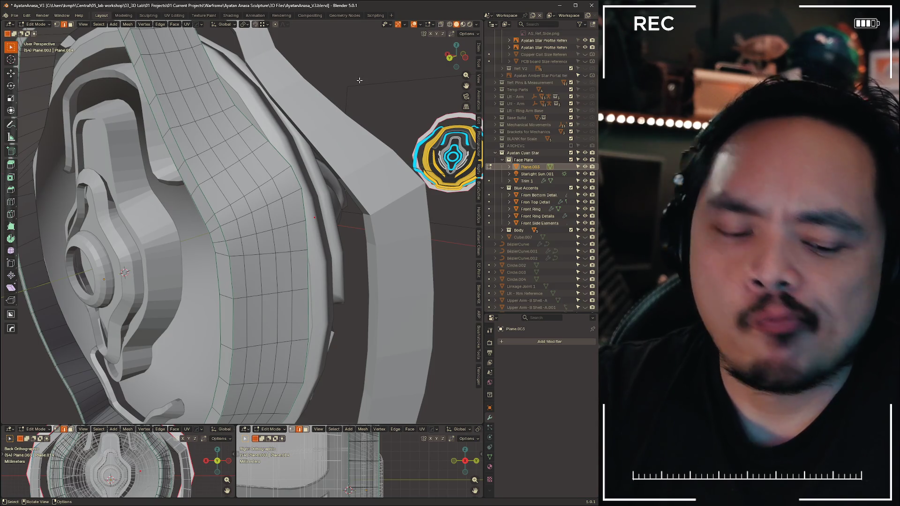
pyautogui.hotkey('ctrl', 'Tab')
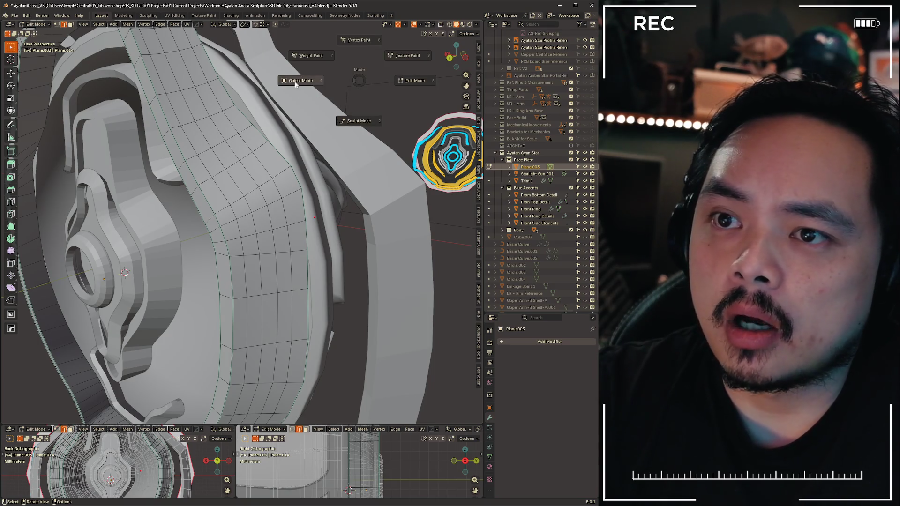
pyautogui.click(299, 80)
# Review the model from a new angle and make the Trim 1 piece active
pyautogui.moveTo(266, 218)
pyautogui.mouseDown(button='middle')
pyautogui.moveTo(314, 192)
pyautogui.moveTo(279, 214)
pyautogui.moveTo(358, 208)
pyautogui.moveTo(249, 224)
pyautogui.moveTo(361, 222)
pyautogui.moveTo(304, 220)
pyautogui.moveTo(343, 215)
pyautogui.moveTo(307, 208)
pyautogui.moveTo(313, 235)
pyautogui.mouseUp(button='middle')
pyautogui.scroll(-4, 314, 192)
pyautogui.scroll(3, 310, 225)
pyautogui.click(282, 211)
pyautogui.hotkey('ctrl', 'Tab')
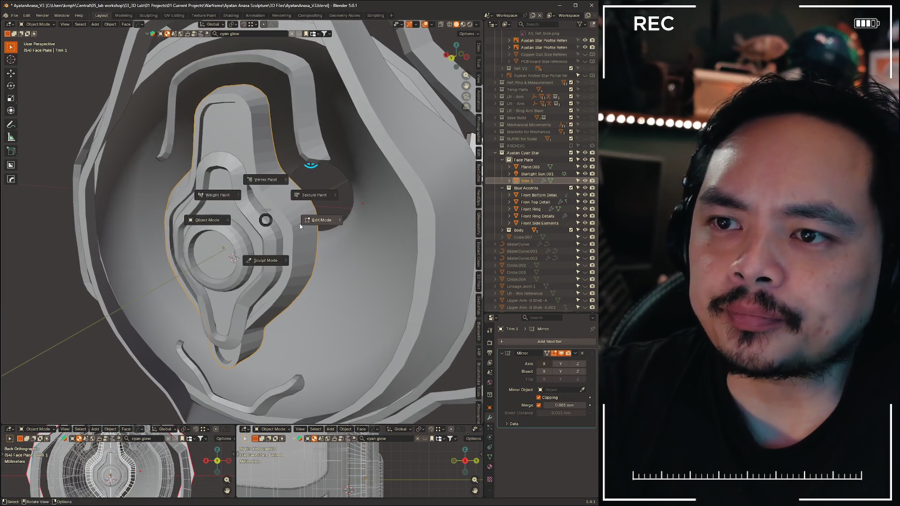
# Mark Trim 1's selected edges sharp, go back to Object Mode and select Front Ring Details
pyautogui.click(320, 220)
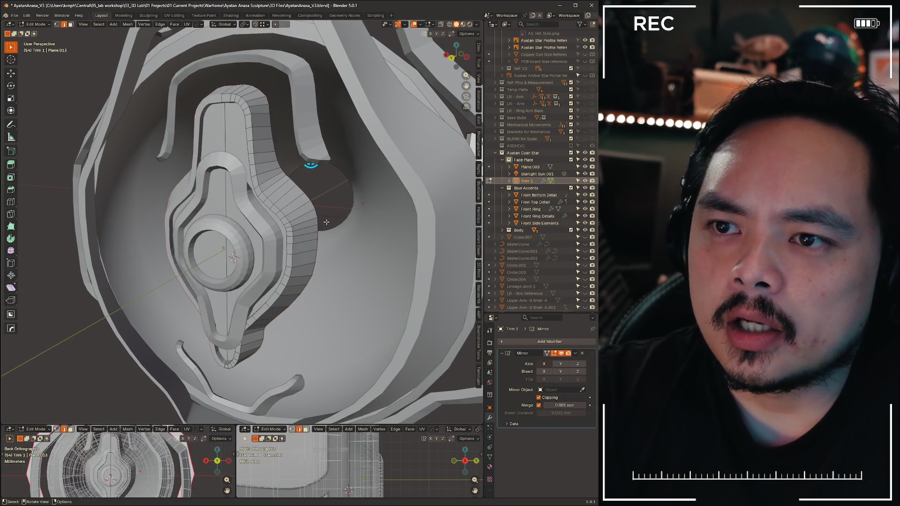
pyautogui.scroll(3, 287, 197)
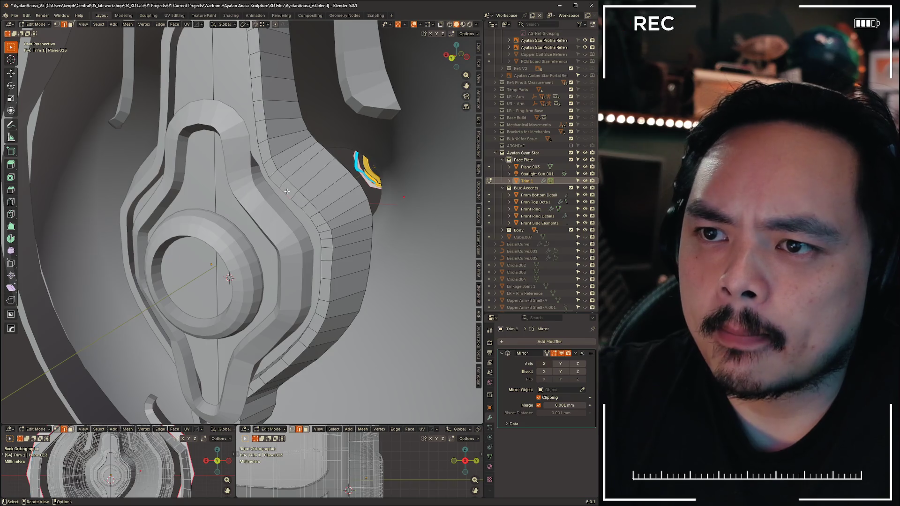
pyautogui.hotkey('ctrl', 'e')
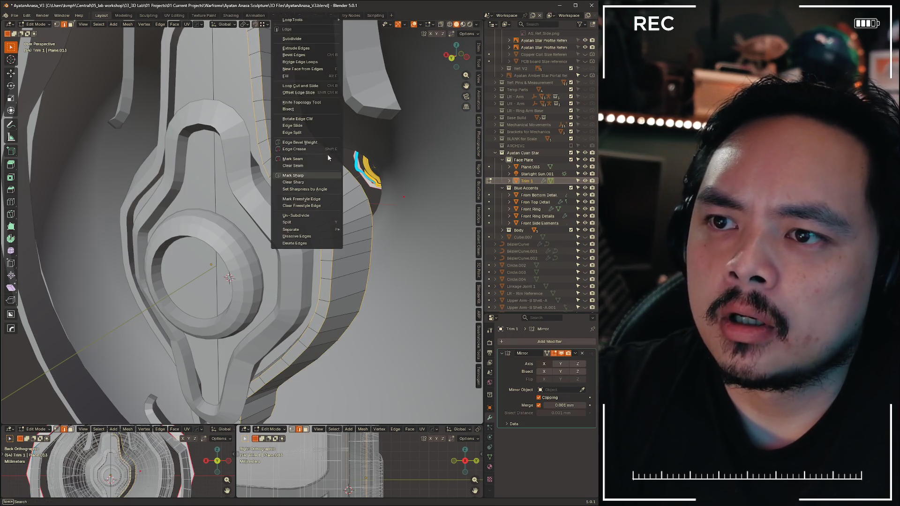
pyautogui.click(315, 176)
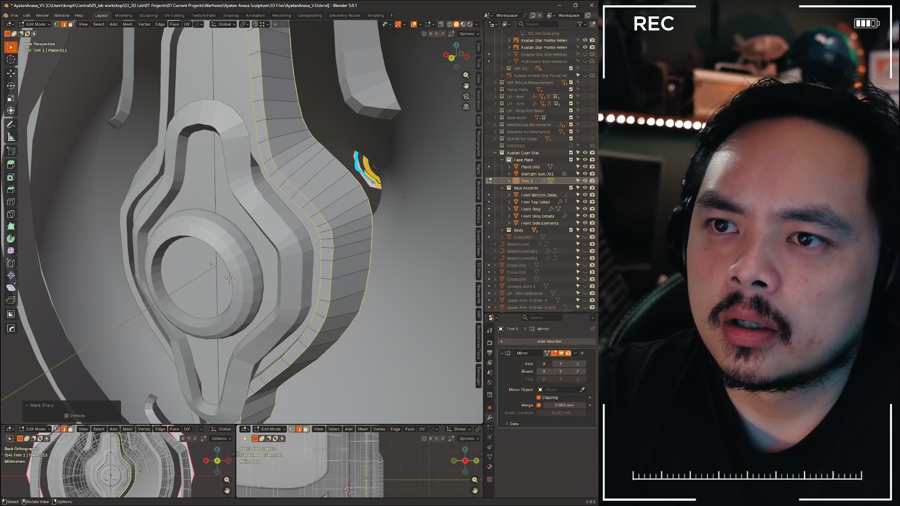
pyautogui.click(209, 195)
pyautogui.click(242, 198)
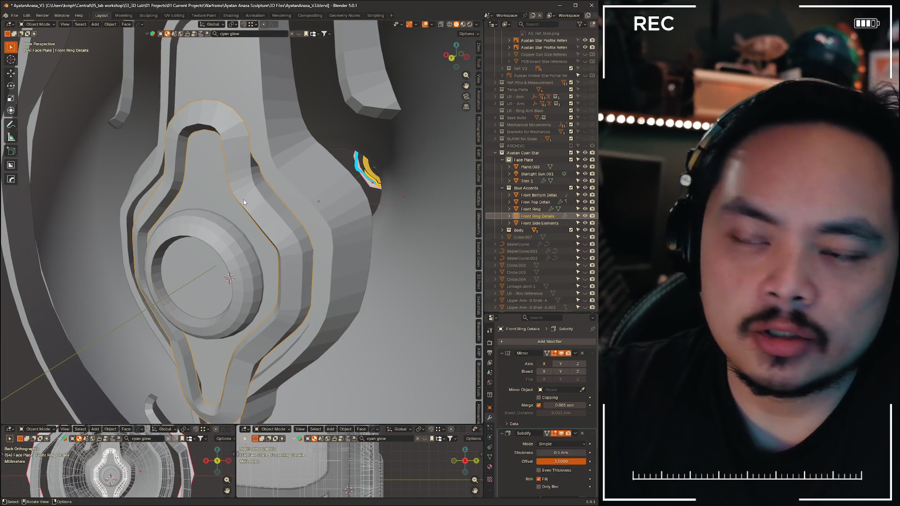
# Edit Front Ring Details and mark its first sets of hard edges sharp
pyautogui.hotkey('ctrl', 'Tab')
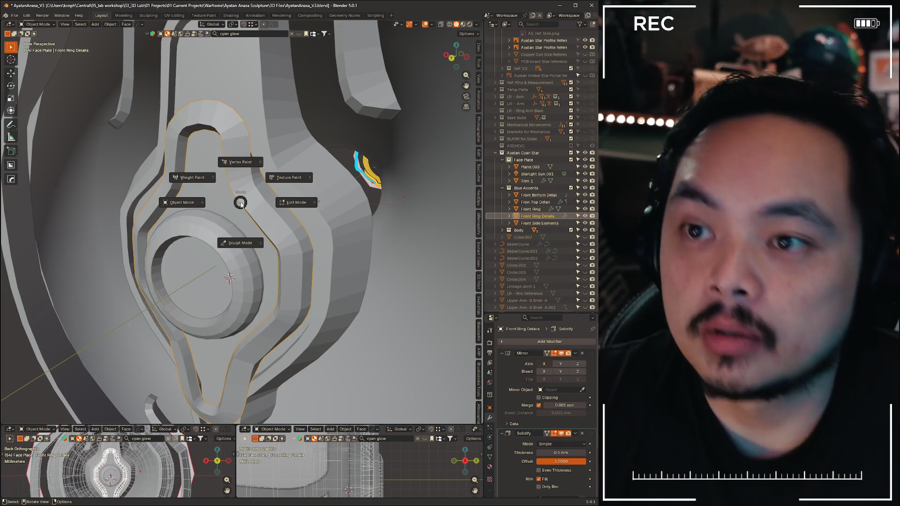
pyautogui.click(290, 204)
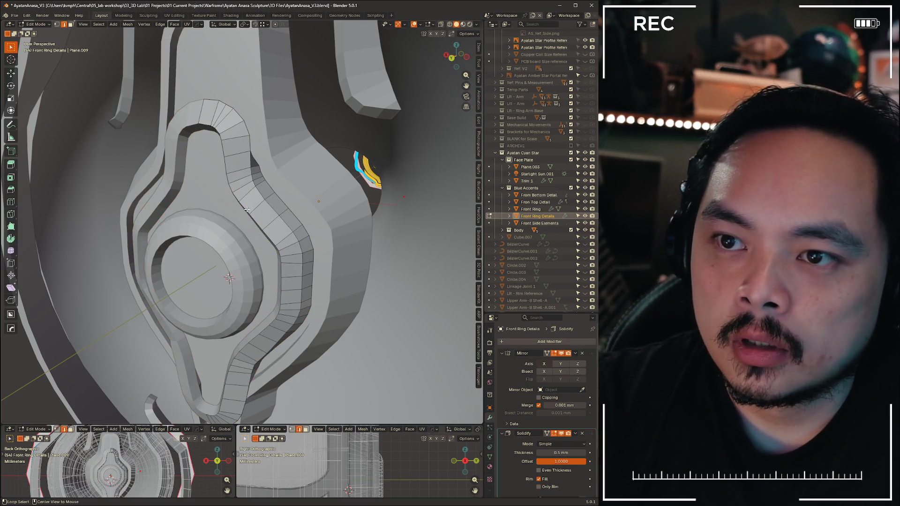
pyautogui.hotkey('ctrl', 'e')
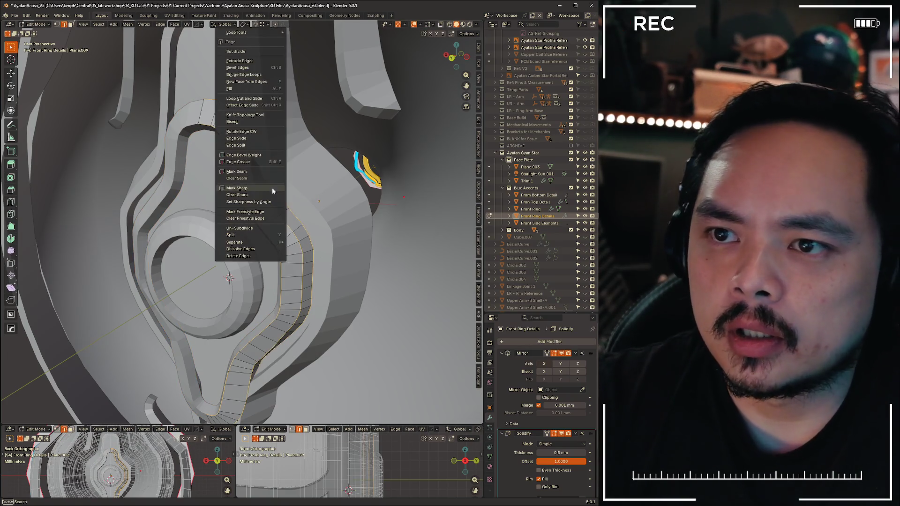
pyautogui.click(243, 71)
pyautogui.moveTo(277, 190); pyautogui.dragTo(407, 170, button='middle')
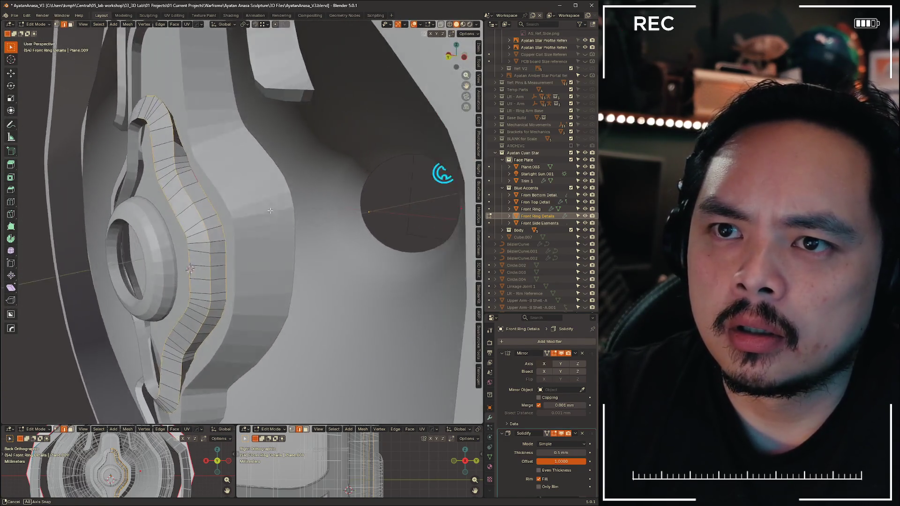
pyautogui.moveTo(274, 211)
pyautogui.mouseDown(button='middle')
pyautogui.moveTo(270, 219)
pyautogui.moveTo(399, 172)
pyautogui.mouseUp(button='middle')
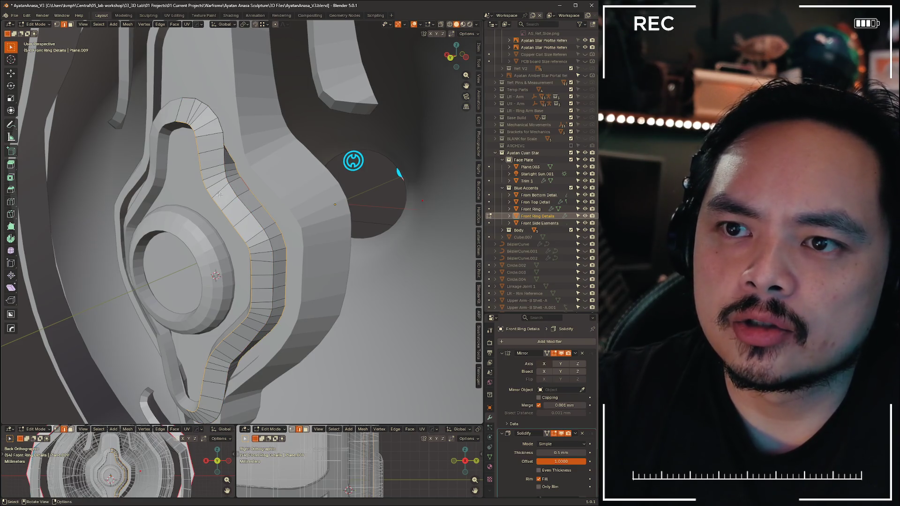
pyautogui.rightClick(219, 194)
pyautogui.click(224, 196)
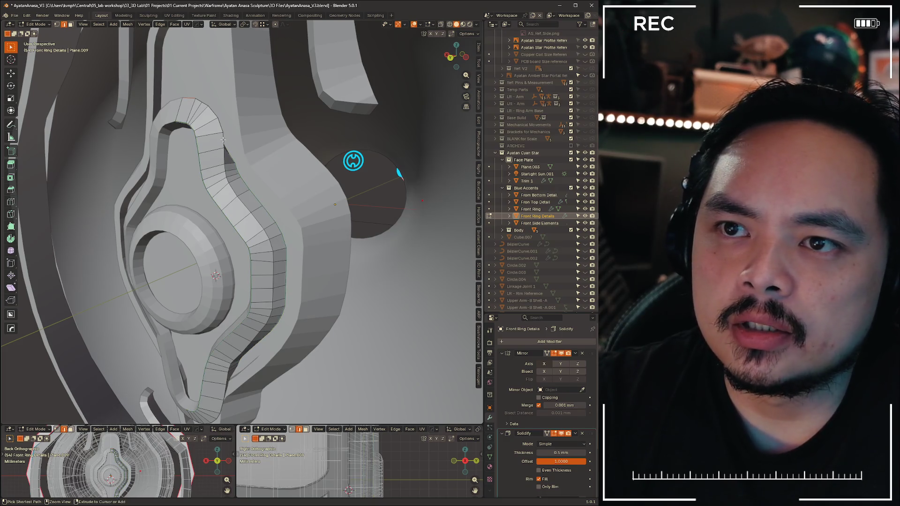
# Extend the edge selection by shortest path, mark it sharp, and return to Object Mode
pyautogui.keyDown('ctrl'); pyautogui.click(223, 140); pyautogui.keyUp('ctrl')
pyautogui.hotkey('ctrl', 'e')
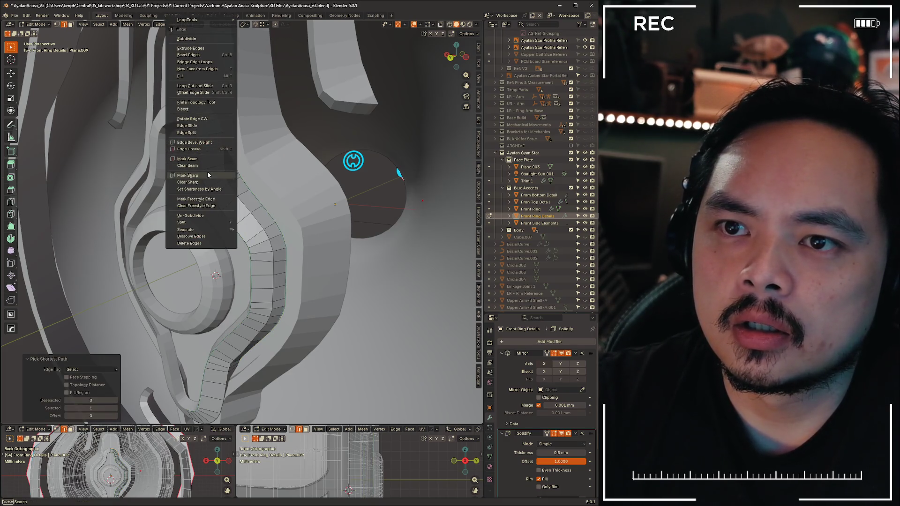
pyautogui.click(207, 174)
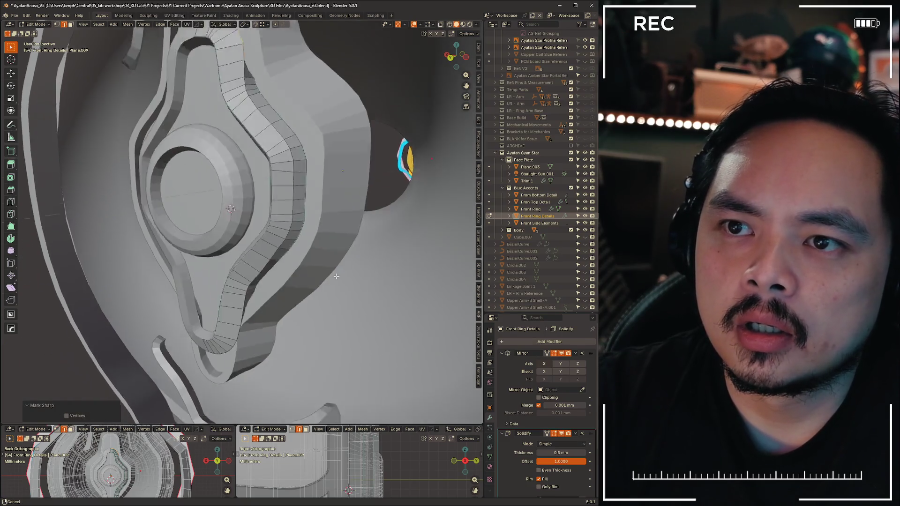
pyautogui.moveTo(316, 334); pyautogui.dragTo(245, 266, button='middle')
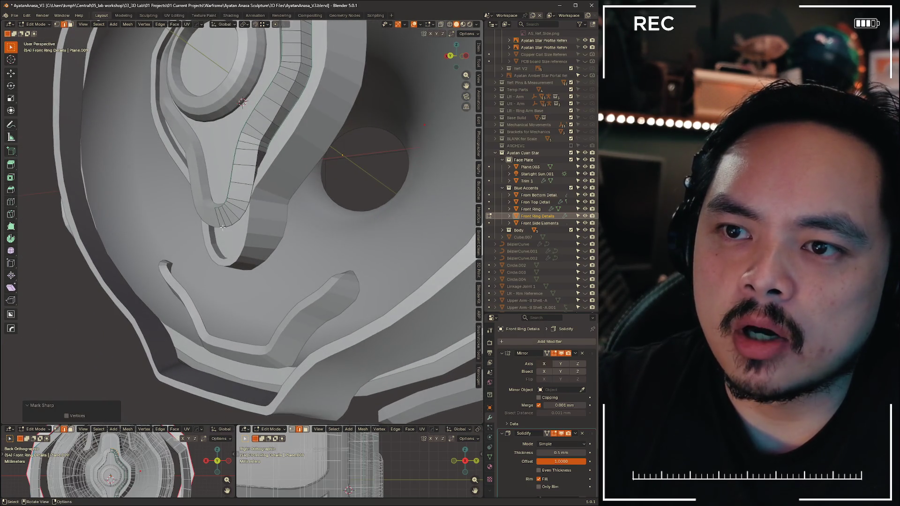
pyautogui.hotkey('ctrl', 'e')
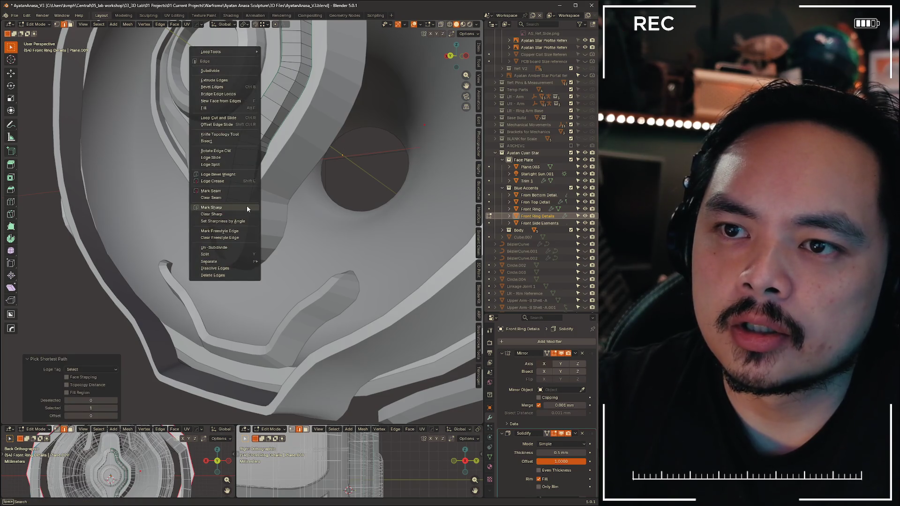
pyautogui.press('Escape')
pyautogui.hotkey('ctrl', 'Tab')
pyautogui.click(238, 218)
# Shade Front Ring Details and the Trim 1 piece smooth
pyautogui.rightClick(242, 159)
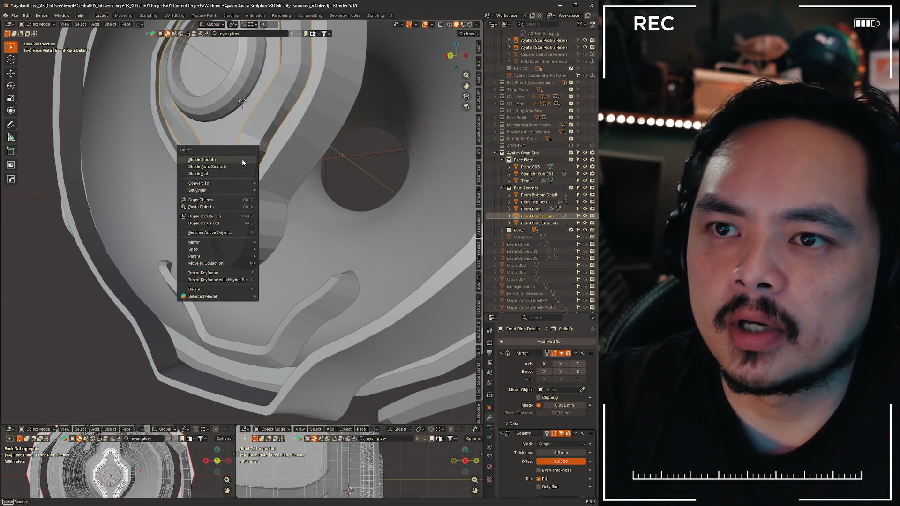
pyautogui.click(242, 158)
pyautogui.moveTo(241, 162)
pyautogui.mouseDown(button='middle')
pyautogui.moveTo(337, 163)
pyautogui.moveTo(272, 182)
pyautogui.moveTo(286, 233)
pyautogui.moveTo(301, 226)
pyautogui.moveTo(313, 259)
pyautogui.moveTo(306, 287)
pyautogui.moveTo(203, 222)
pyautogui.moveTo(281, 234)
pyautogui.moveTo(325, 260)
pyautogui.mouseUp(button='middle')
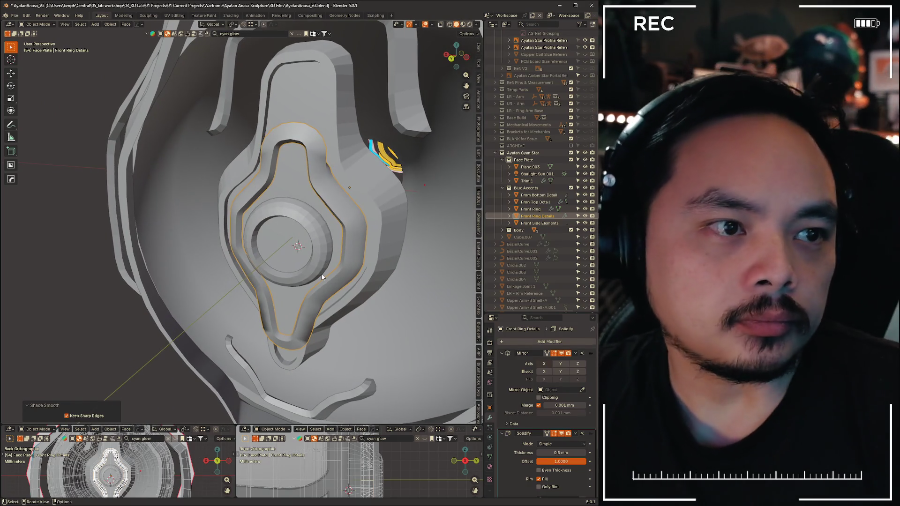
pyautogui.moveTo(308, 287); pyautogui.dragTo(337, 258, button='middle')
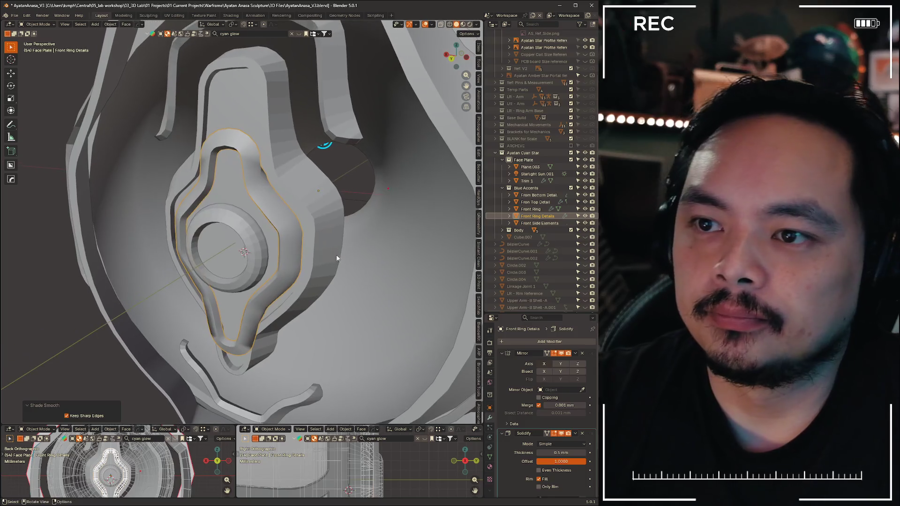
pyautogui.click(330, 253)
pyautogui.rightClick(327, 246)
pyautogui.click(326, 245)
# Review the base shell and select the trim piece for editing
pyautogui.moveTo(326, 253)
pyautogui.mouseDown(button='middle')
pyautogui.moveTo(302, 211)
pyautogui.moveTo(326, 258)
pyautogui.moveTo(272, 266)
pyautogui.moveTo(285, 305)
pyautogui.moveTo(318, 270)
pyautogui.moveTo(374, 152)
pyautogui.moveTo(251, 213)
pyautogui.moveTo(187, 181)
pyautogui.moveTo(253, 147)
pyautogui.mouseUp(button='middle')
pyautogui.click(327, 258)
pyautogui.click(186, 182)
# Mark Trim 1's selected edges sharp, then select the Front Ring and start editing it
pyautogui.rightClick(275, 127)
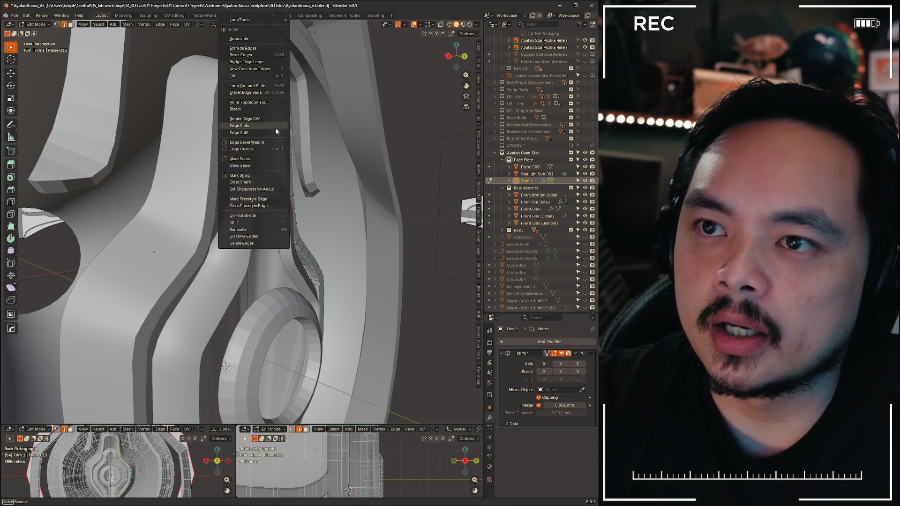
pyautogui.click(257, 167)
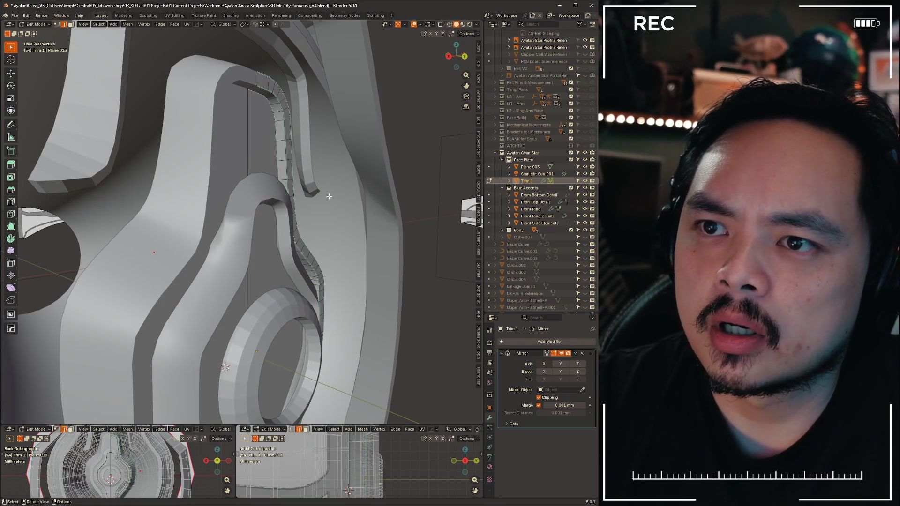
pyautogui.press('Tab')
pyautogui.moveTo(314, 212)
pyautogui.mouseDown(button='middle')
pyautogui.moveTo(314, 249)
pyautogui.moveTo(315, 219)
pyautogui.mouseUp(button='middle')
pyautogui.scroll(-3, 314, 249)
pyautogui.scroll(4, 315, 218)
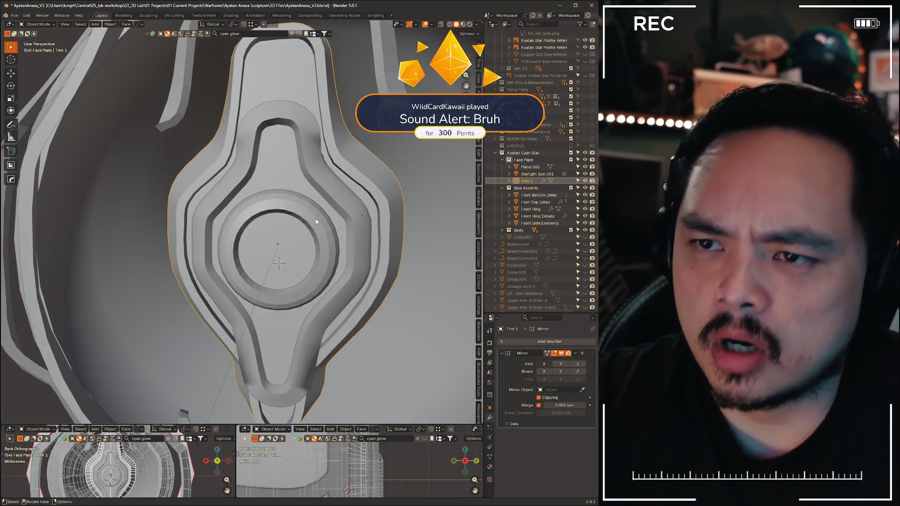
pyautogui.click(340, 227)
pyautogui.press('Tab')
pyautogui.scroll(4, 377, 248)
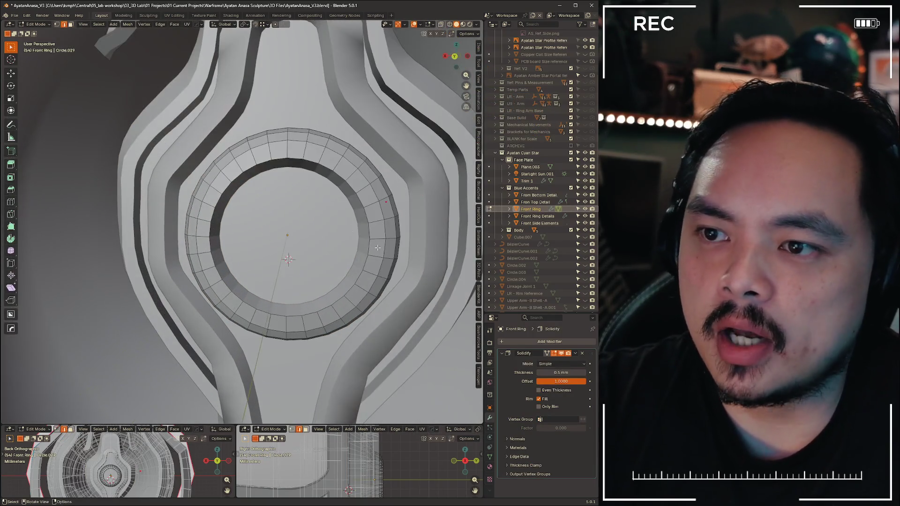
# Mark the ring's selected edges sharp and slide one edge loop in X-ray view
pyautogui.moveTo(377, 247); pyautogui.dragTo(366, 230, button='middle')
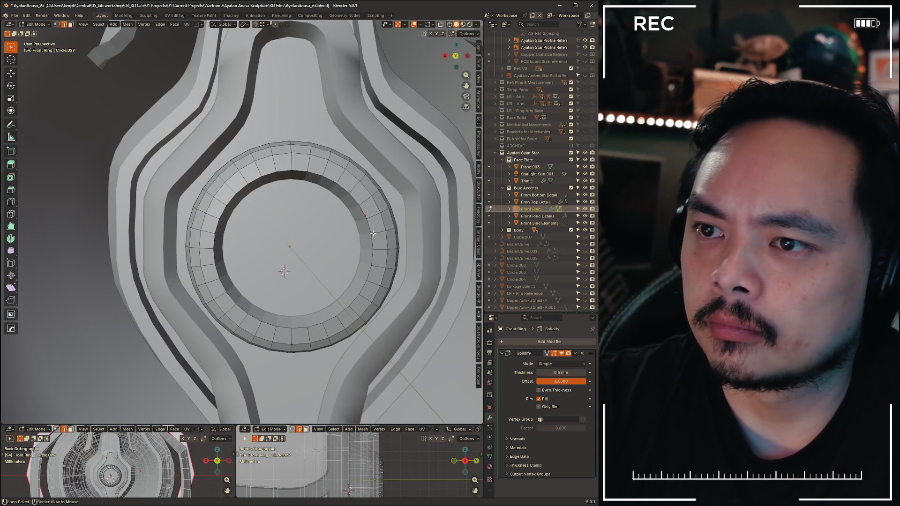
pyautogui.rightClick(367, 226)
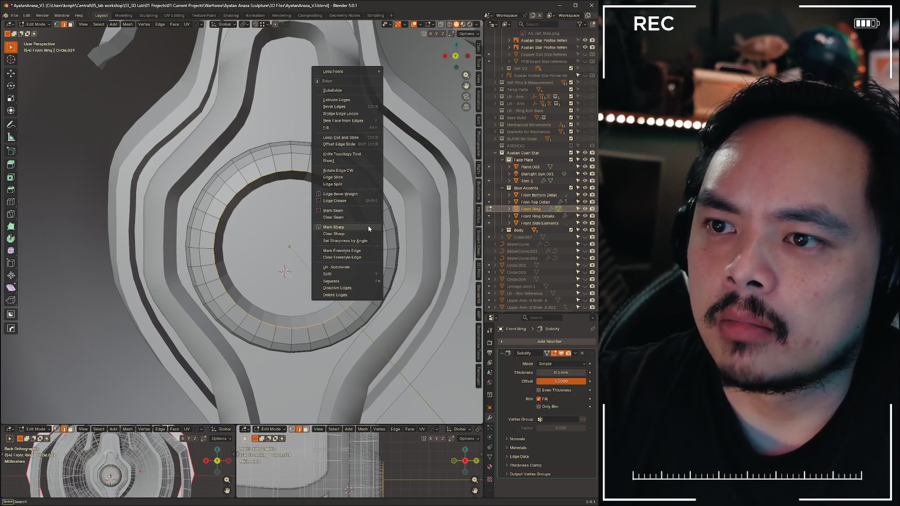
pyautogui.click(368, 226)
pyautogui.moveTo(368, 226); pyautogui.dragTo(266, 225, button='middle')
pyautogui.hotkey('alt', 'z')
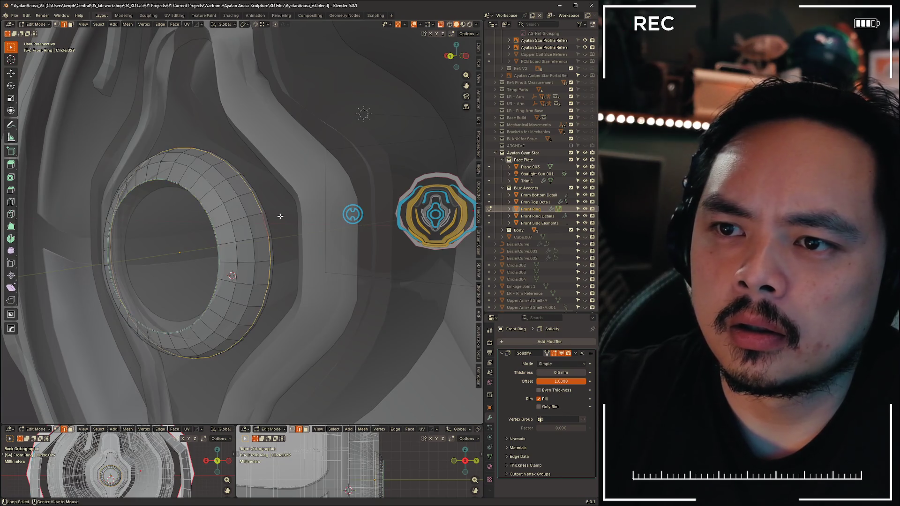
pyautogui.click(370, 98)
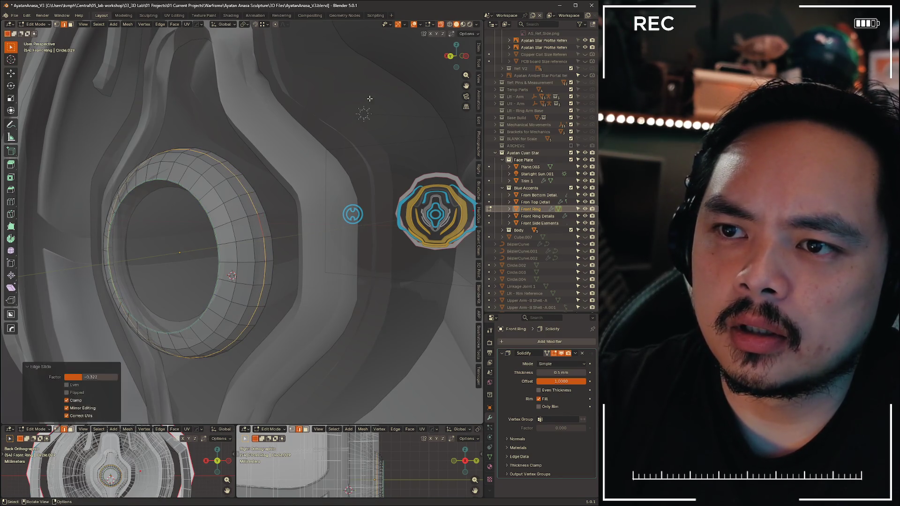
# Mark another ring edge loop sharp and turn X-ray view off
pyautogui.keyDown('alt'); pyautogui.click(265, 221); pyautogui.keyUp('alt')
pyautogui.rightClick(265, 220)
pyautogui.click(231, 229)
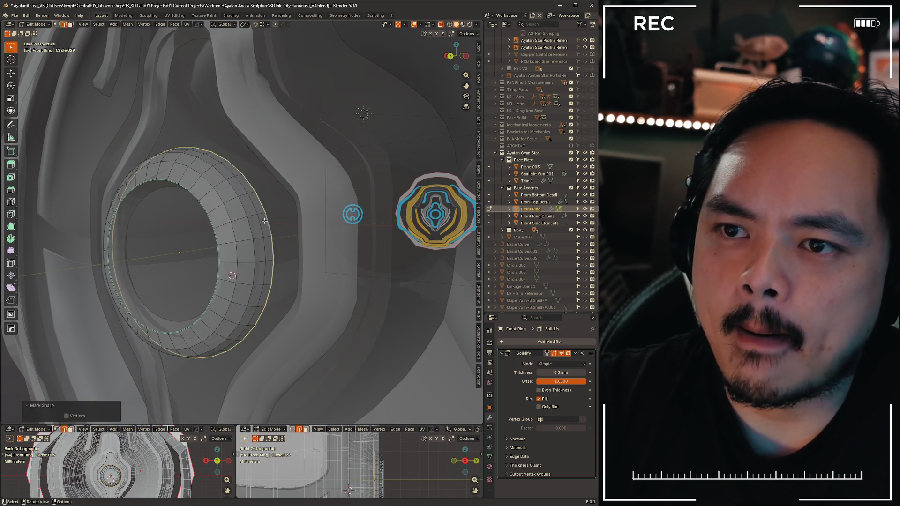
pyautogui.moveTo(265, 220)
pyautogui.mouseDown(button='middle')
pyautogui.moveTo(295, 206)
pyautogui.moveTo(337, 211)
pyautogui.mouseUp(button='middle')
pyautogui.hotkey('alt', 'z')
# Return to Object Mode, shade the Front Ring smooth and select Front Ring Details
pyautogui.hotkey('ctrl', 'Tab')
pyautogui.click(380, 239)
pyautogui.rightClick(292, 175)
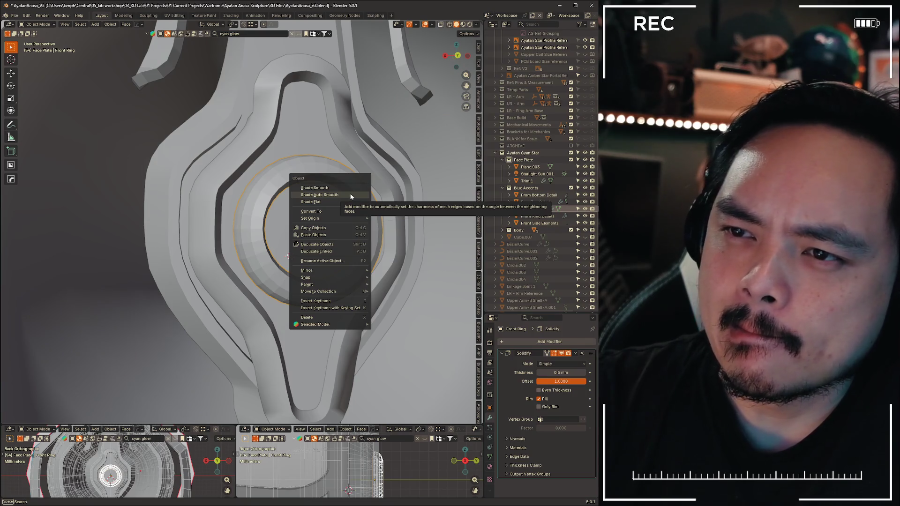
pyautogui.click(349, 190)
pyautogui.click(392, 246)
pyautogui.moveTo(392, 247)
pyautogui.mouseDown(button='middle')
pyautogui.moveTo(397, 233)
pyautogui.moveTo(432, 231)
pyautogui.moveTo(413, 265)
pyautogui.moveTo(361, 257)
pyautogui.moveTo(396, 255)
pyautogui.moveTo(371, 235)
pyautogui.moveTo(396, 248)
pyautogui.moveTo(366, 212)
pyautogui.mouseUp(button='middle')
pyautogui.scroll(-4, 361, 257)
pyautogui.scroll(4, 395, 254)
# Inspect the From Top Detail arch in Edit Mode and shade it smooth
pyautogui.click(352, 153)
pyautogui.press('Tab')
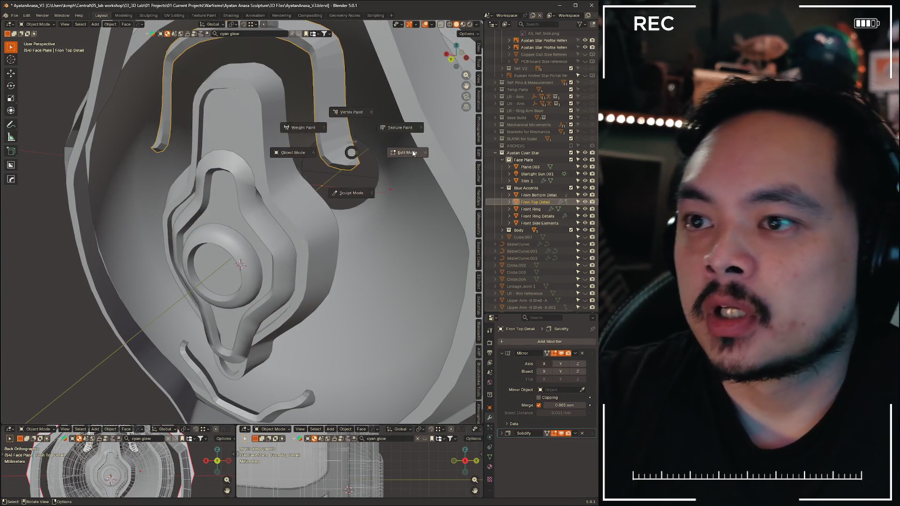
pyautogui.click(363, 142)
pyautogui.moveTo(363, 141)
pyautogui.mouseDown(button='middle')
pyautogui.moveTo(317, 169)
pyautogui.moveTo(281, 168)
pyautogui.moveTo(302, 162)
pyautogui.moveTo(309, 177)
pyautogui.mouseUp(button='middle')
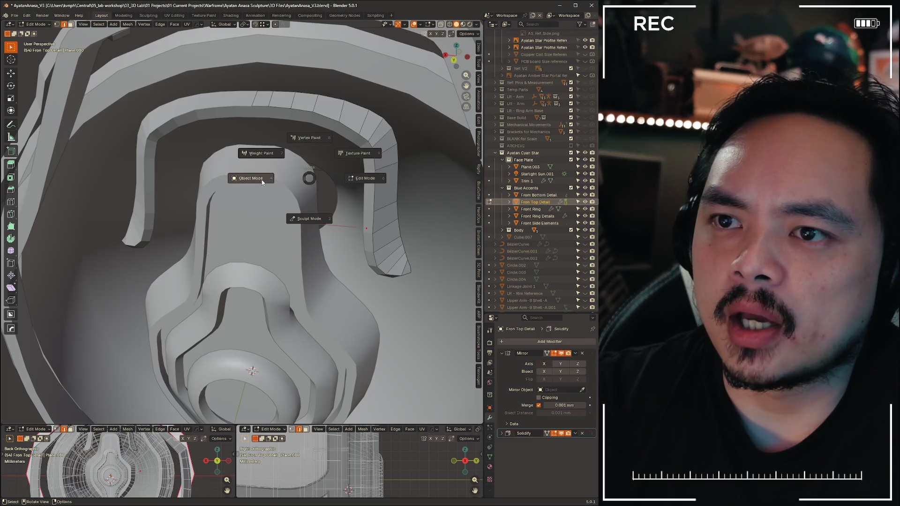
pyautogui.click(261, 181)
pyautogui.rightClick(348, 123)
pyautogui.click(364, 171)
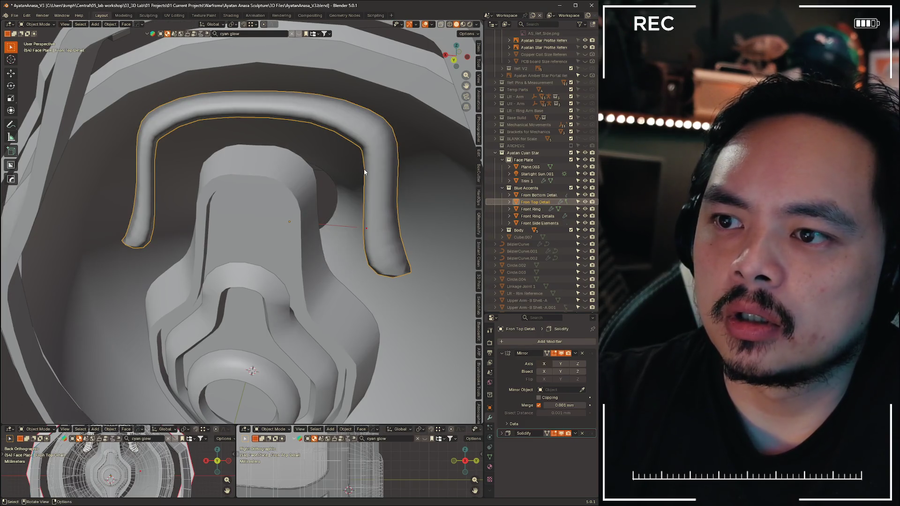
# Mark the arch's hard edges sharp in Edit Mode
pyautogui.click(416, 169)
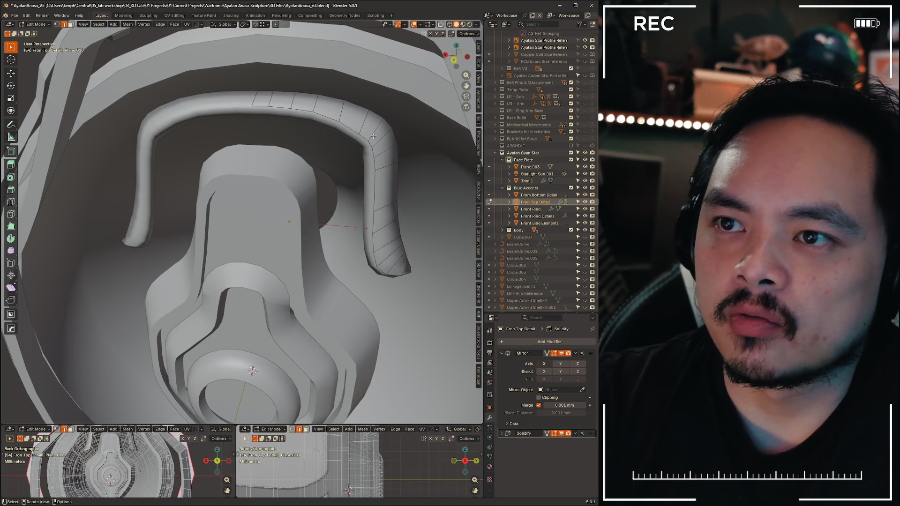
pyautogui.rightClick(337, 121)
pyautogui.click(325, 171)
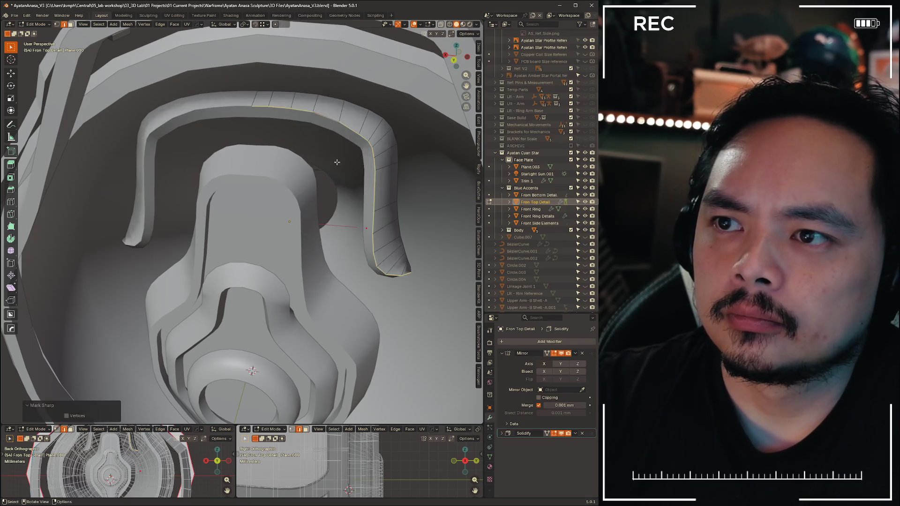
pyautogui.moveTo(324, 172)
pyautogui.mouseDown(button='middle')
pyautogui.moveTo(363, 165)
pyautogui.moveTo(344, 204)
pyautogui.mouseUp(button='middle')
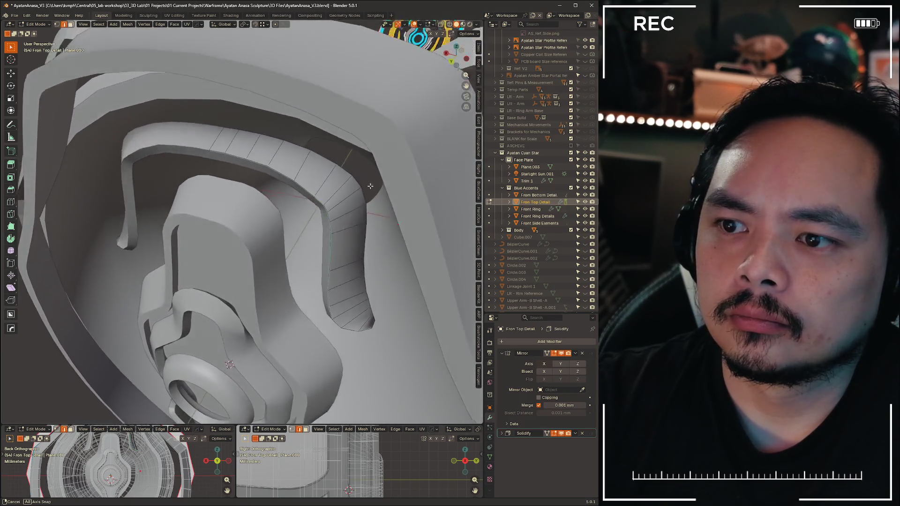
pyautogui.scroll(-4, 343, 204)
pyautogui.moveTo(281, 175)
pyautogui.mouseDown(button='middle')
pyautogui.moveTo(303, 231)
pyautogui.moveTo(272, 222)
pyautogui.mouseUp(button='middle')
pyautogui.scroll(5, 289, 254)
# Update sharp marking on the From Bottom Detail's edge loop and shade it smooth
pyautogui.click(274, 213)
pyautogui.rightClick(287, 190)
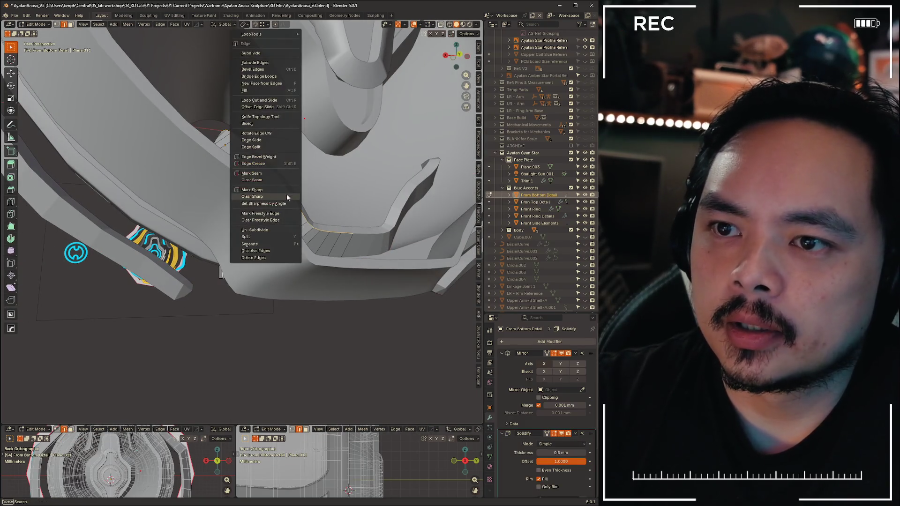
pyautogui.click(285, 186)
pyautogui.moveTo(295, 211); pyautogui.dragTo(346, 172, button='middle')
pyautogui.press('Tab')
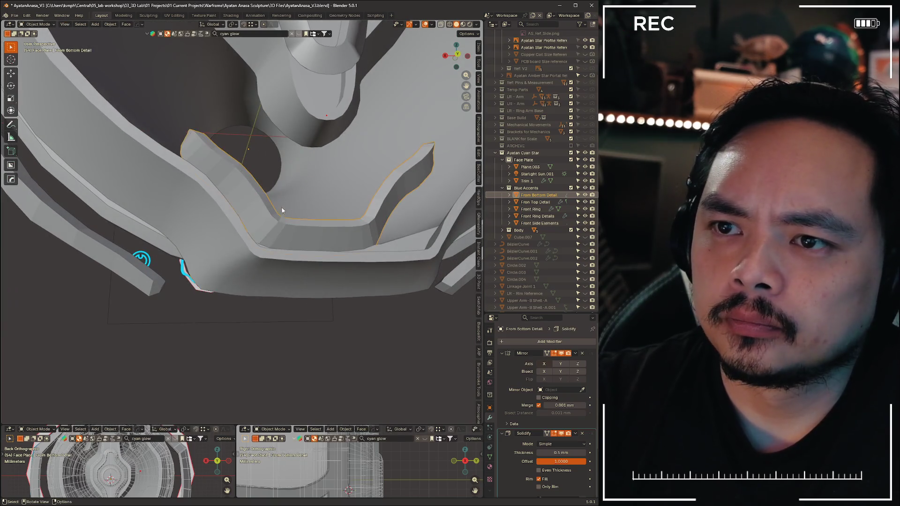
pyautogui.rightClick(280, 223)
pyautogui.click(278, 224)
# Review the bottom detail and select the Front Side Elements piece
pyautogui.moveTo(282, 225)
pyautogui.mouseDown(button='middle')
pyautogui.moveTo(309, 256)
pyautogui.moveTo(355, 227)
pyautogui.mouseUp(button='middle')
pyautogui.scroll(-5, 310, 256)
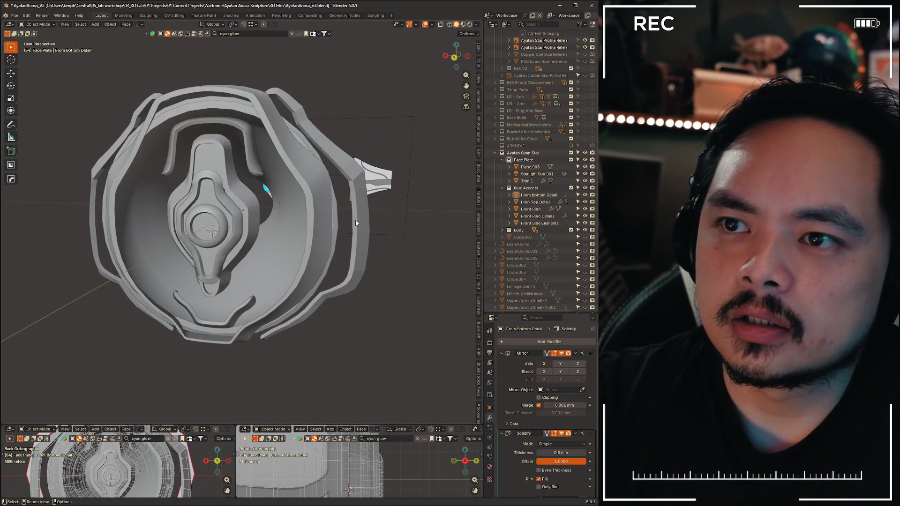
pyautogui.click(347, 159)
pyautogui.moveTo(330, 158); pyautogui.dragTo(332, 193, button='middle')
# Mark Front Side Elements' selected edges sharp and shade the piece smooth
pyautogui.rightClick(332, 194)
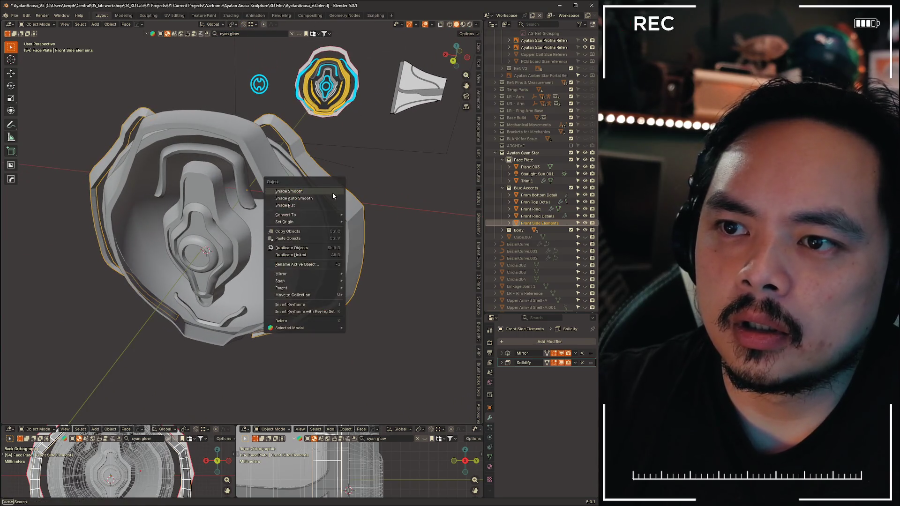
pyautogui.hotkey('ctrl', 'Tab')
pyautogui.click(385, 193)
pyautogui.scroll(5, 393, 181)
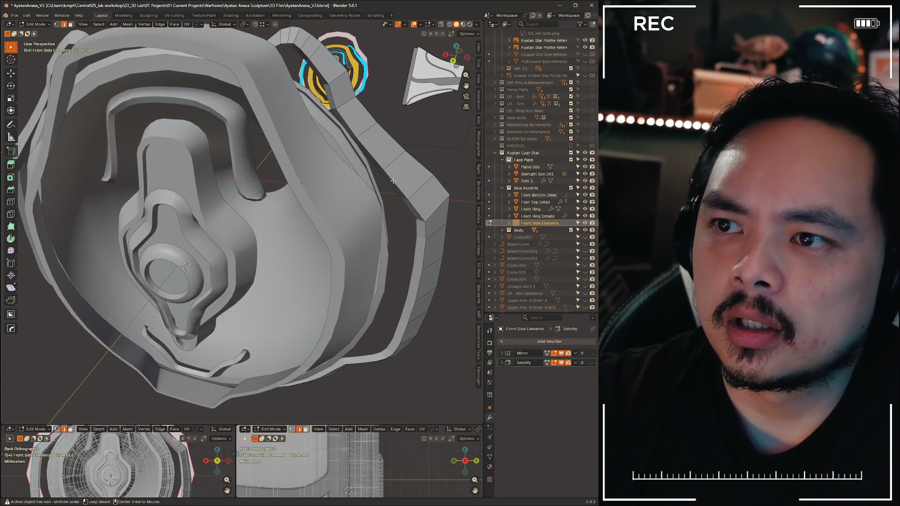
pyautogui.rightClick(422, 167)
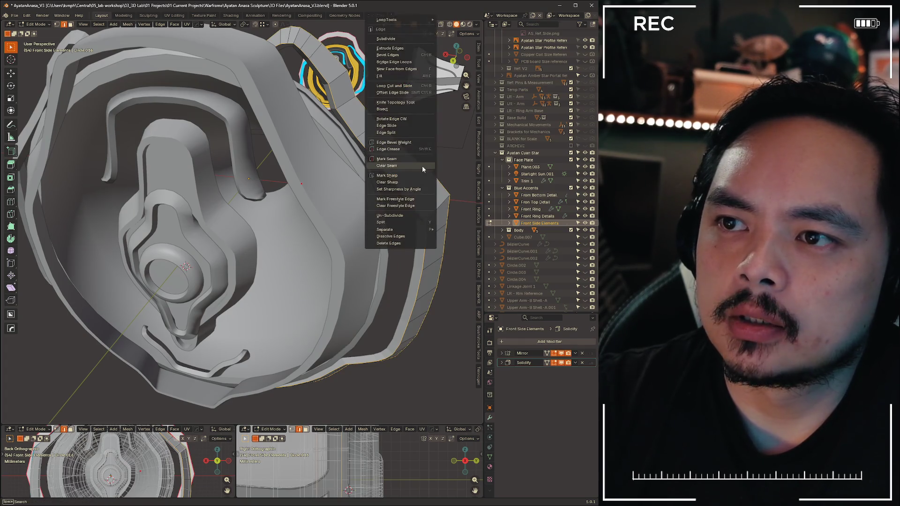
pyautogui.click(410, 175)
pyautogui.hotkey('ctrl', 'Tab')
pyautogui.click(391, 162)
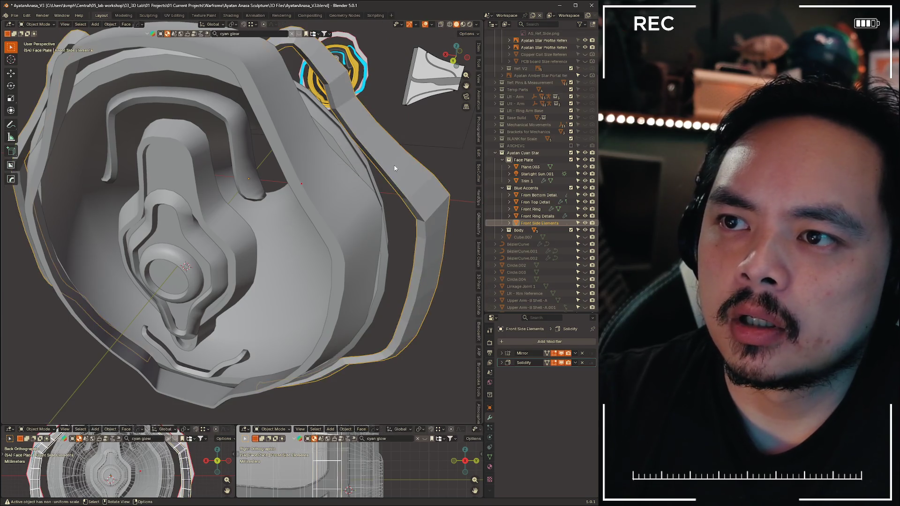
pyautogui.rightClick(392, 162)
pyautogui.click(396, 164)
pyautogui.scroll(-5, 418, 139)
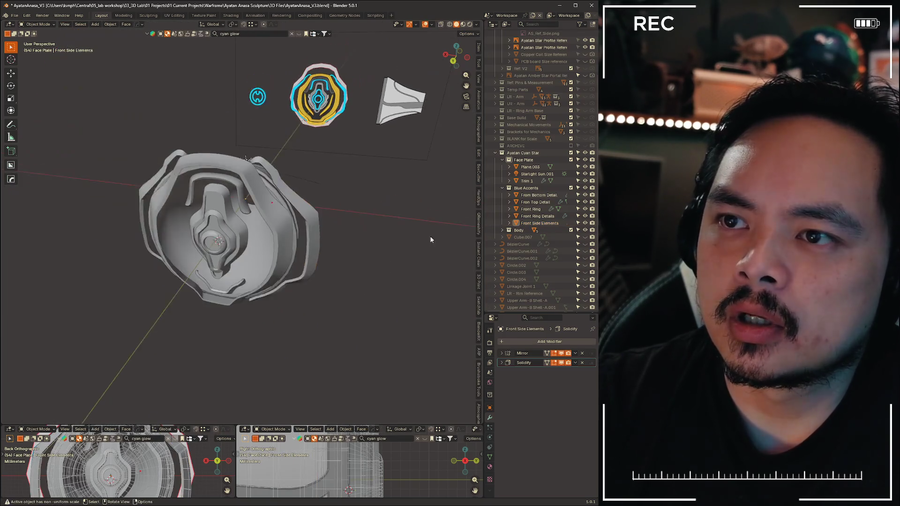
# Inspect the fin from several angles, select one fin face and scale it down slightly
pyautogui.press('KP_1')
pyautogui.scroll(4, 449, 226)
pyautogui.moveTo(432, 200)
pyautogui.mouseDown(button='middle')
pyautogui.moveTo(313, 219)
pyautogui.moveTo(325, 201)
pyautogui.moveTo(384, 205)
pyautogui.moveTo(339, 242)
pyautogui.mouseUp(button='middle')
pyautogui.moveTo(336, 227)
pyautogui.mouseDown(button='middle')
pyautogui.moveTo(374, 219)
pyautogui.moveTo(346, 243)
pyautogui.moveTo(434, 204)
pyautogui.moveTo(295, 218)
pyautogui.moveTo(211, 211)
pyautogui.moveTo(412, 208)
pyautogui.mouseUp(button='middle')
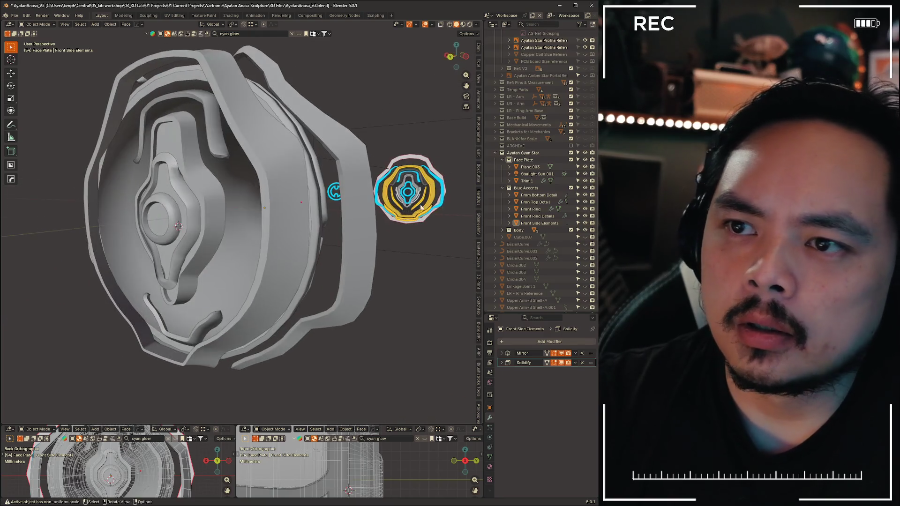
pyautogui.click(422, 192)
pyautogui.moveTo(317, 197)
pyautogui.mouseDown(button='middle')
pyautogui.moveTo(267, 225)
pyautogui.moveTo(351, 240)
pyautogui.moveTo(296, 211)
pyautogui.moveTo(346, 190)
pyautogui.moveTo(303, 211)
pyautogui.moveTo(351, 207)
pyautogui.mouseUp(button='middle')
pyautogui.click(327, 203)
pyautogui.press('g')
pyautogui.scroll(4, 317, 204)
pyautogui.scroll(3, 376, 207)
pyautogui.moveTo(272, 188)
pyautogui.mouseDown(button='middle')
pyautogui.moveTo(371, 205)
pyautogui.moveTo(288, 271)
pyautogui.mouseUp(button='middle')
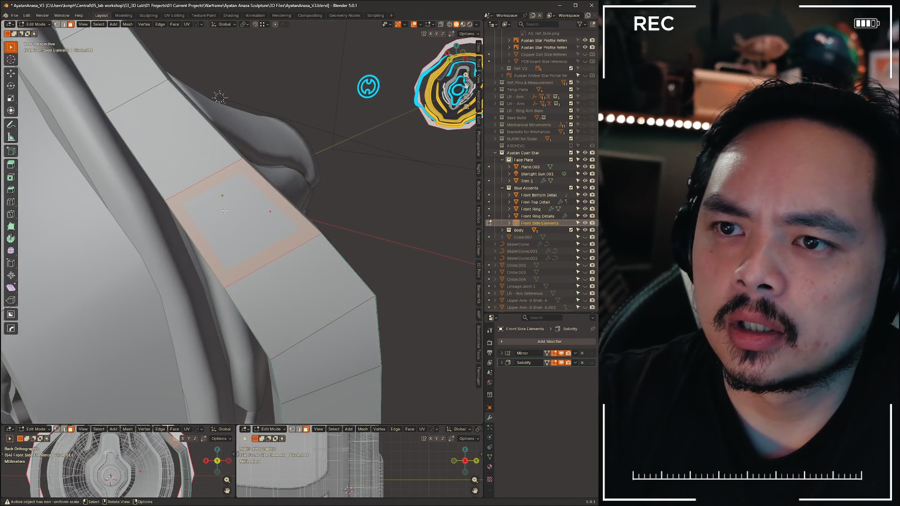
pyautogui.press('s')
pyautogui.moveTo(222, 211)
pyautogui.mouseDown(button='middle')
pyautogui.moveTo(299, 230)
pyautogui.moveTo(265, 207)
pyautogui.mouseUp(button='middle')
# Mark the selected fin edge sharp and return to Object Mode to view the whole face plate
pyautogui.rightClick(265, 204)
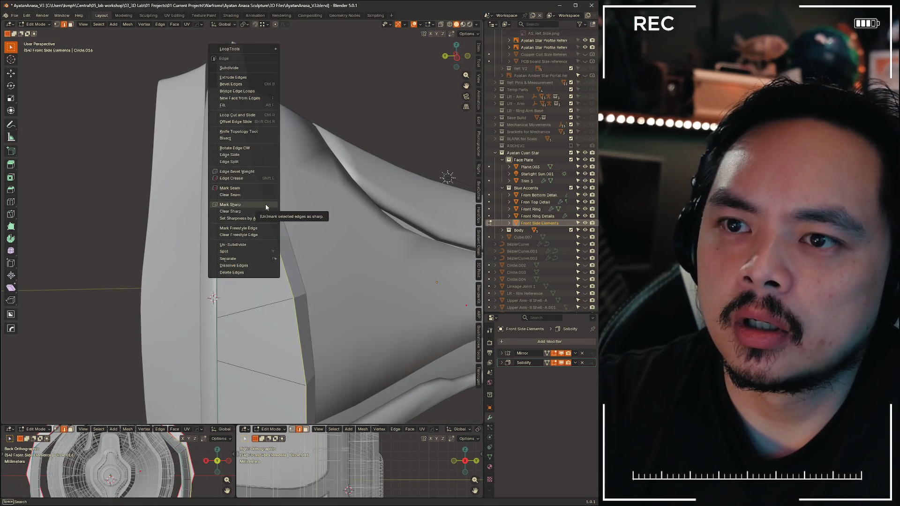
pyautogui.click(266, 206)
pyautogui.moveTo(364, 129)
pyautogui.mouseDown(button='middle')
pyautogui.moveTo(317, 176)
pyautogui.moveTo(242, 199)
pyautogui.moveTo(267, 169)
pyautogui.moveTo(302, 175)
pyautogui.moveTo(309, 99)
pyautogui.moveTo(290, 138)
pyautogui.moveTo(304, 174)
pyautogui.moveTo(166, 177)
pyautogui.moveTo(277, 165)
pyautogui.mouseUp(button='middle')
pyautogui.press('Tab')
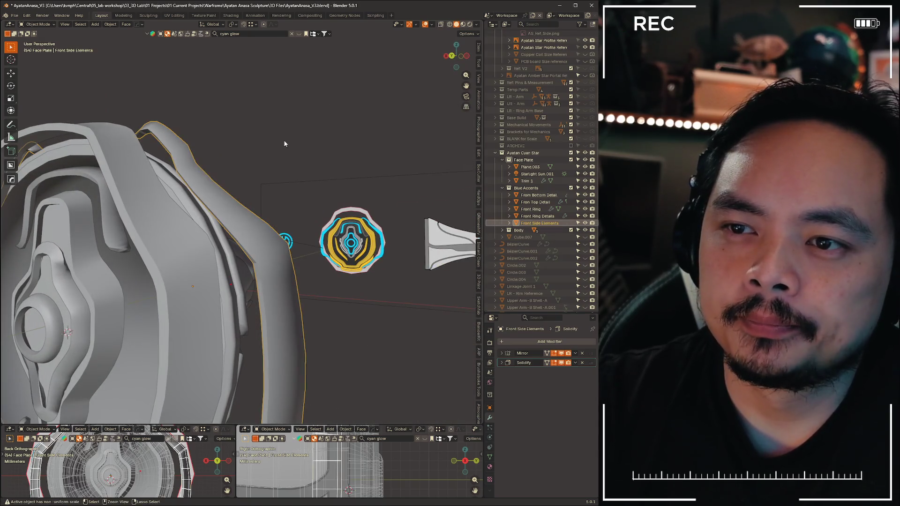
pyautogui.press('Tab')
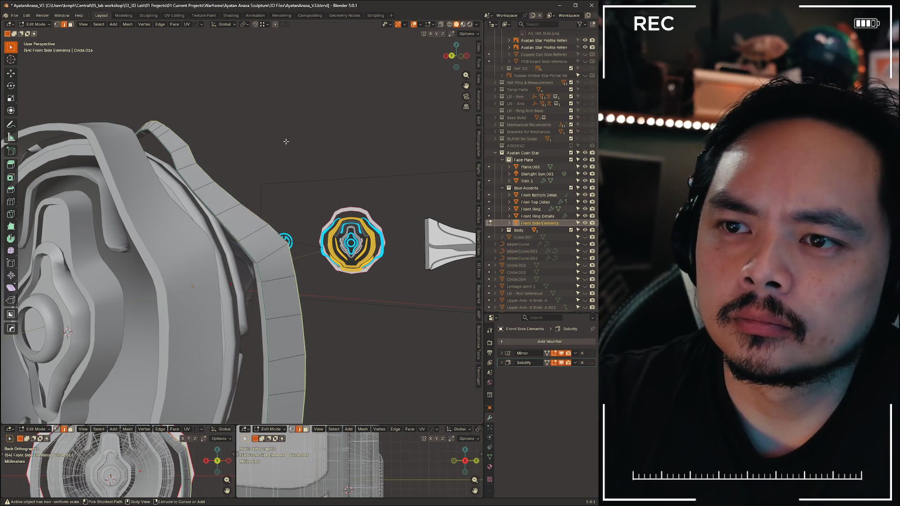
pyautogui.click(243, 138)
pyautogui.scroll(-3, 251, 146)
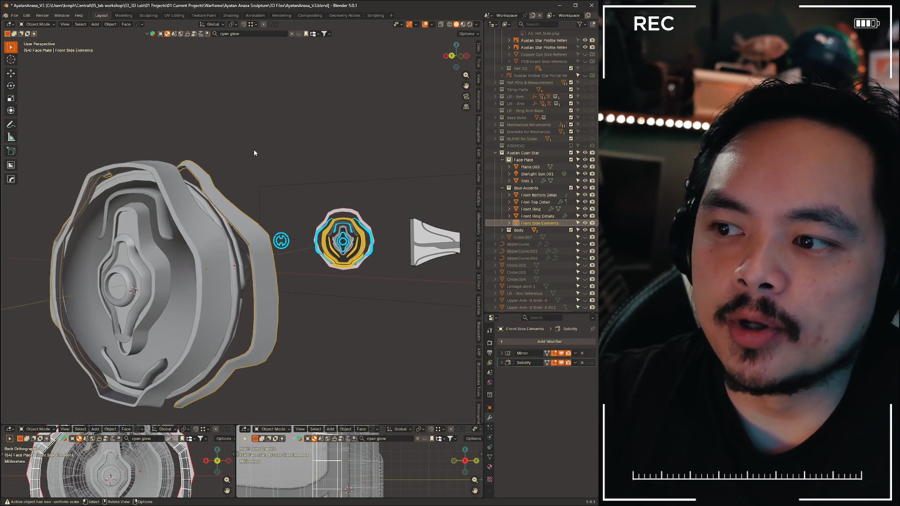
pyautogui.moveTo(251, 145); pyautogui.dragTo(296, 178, button='middle')
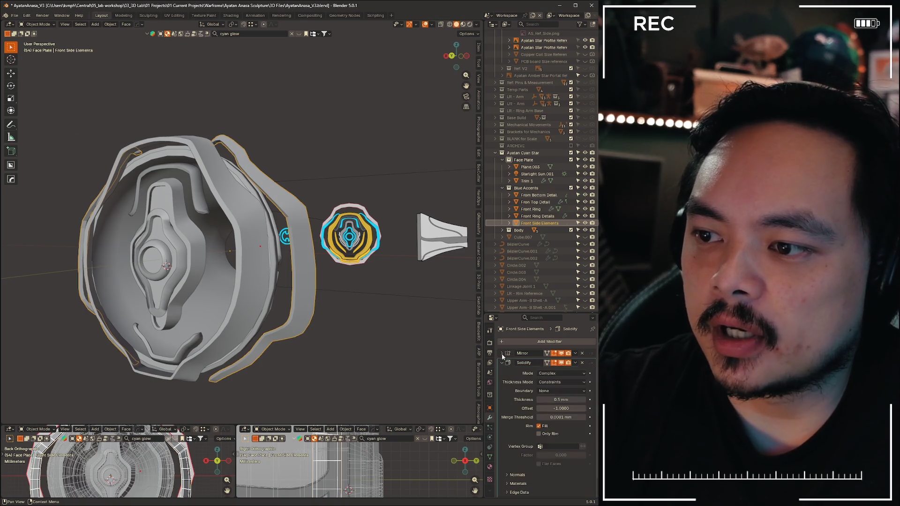
# Orbit to a front view of the face plate to inspect the side elements
pyautogui.moveTo(361, 145)
pyautogui.mouseDown(button='middle')
pyautogui.moveTo(338, 162)
pyautogui.moveTo(378, 154)
pyautogui.moveTo(327, 181)
pyautogui.moveTo(401, 164)
pyautogui.moveTo(287, 205)
pyautogui.moveTo(177, 210)
pyautogui.moveTo(218, 211)
pyautogui.moveTo(207, 272)
pyautogui.moveTo(154, 254)
pyautogui.moveTo(171, 219)
pyautogui.moveTo(163, 215)
pyautogui.moveTo(137, 257)
pyautogui.moveTo(131, 237)
pyautogui.moveTo(145, 231)
pyautogui.moveTo(154, 233)
pyautogui.moveTo(147, 255)
pyautogui.moveTo(141, 239)
pyautogui.moveTo(247, 217)
pyautogui.moveTo(303, 210)
pyautogui.moveTo(314, 224)
pyautogui.moveTo(149, 220)
pyautogui.moveTo(195, 208)
pyautogui.moveTo(165, 232)
pyautogui.moveTo(171, 220)
pyautogui.moveTo(150, 228)
pyautogui.moveTo(202, 223)
pyautogui.mouseUp(button='middle')
# Select Plane.003 and slide it about 1.5 mm along the Y axis, then check it
pyautogui.click(243, 187)
pyautogui.moveTo(248, 191); pyautogui.dragTo(262, 188, button='middle')
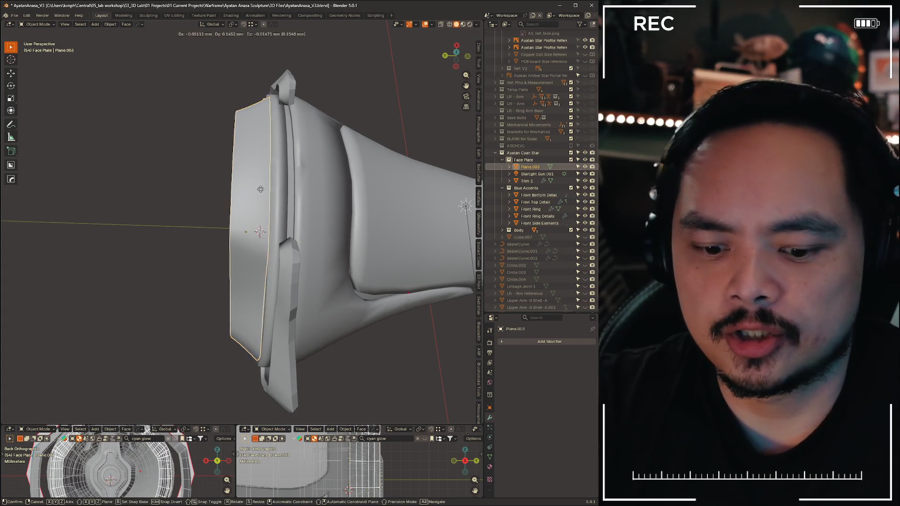
pyautogui.press('g')
pyautogui.press('y')
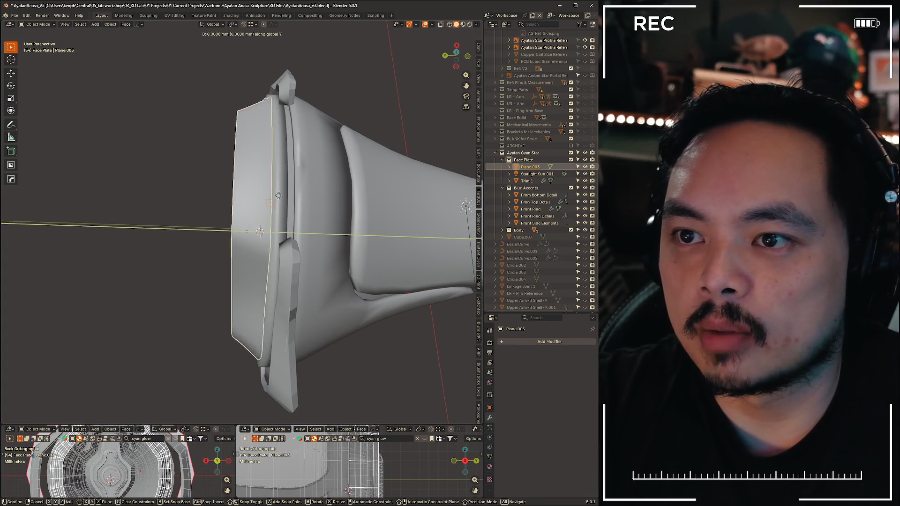
pyautogui.click(278, 195)
pyautogui.moveTo(278, 198)
pyautogui.mouseDown(button='middle')
pyautogui.moveTo(298, 148)
pyautogui.moveTo(281, 162)
pyautogui.moveTo(316, 197)
pyautogui.moveTo(238, 194)
pyautogui.moveTo(226, 234)
pyautogui.moveTo(304, 200)
pyautogui.moveTo(245, 168)
pyautogui.moveTo(270, 352)
pyautogui.mouseUp(button='middle')
pyautogui.scroll(-4, 316, 197)
pyautogui.scroll(5, 291, 199)
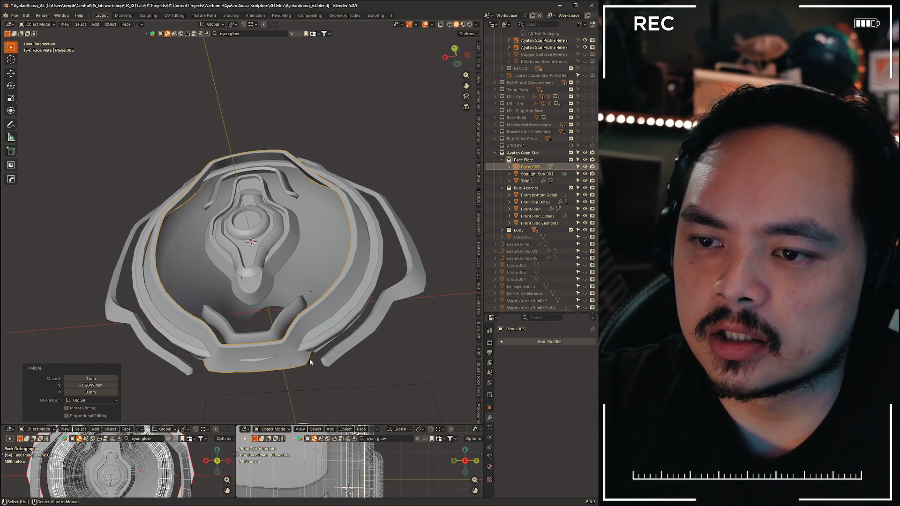
pyautogui.hotkey('alt', 'Tab')
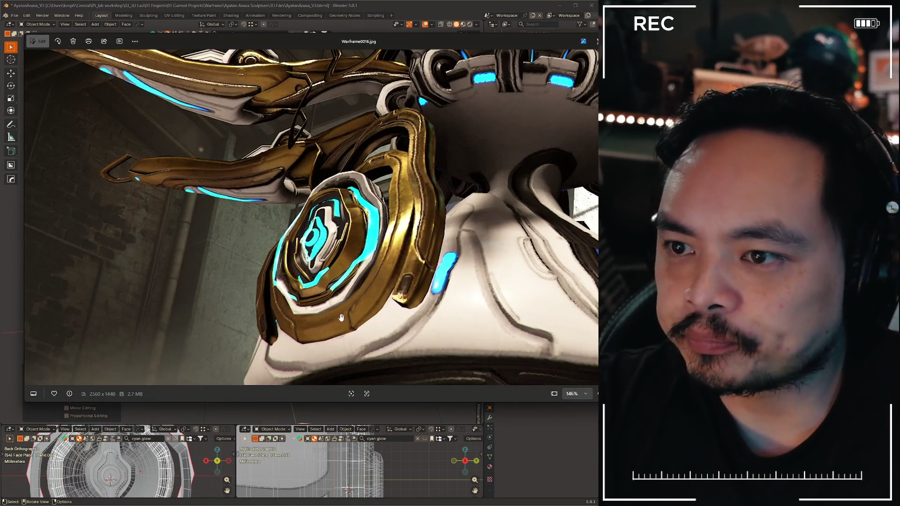
pyautogui.scroll(2, 315, 321)
pyautogui.scroll(2, 330, 309)
pyautogui.scroll(2, 349, 292)
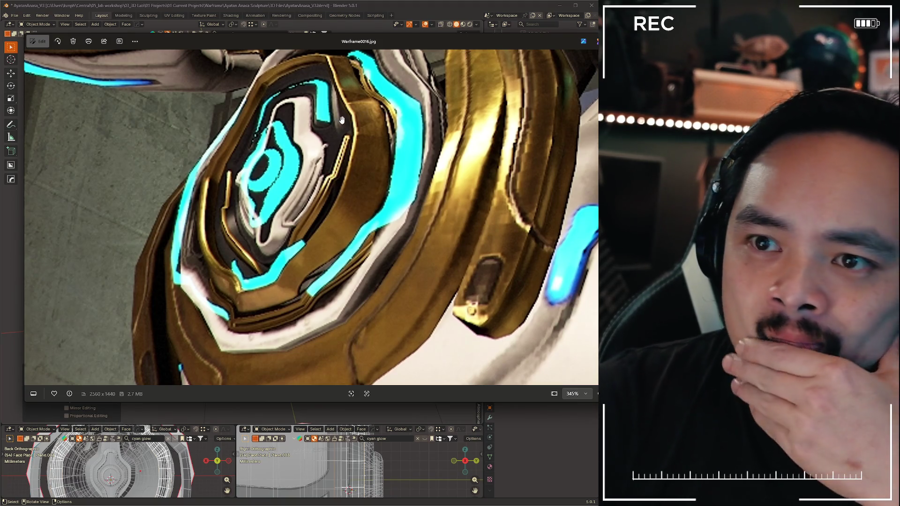
# Pan the Warframe0016.jpg reference to its face plate detail and return to Blender
pyautogui.moveTo(340, 120); pyautogui.dragTo(209, 181, button='middle')
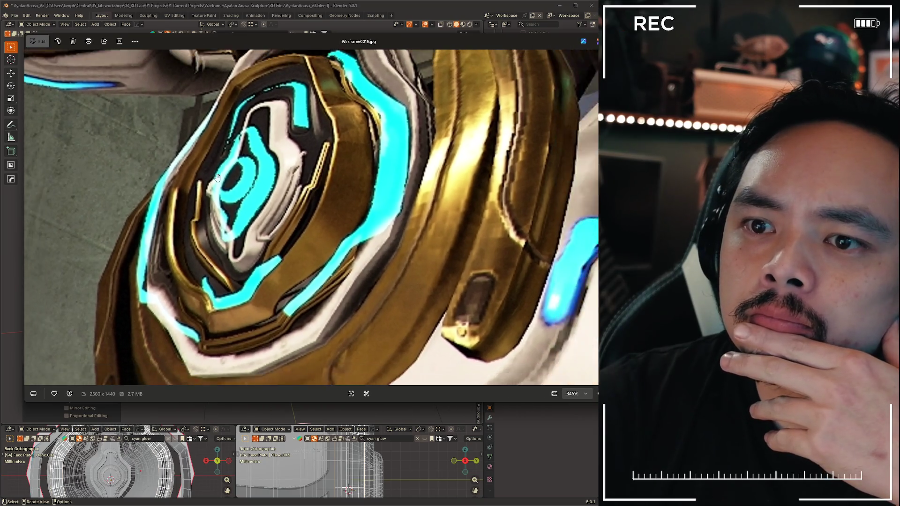
pyautogui.scroll(-3, 209, 182)
pyautogui.scroll(1, 281, 105)
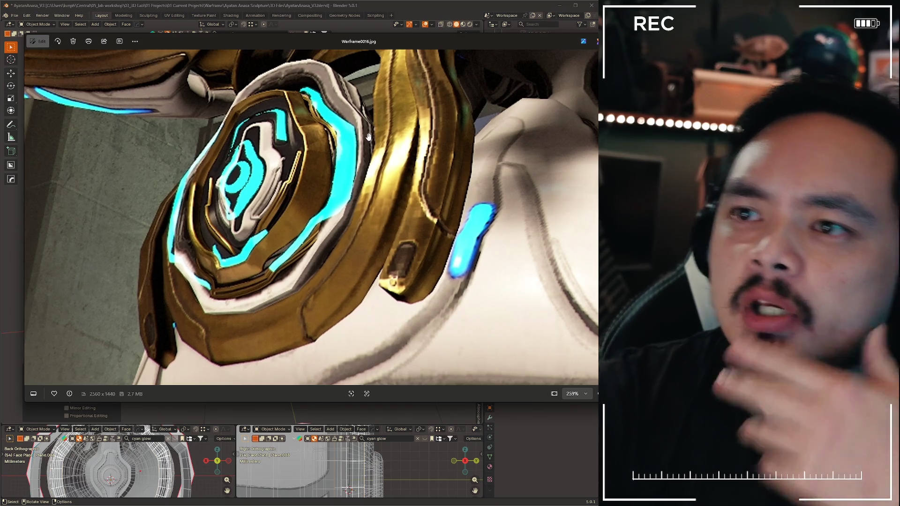
pyautogui.hotkey('alt', 'Tab')
pyautogui.click(281, 252)
# Move Plane.003 a further 1.6 mm or so along Y and confirm its position
pyautogui.moveTo(322, 133)
pyautogui.mouseDown(button='middle')
pyautogui.moveTo(340, 192)
pyautogui.moveTo(333, 178)
pyautogui.moveTo(304, 198)
pyautogui.moveTo(320, 198)
pyautogui.moveTo(342, 217)
pyautogui.moveTo(320, 223)
pyautogui.moveTo(330, 211)
pyautogui.mouseUp(button='middle')
pyautogui.click(323, 197)
pyautogui.press('g')
pyautogui.press('y')
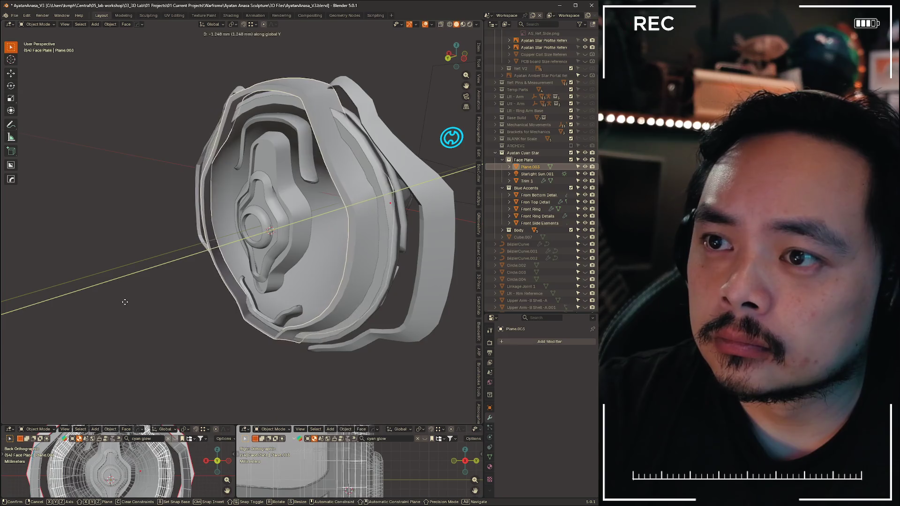
pyautogui.keyDown('alt'); pyautogui.moveTo(132, 302); pyautogui.dragTo(157, 288, button='middle'); pyautogui.keyUp('alt')
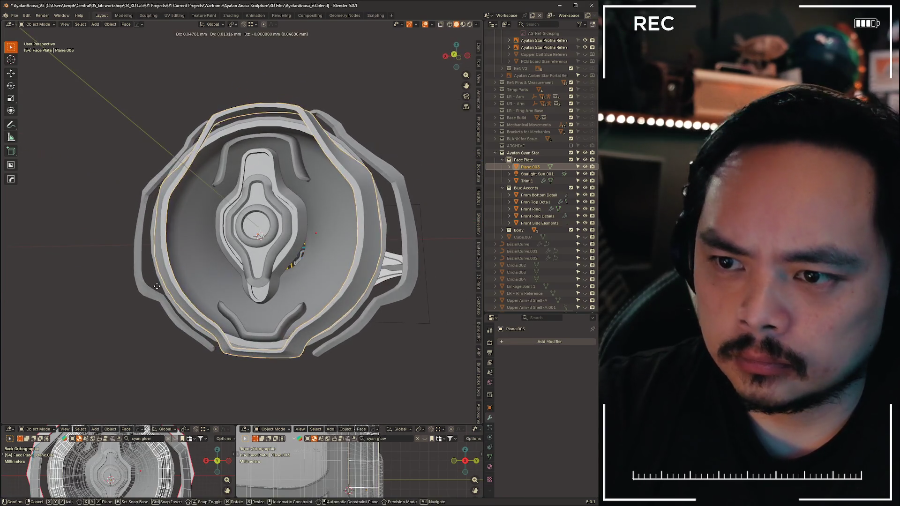
pyautogui.click(157, 288)
# Enlarge the lower reference viewports and orbit the views to check the plate against the body
pyautogui.moveTo(327, 424); pyautogui.dragTo(327, 345)
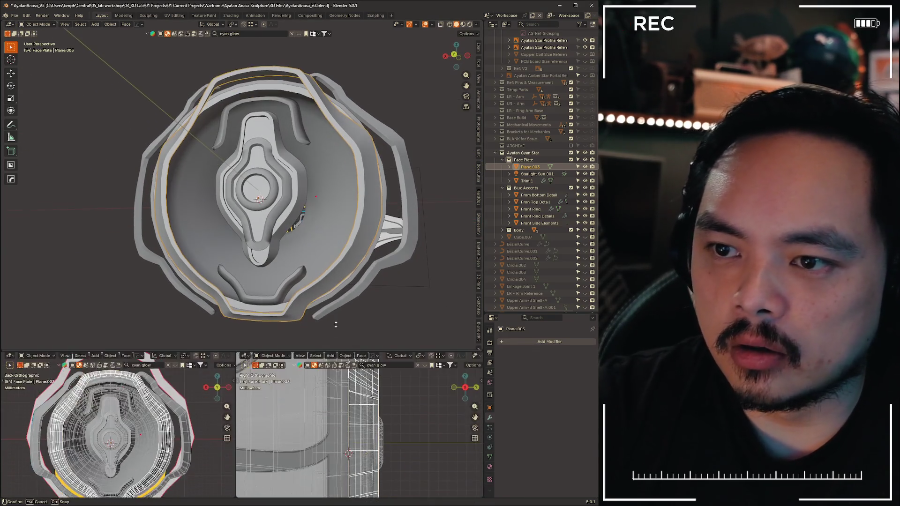
pyautogui.moveTo(337, 311)
pyautogui.mouseDown(button='middle')
pyautogui.moveTo(302, 281)
pyautogui.moveTo(331, 295)
pyautogui.mouseUp(button='middle')
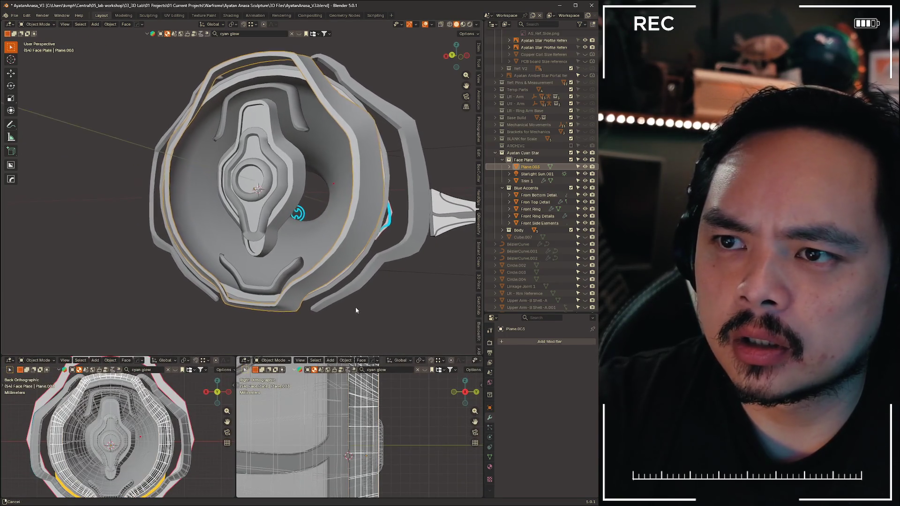
pyautogui.moveTo(363, 419); pyautogui.dragTo(350, 422)
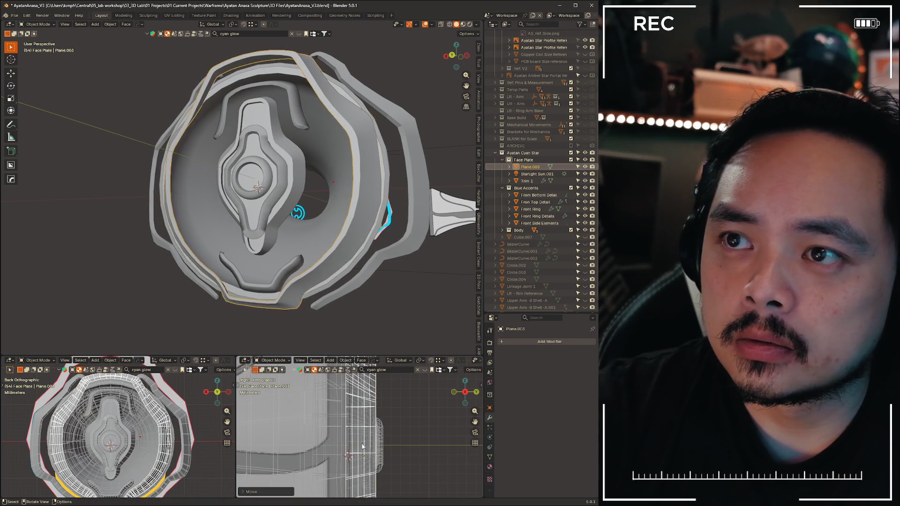
pyautogui.moveTo(362, 445); pyautogui.dragTo(451, 404, button='middle')
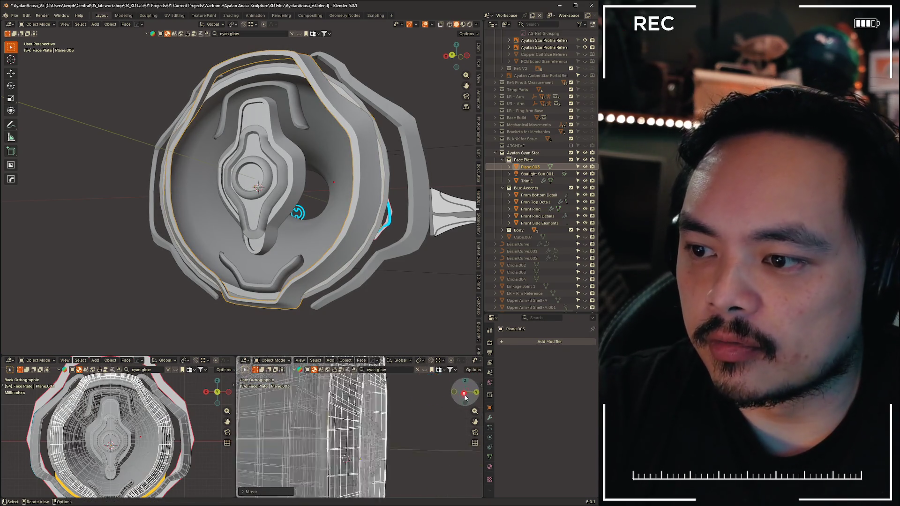
pyautogui.moveTo(346, 290)
pyautogui.mouseDown(button='middle')
pyautogui.moveTo(317, 305)
pyautogui.moveTo(320, 257)
pyautogui.mouseUp(button='middle')
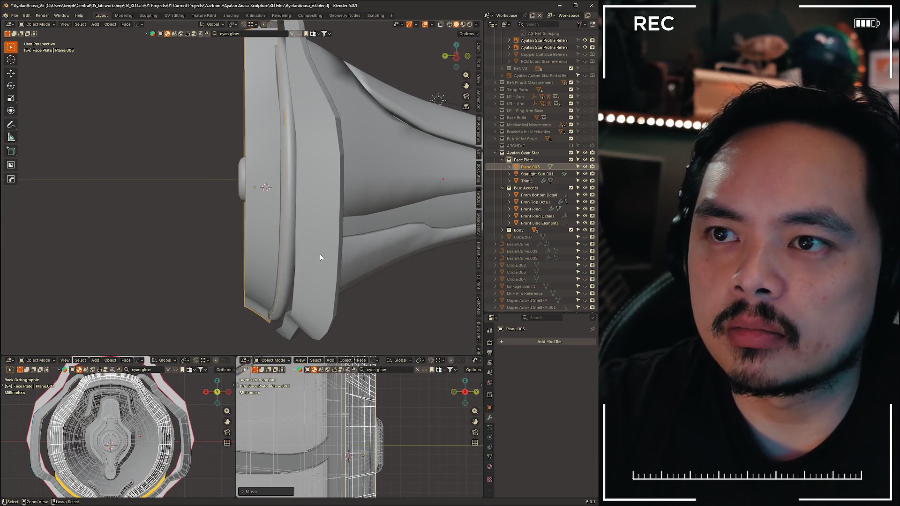
# Reselect Plane.003 and push it further along Y until it sits against the body shell
pyautogui.click(320, 258)
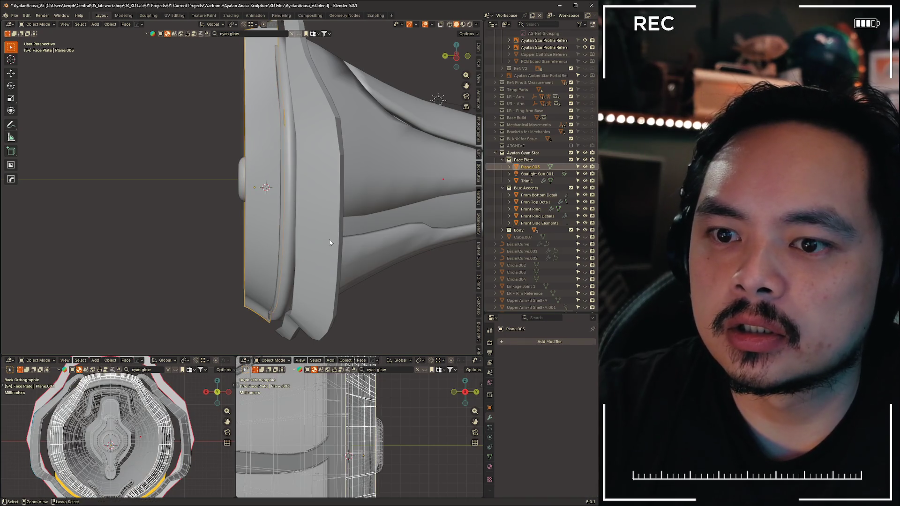
pyautogui.click(330, 239)
pyautogui.moveTo(344, 235); pyautogui.dragTo(326, 240, button='middle')
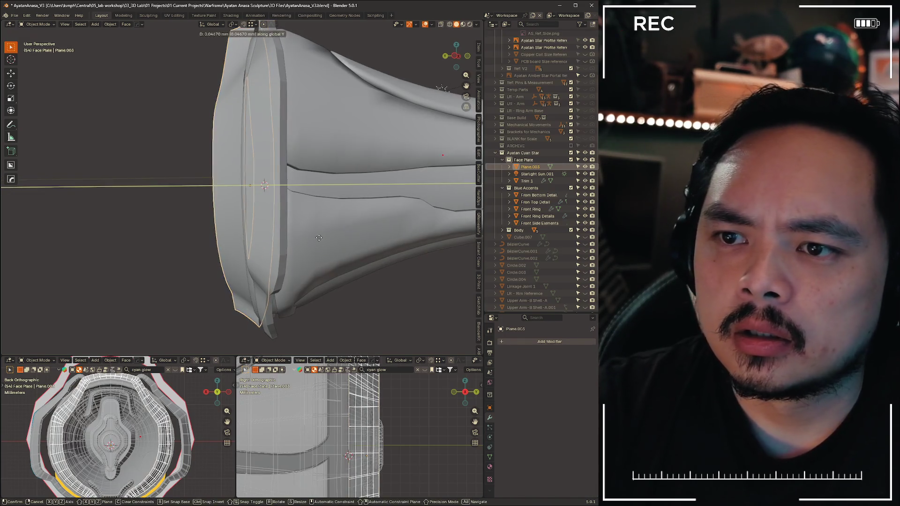
pyautogui.click(211, 238)
pyautogui.moveTo(246, 232); pyautogui.dragTo(295, 232, button='middle')
pyautogui.press('g')
pyautogui.press('y')
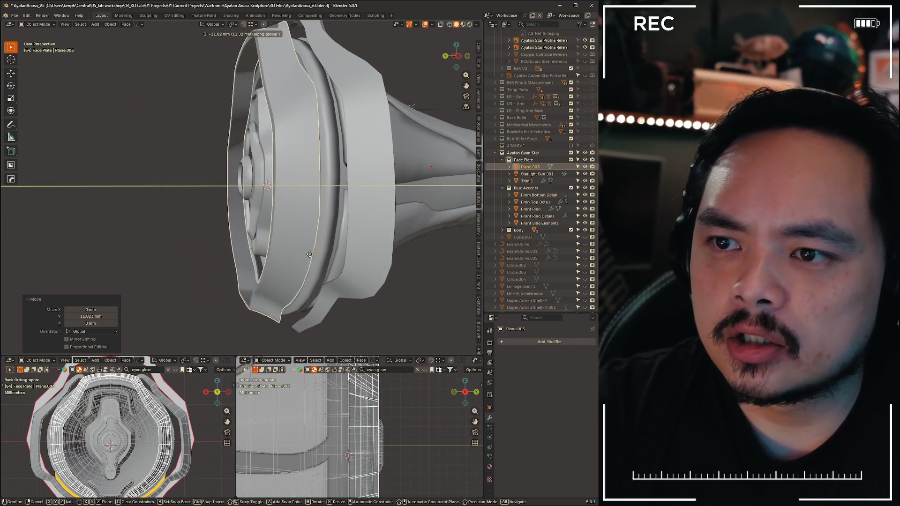
pyautogui.moveTo(299, 266)
pyautogui.mouseDown(button='middle')
pyautogui.moveTo(333, 261)
pyautogui.moveTo(305, 255)
pyautogui.moveTo(159, 272)
pyautogui.moveTo(260, 274)
pyautogui.moveTo(240, 266)
pyautogui.moveTo(226, 300)
pyautogui.moveTo(366, 174)
pyautogui.moveTo(408, 168)
pyautogui.moveTo(116, 201)
pyautogui.mouseUp(button='middle')
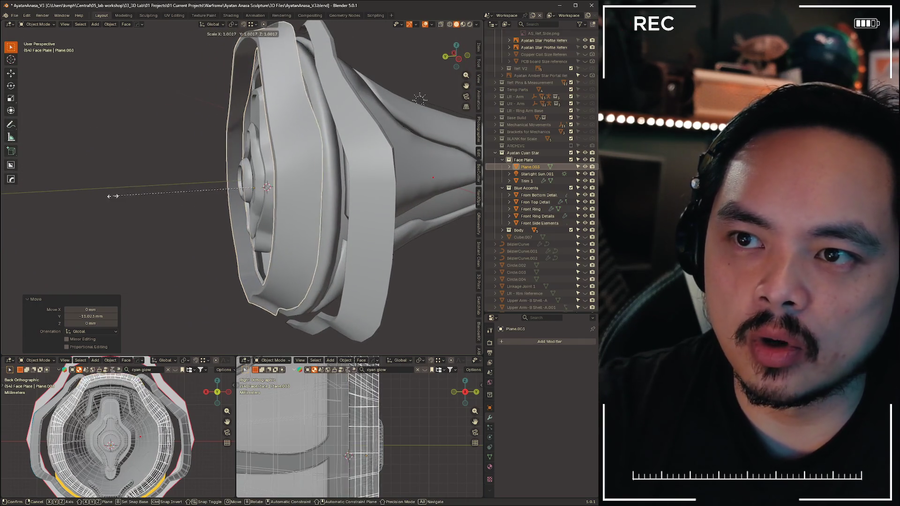
pyautogui.click(120, 199)
# Scale Plane.003 down along Y to thin the face plate
pyautogui.press('y')
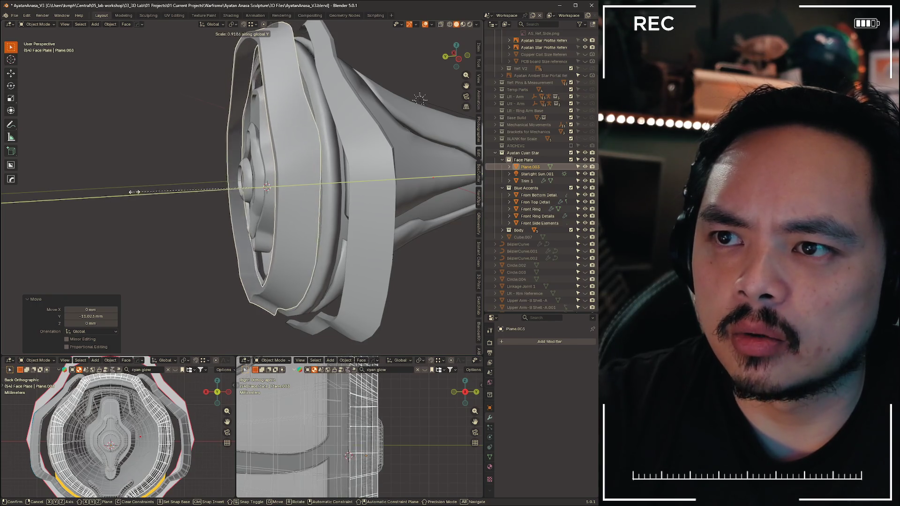
pyautogui.press('ctrl+KP_3')
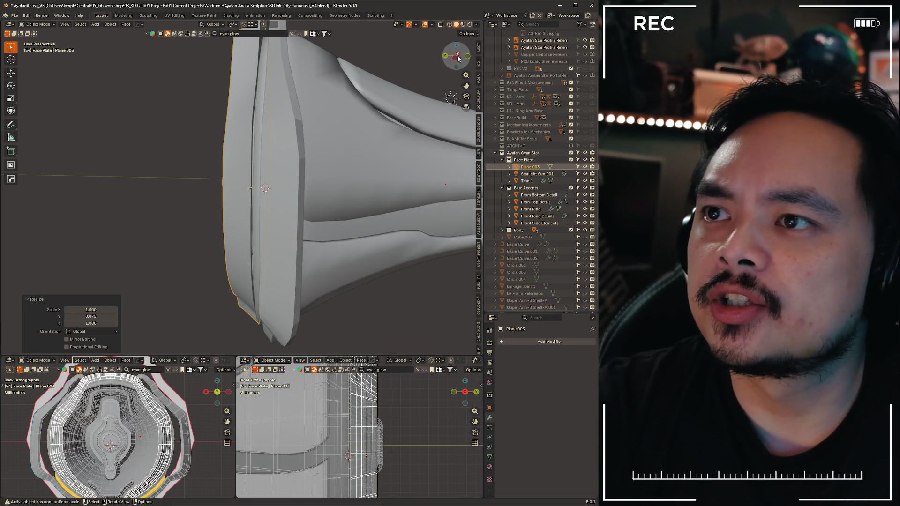
# From a left view, squash the base disk along Y to about 0.74 and nudge it along Y again
pyautogui.press('KP_Divide')
pyautogui.scroll(2, 311, 172)
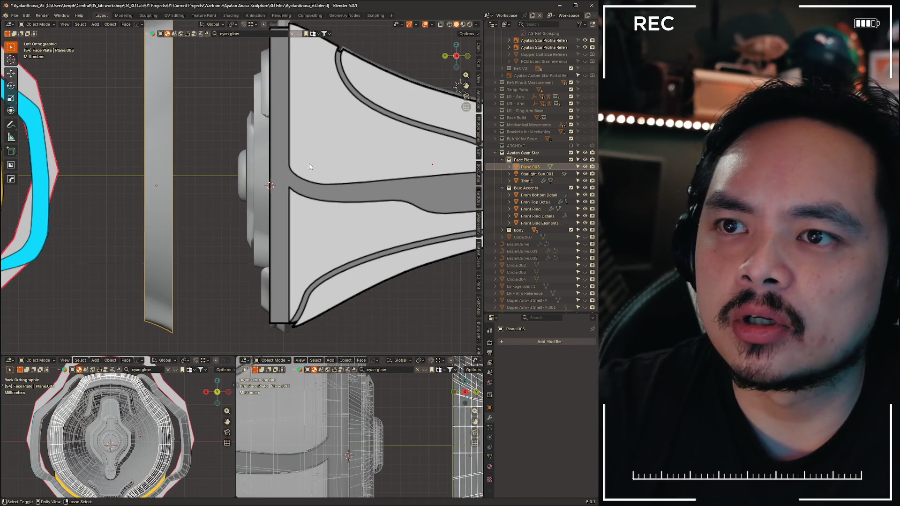
pyautogui.press('g')
pyautogui.press('y')
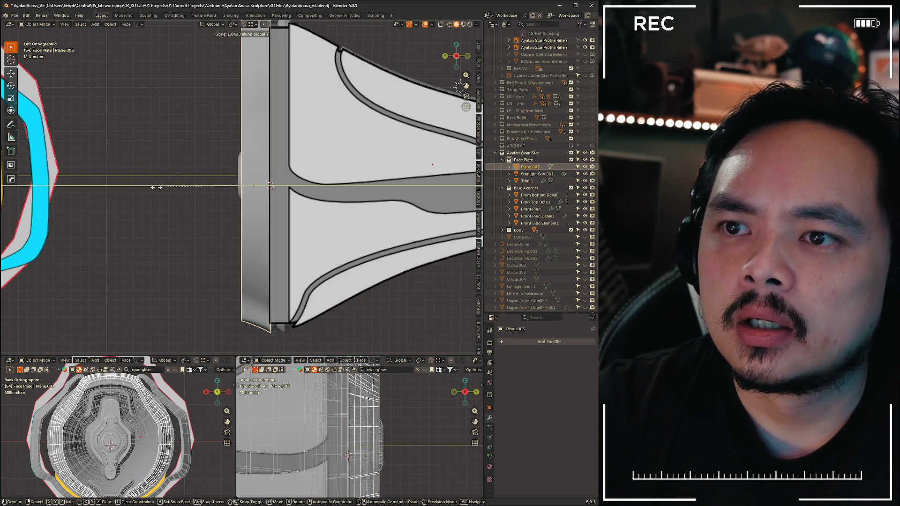
pyautogui.click(190, 181)
pyautogui.press('g')
pyautogui.press('y')
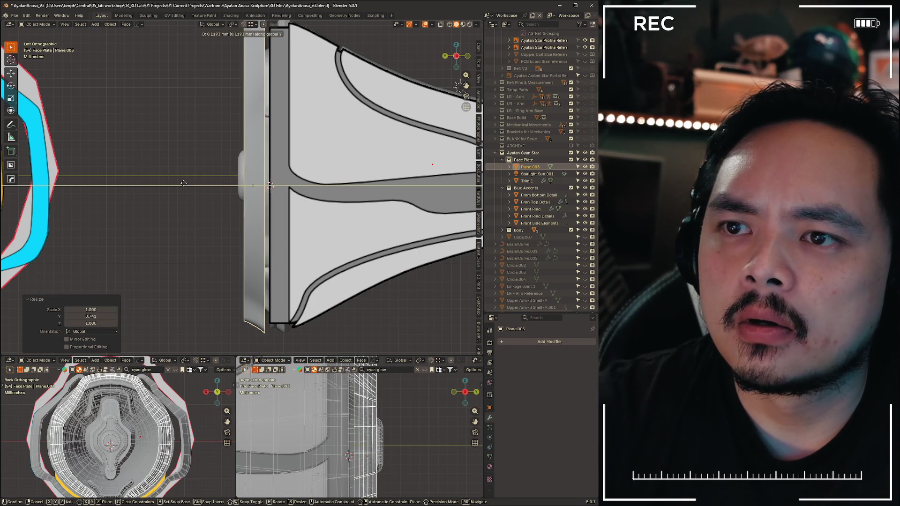
pyautogui.moveTo(173, 183); pyautogui.dragTo(259, 165, button='middle')
pyautogui.scroll(-5, 211, 175)
pyautogui.moveTo(190, 185)
pyautogui.mouseDown(button='middle')
pyautogui.moveTo(406, 270)
pyautogui.moveTo(451, 257)
pyautogui.moveTo(323, 254)
pyautogui.moveTo(352, 260)
pyautogui.moveTo(187, 268)
pyautogui.moveTo(277, 254)
pyautogui.moveTo(262, 237)
pyautogui.mouseUp(button='middle')
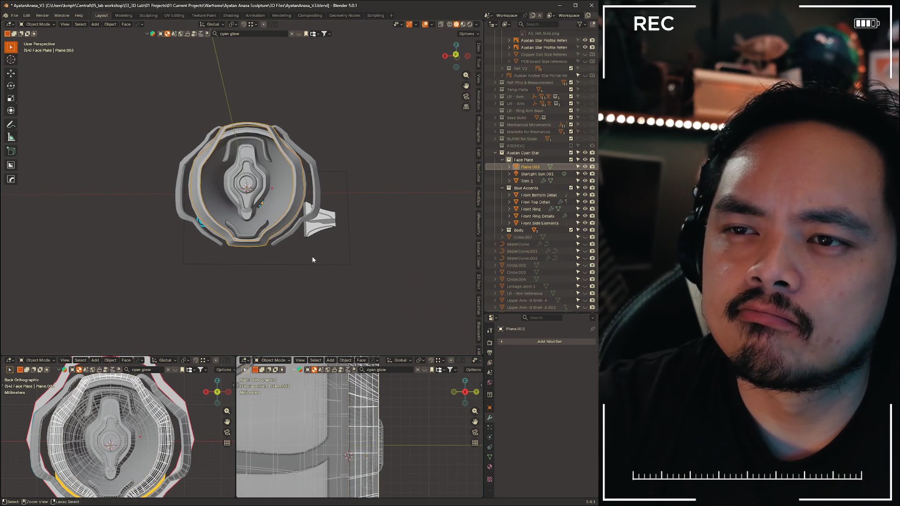
# Switch the viewport to Material Preview shading so the cyan accents show their colour
pyautogui.moveTo(372, 258)
pyautogui.mouseDown(button='middle')
pyautogui.moveTo(287, 301)
pyautogui.moveTo(363, 278)
pyautogui.moveTo(356, 263)
pyautogui.mouseUp(button='middle')
pyautogui.scroll(3, 364, 278)
pyautogui.scroll(3, 326, 264)
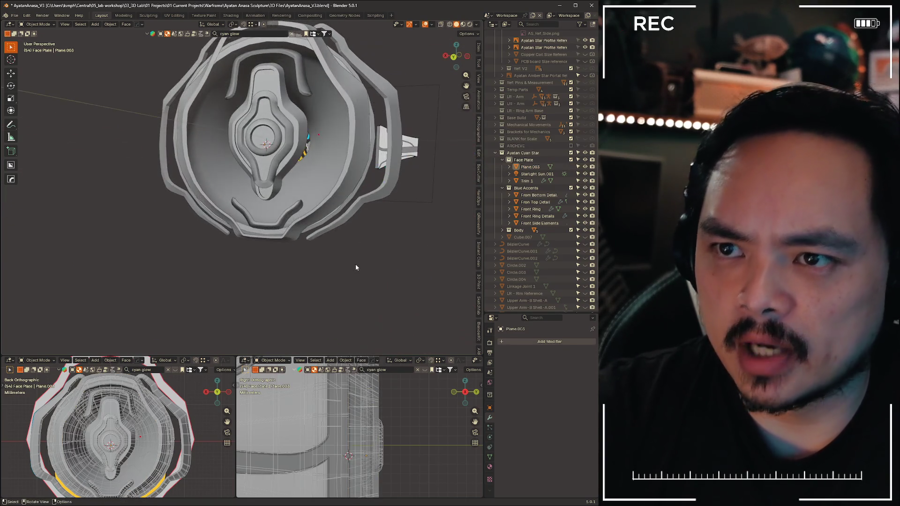
pyautogui.rightClick(355, 263)
pyautogui.press('Escape')
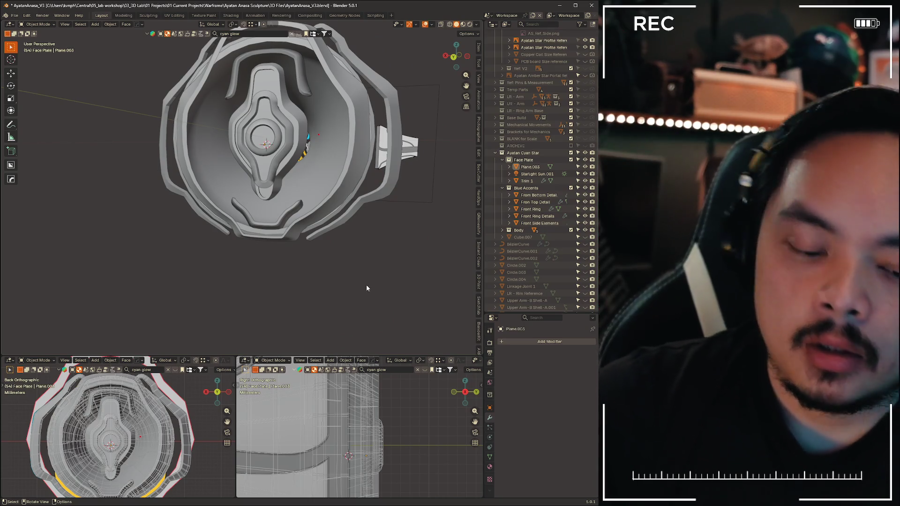
pyautogui.press('z')
pyautogui.click(370, 323)
pyautogui.moveTo(348, 308)
pyautogui.mouseDown(button='middle')
pyautogui.moveTo(328, 167)
pyautogui.moveTo(309, 211)
pyautogui.mouseUp(button='middle')
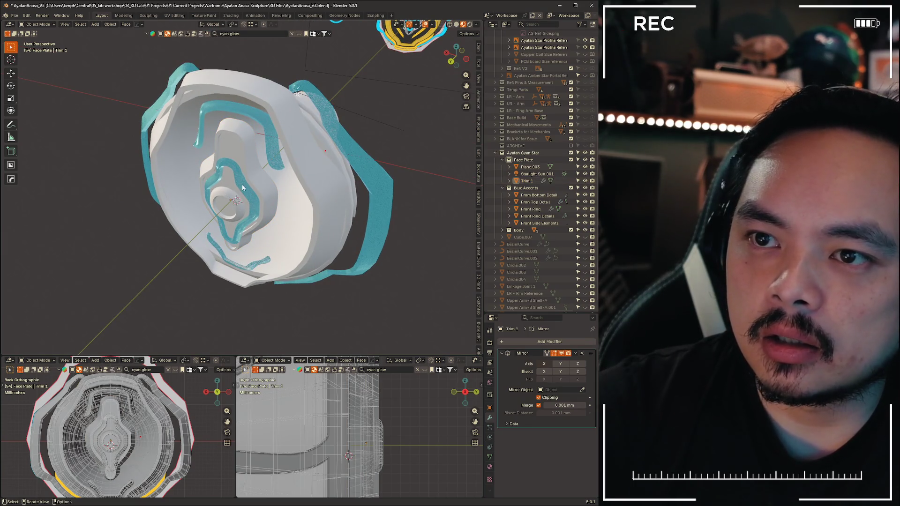
# Copy the Transparent Cyan material from Front Ring Details onto Front Ring
pyautogui.click(225, 198)
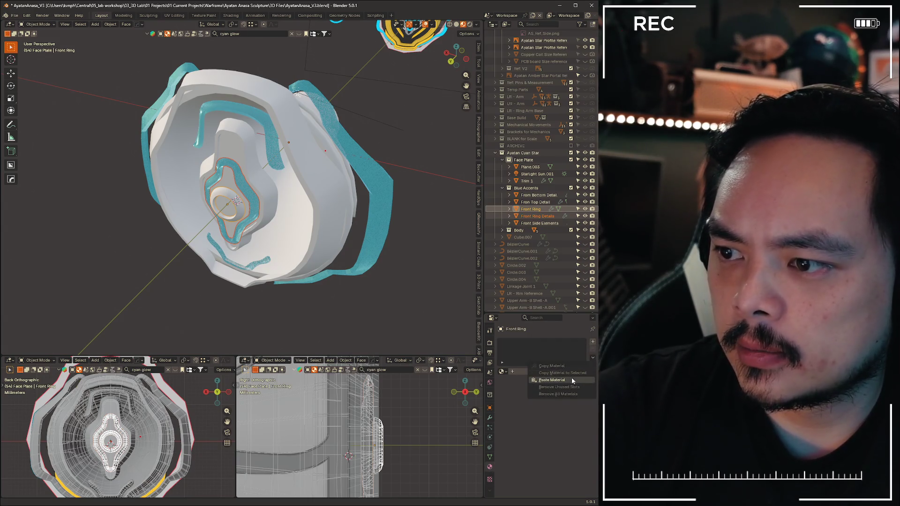
pyautogui.click(544, 407)
pyautogui.click(356, 343)
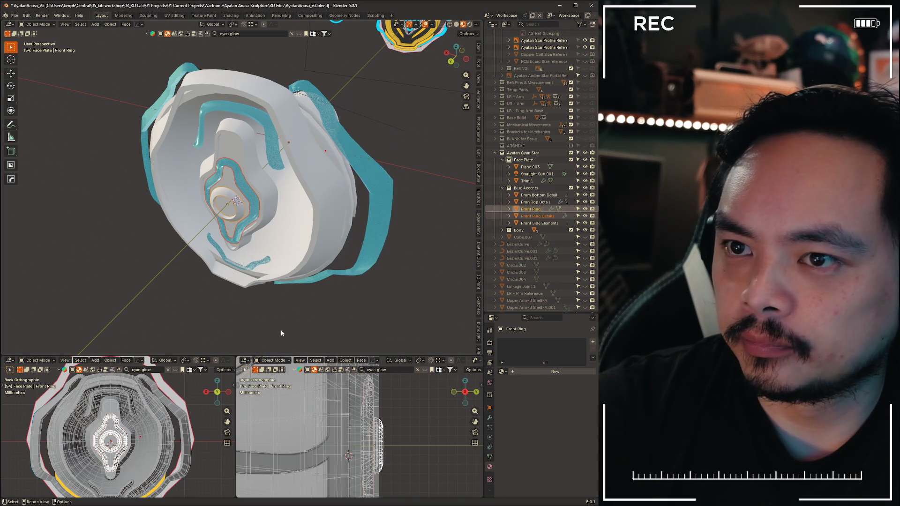
pyautogui.click(243, 192)
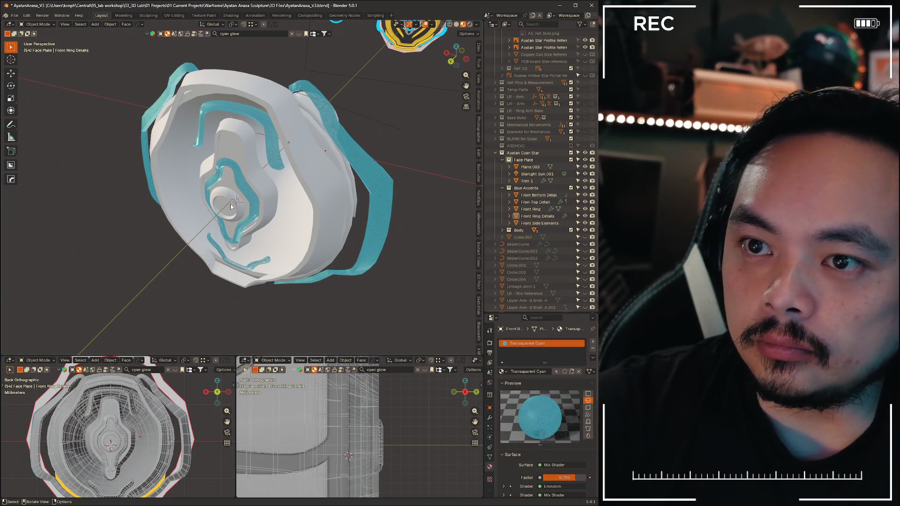
pyautogui.click(288, 143)
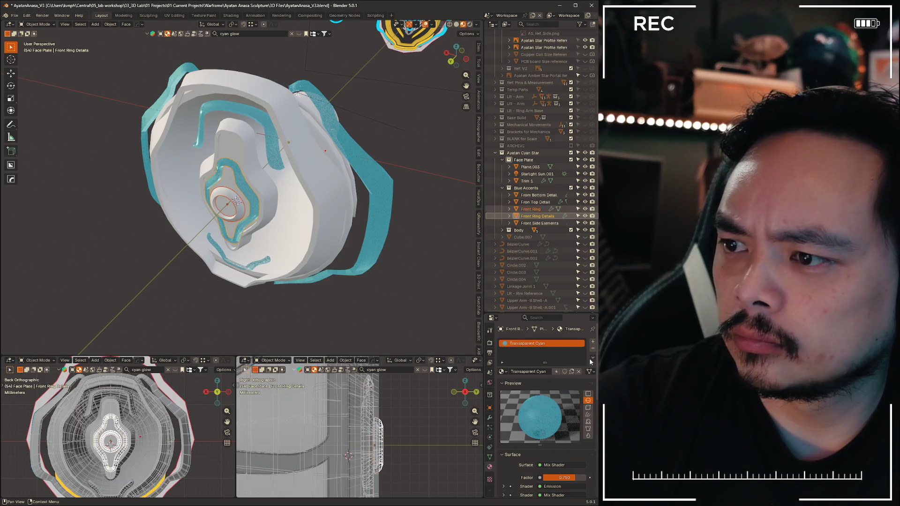
pyautogui.click(588, 365)
pyautogui.click(580, 374)
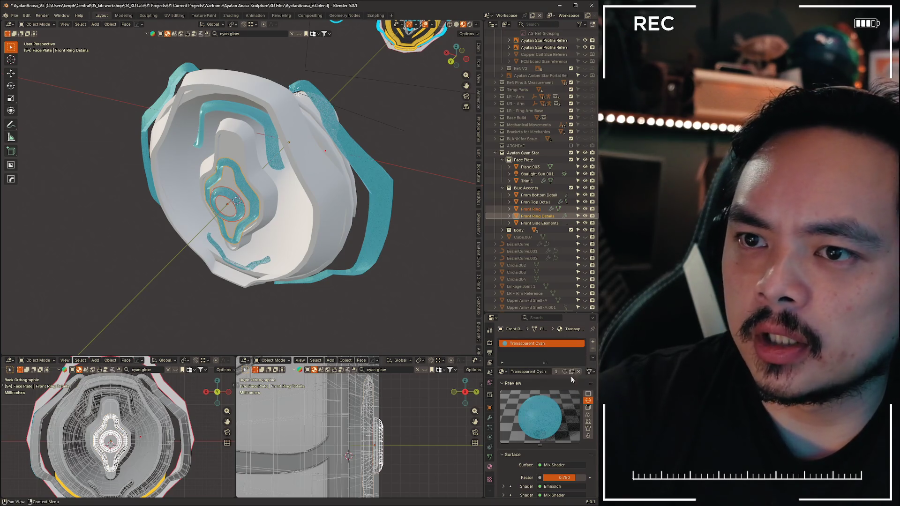
pyautogui.click(305, 174)
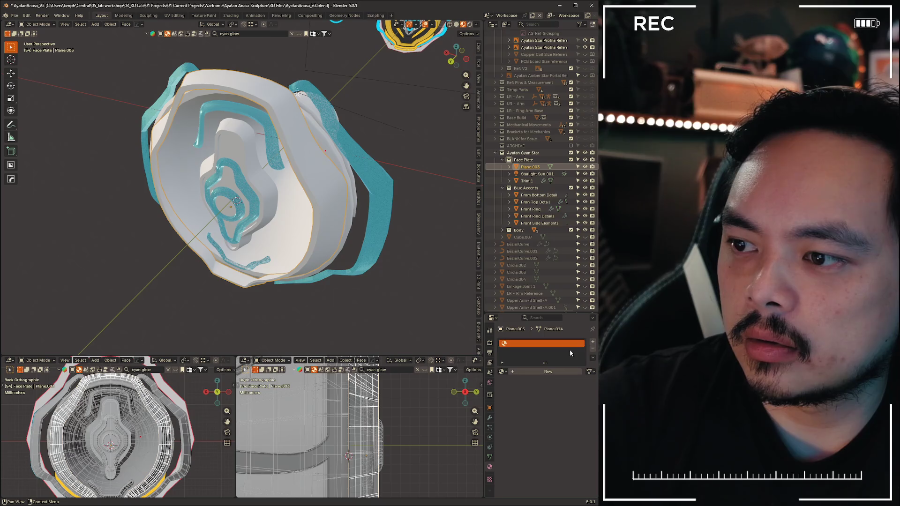
# Create a Brass material on Plane.003 with a darkened golden-yellow base colour
pyautogui.click(519, 372)
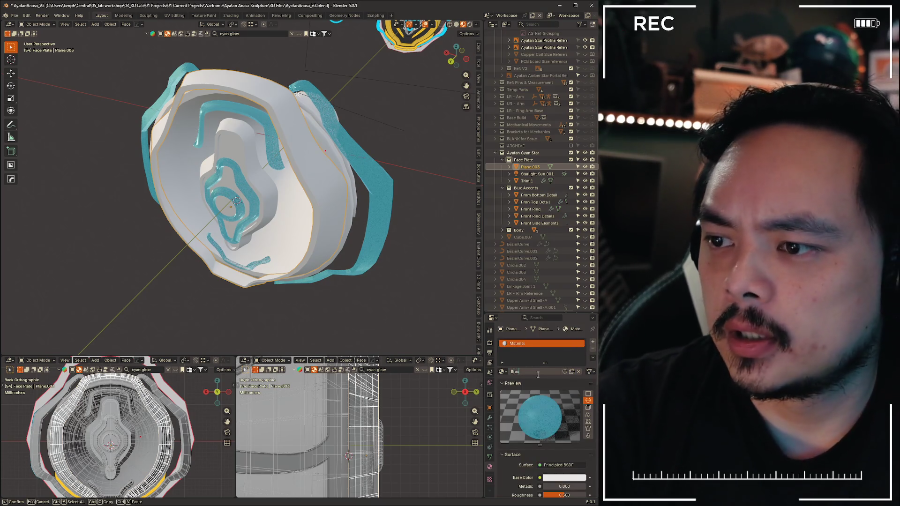
pyautogui.write('Brass')
pyautogui.press('Return')
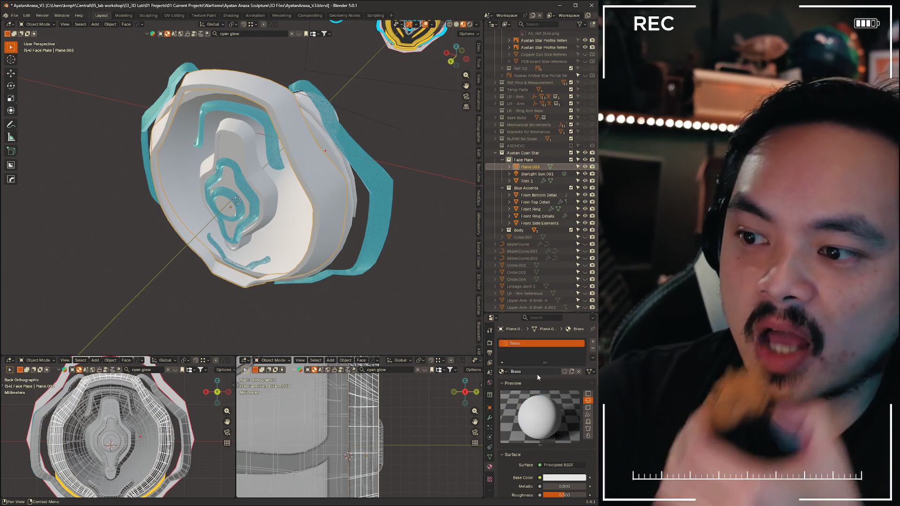
pyautogui.click(562, 478)
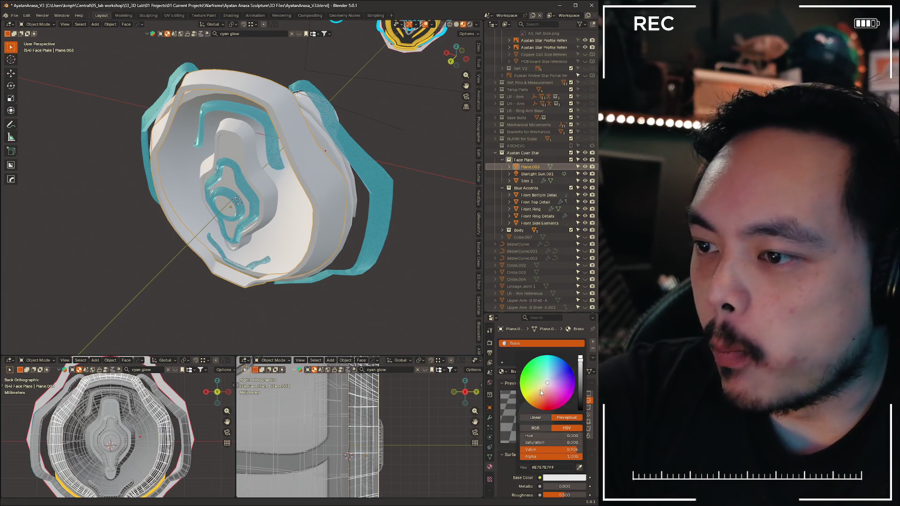
pyautogui.click(536, 393)
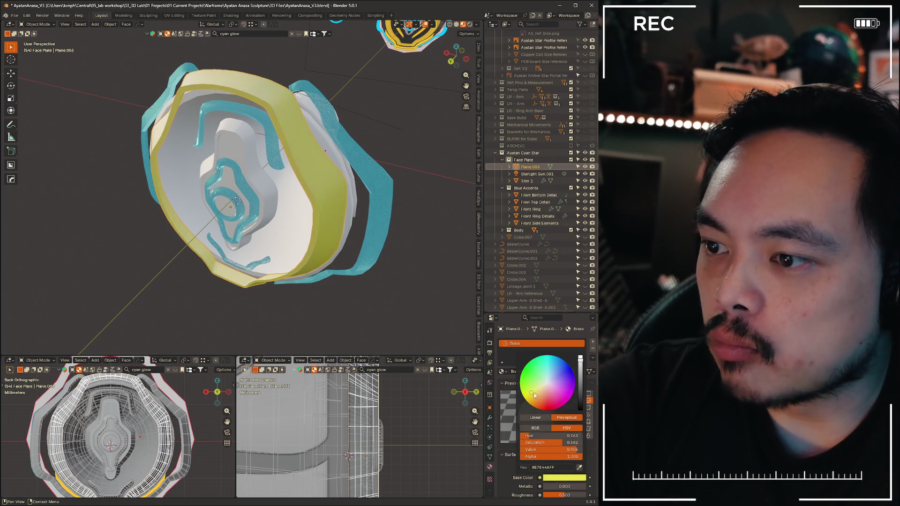
pyautogui.moveTo(532, 398); pyautogui.dragTo(532, 400)
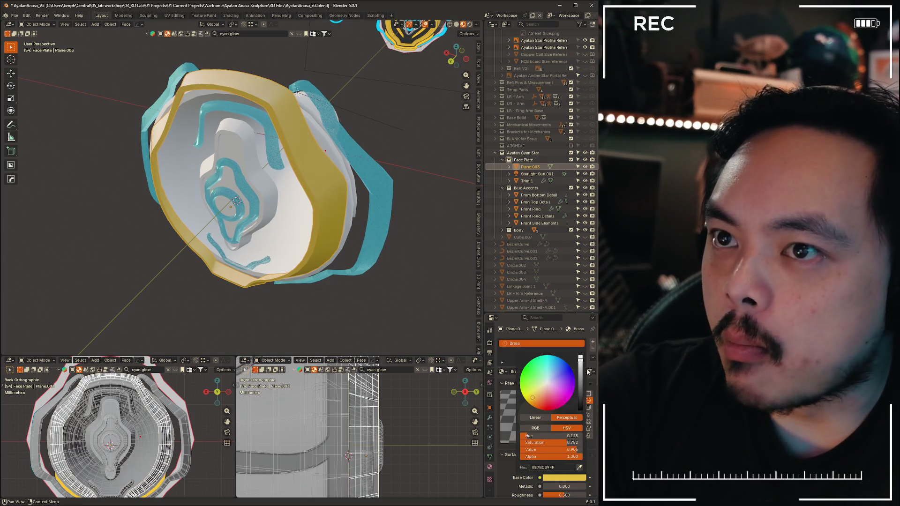
pyautogui.moveTo(580, 361); pyautogui.dragTo(580, 369)
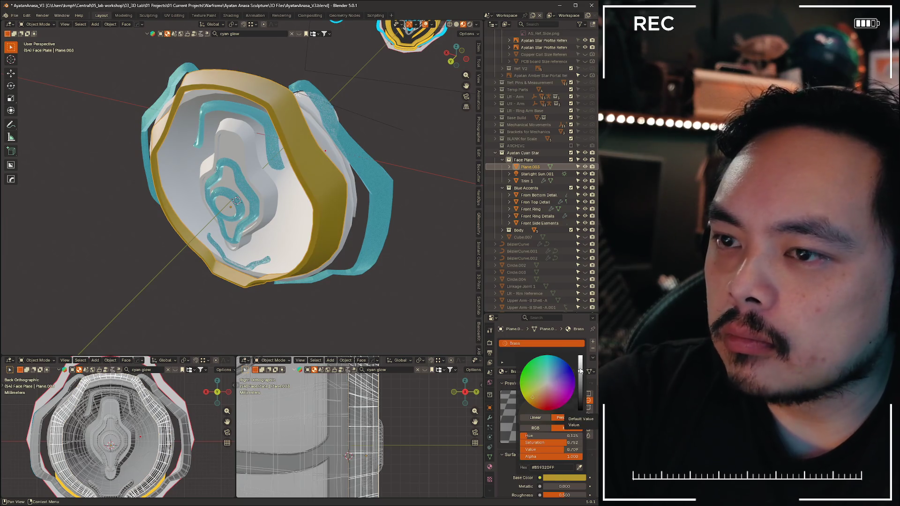
pyautogui.moveTo(281, 176); pyautogui.dragTo(246, 190, button='middle')
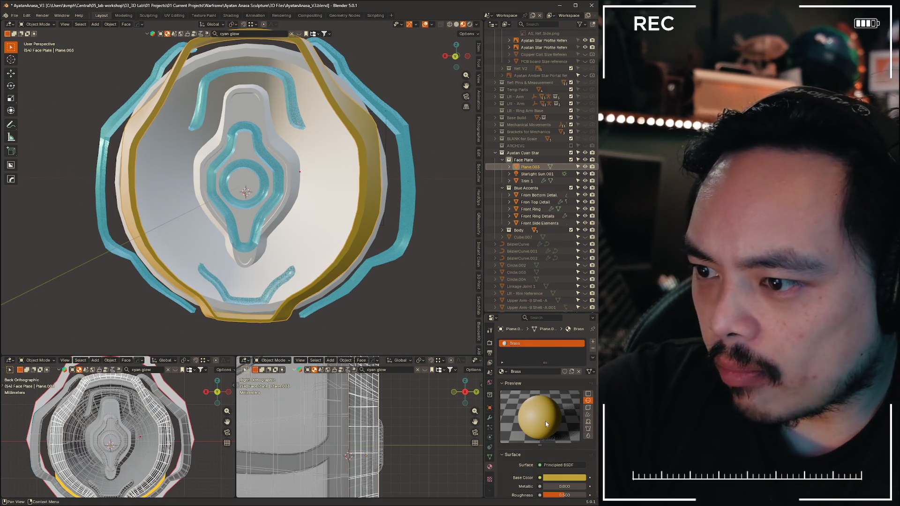
pyautogui.scroll(-4, 546, 424)
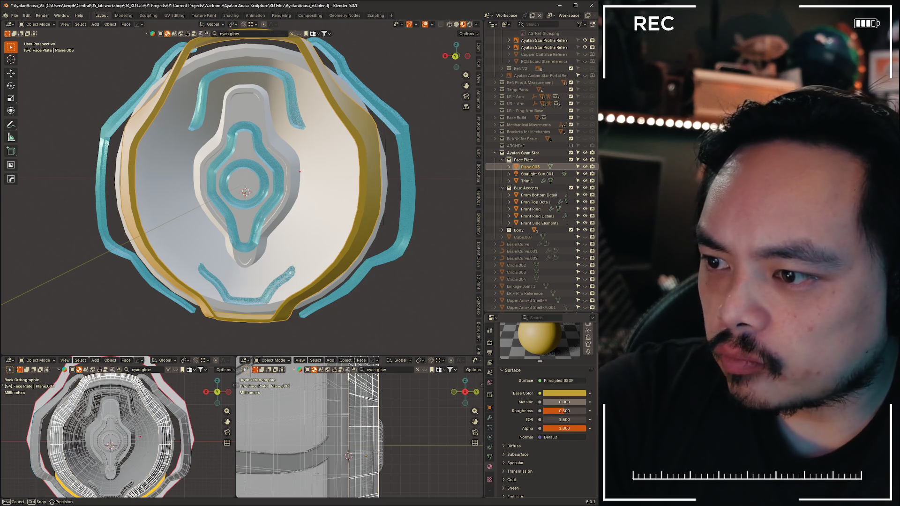
# Set Brass to Metallic 1.0 and Roughness 0.25, then make Trim 1 active
pyautogui.moveTo(583, 402)
pyautogui.mouseDown()
pyautogui.moveTo(574, 403)
pyautogui.moveTo(584, 402)
pyautogui.mouseUp()
pyautogui.moveTo(395, 327)
pyautogui.mouseDown(button='middle')
pyautogui.moveTo(333, 285)
pyautogui.moveTo(348, 314)
pyautogui.moveTo(363, 242)
pyautogui.mouseUp(button='middle')
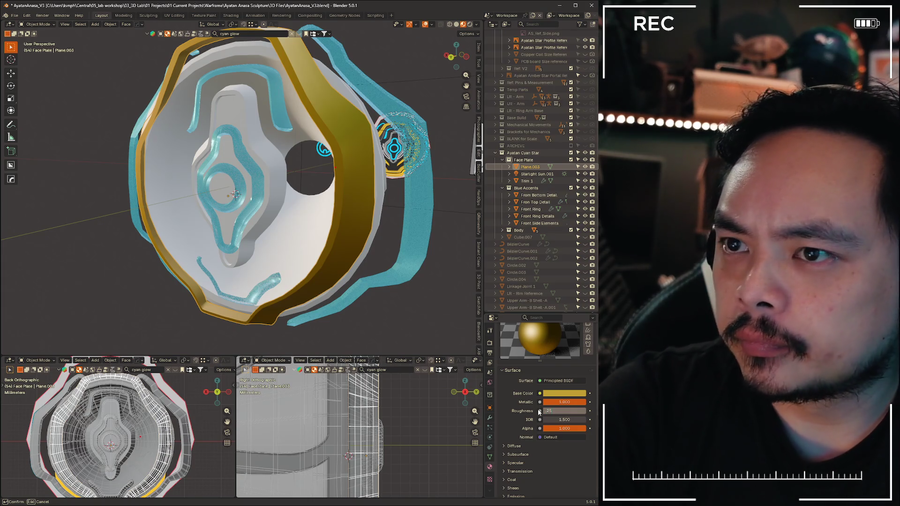
pyautogui.press('Return')
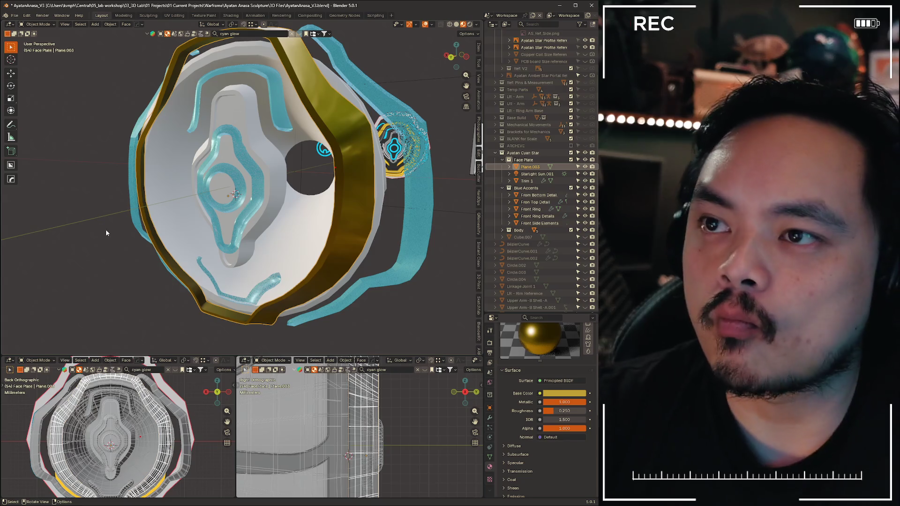
pyautogui.scroll(-2, 105, 229)
pyautogui.moveTo(107, 244)
pyautogui.mouseDown(button='middle')
pyautogui.moveTo(191, 233)
pyautogui.moveTo(82, 242)
pyautogui.moveTo(156, 252)
pyautogui.mouseUp(button='middle')
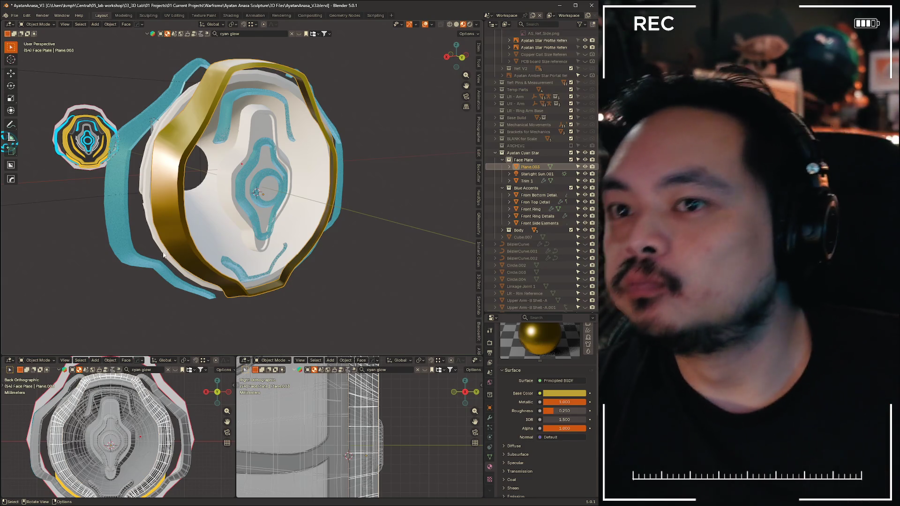
pyautogui.moveTo(390, 236)
pyautogui.mouseDown(button='middle')
pyautogui.moveTo(206, 232)
pyautogui.moveTo(260, 164)
pyautogui.moveTo(295, 151)
pyautogui.moveTo(340, 178)
pyautogui.moveTo(235, 156)
pyautogui.mouseUp(button='middle')
pyautogui.click(305, 133)
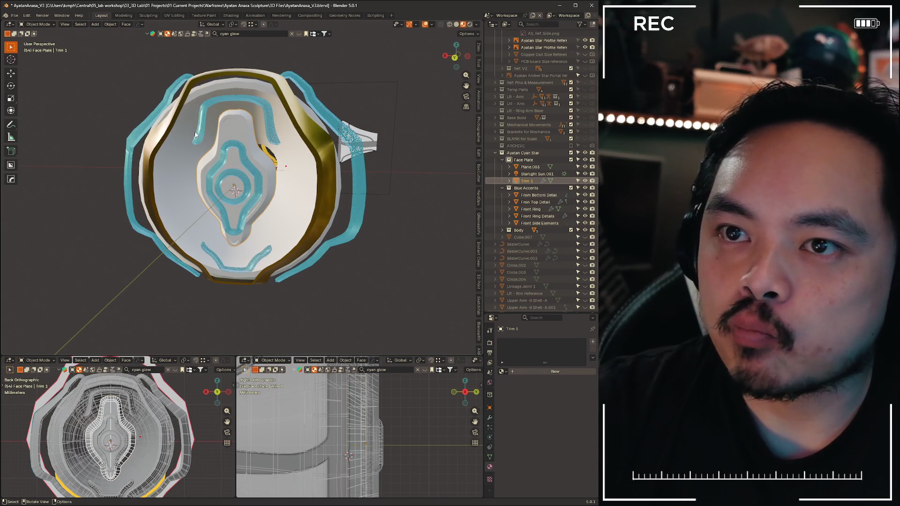
# Edit Trim 1, select all its geometry and add a new Base Off-White material slot
pyautogui.press('Tab')
pyautogui.scroll(3, 246, 127)
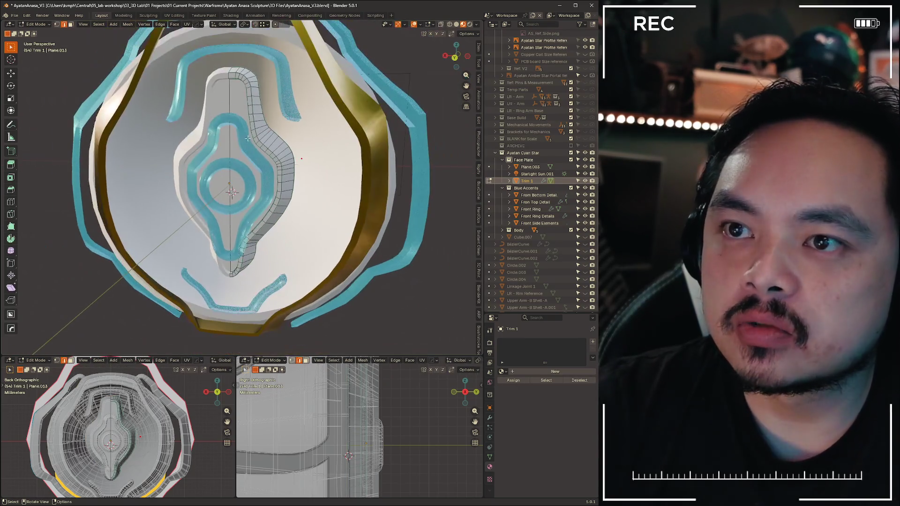
pyautogui.hotkey('shift', 's')
pyautogui.click(252, 75)
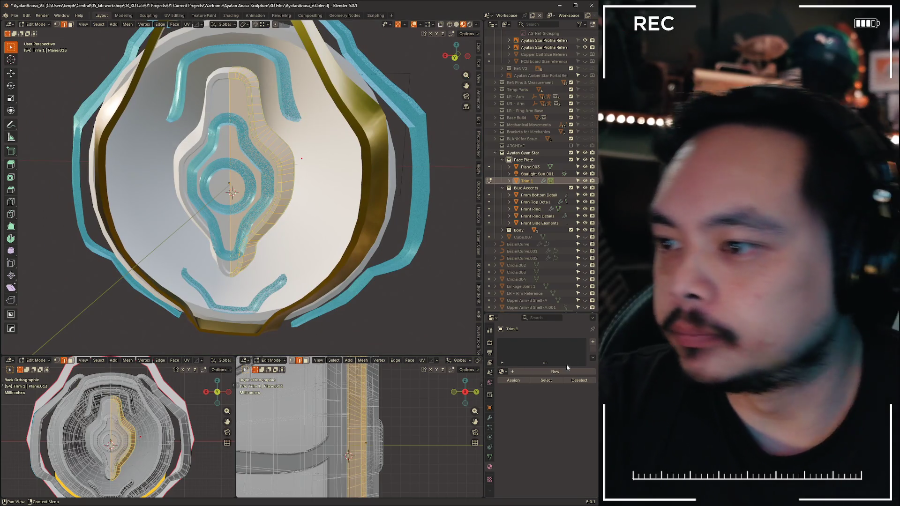
pyautogui.click(592, 342)
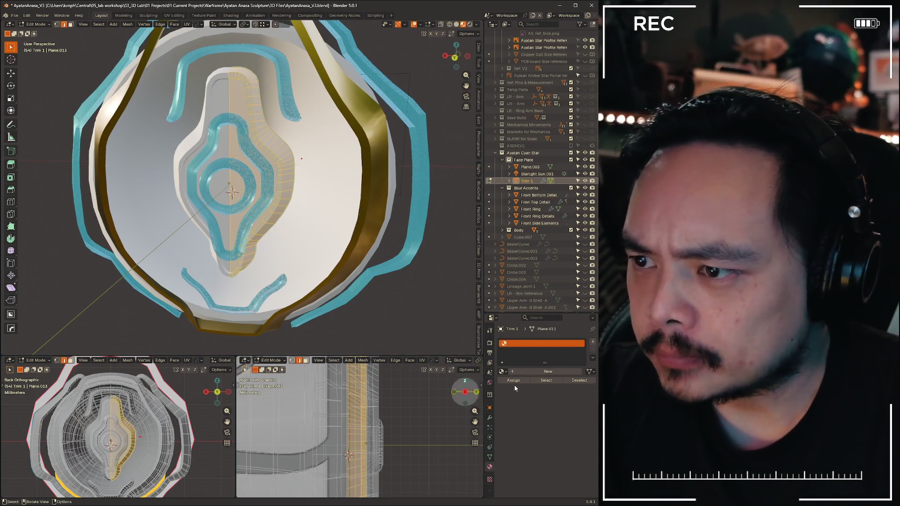
pyautogui.click(552, 371)
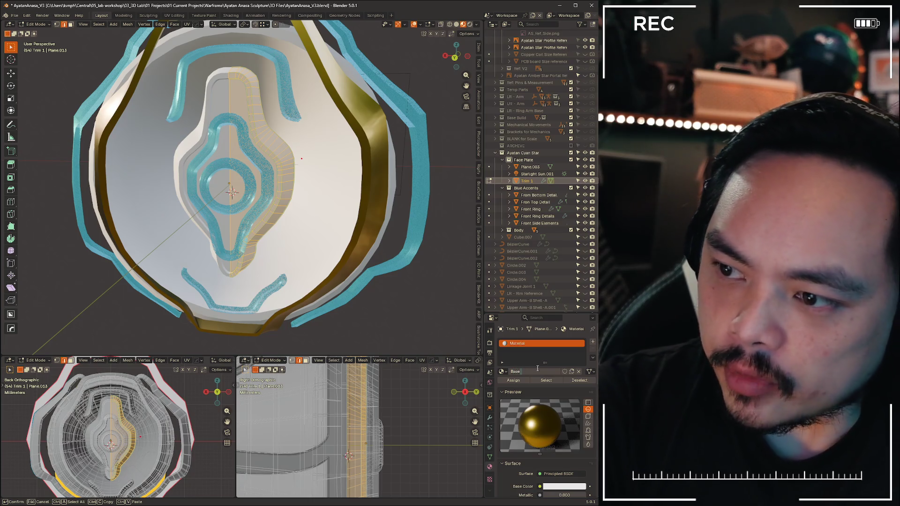
pyautogui.write('Base Wh')
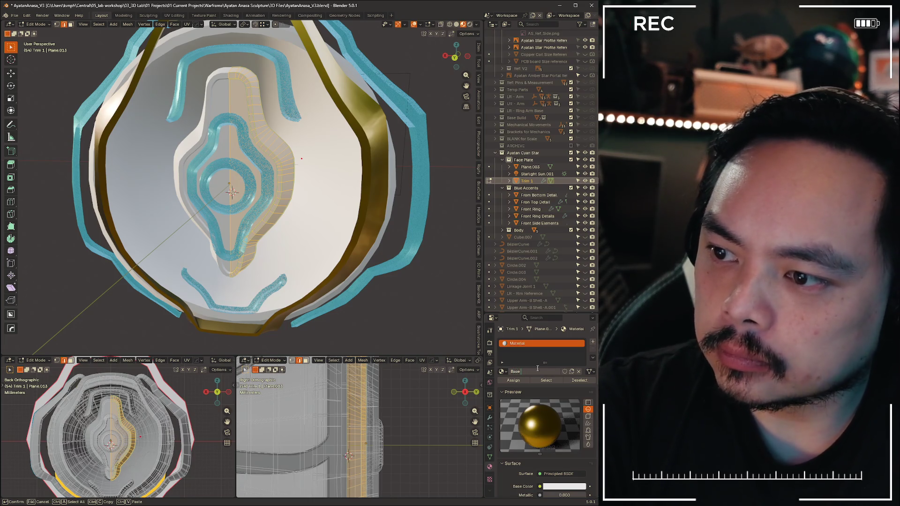
pyautogui.write(' Off-White')
pyautogui.press('Return')
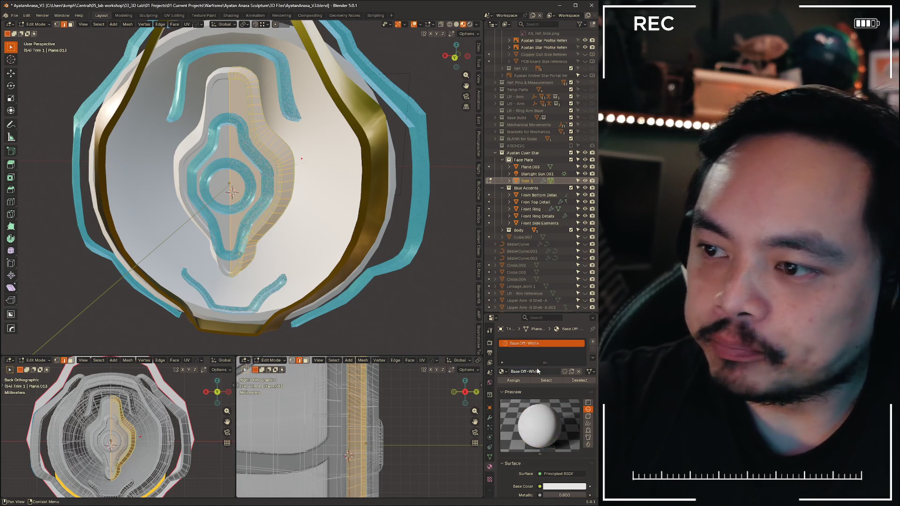
pyautogui.scroll(-3, 543, 397)
# Brighten Base Off-White to about 0.98 value, tweak its hue, and assign it to the selected faces
pyautogui.click(559, 444)
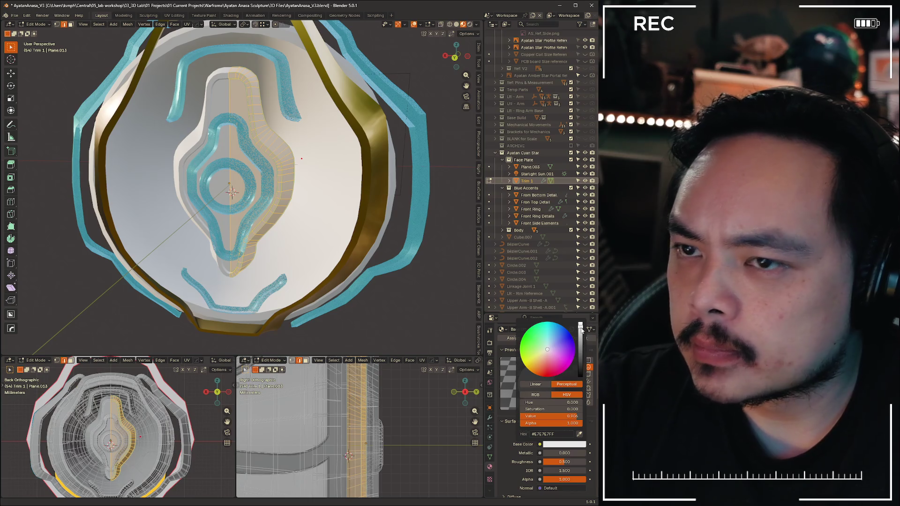
pyautogui.moveTo(571, 416); pyautogui.dragTo(576, 416)
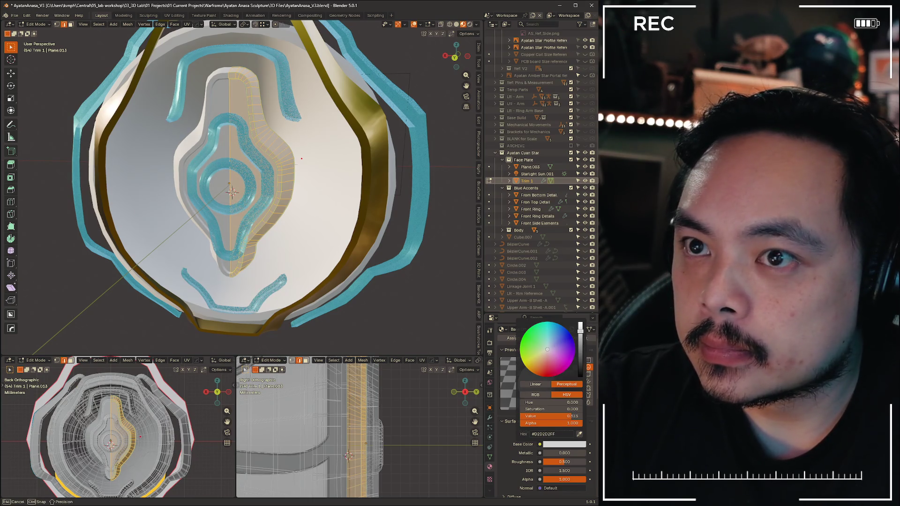
pyautogui.click(547, 349)
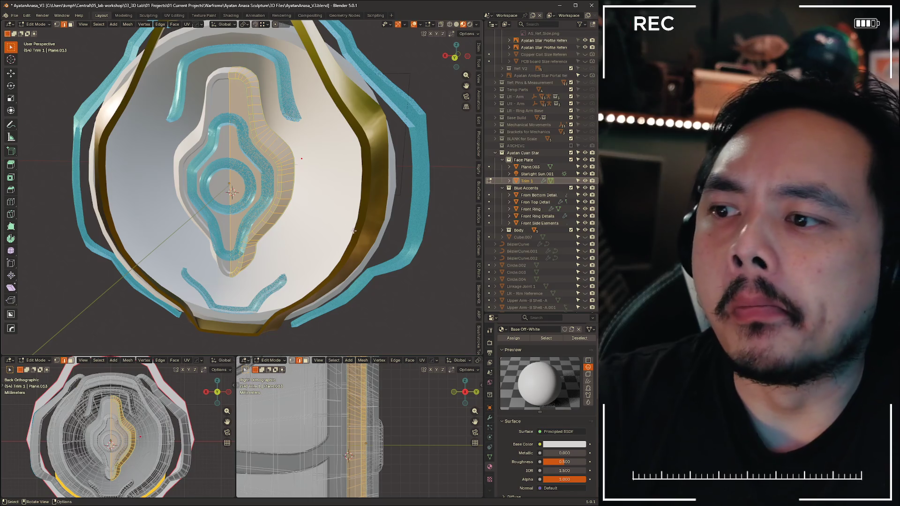
pyautogui.scroll(-2, 503, 442)
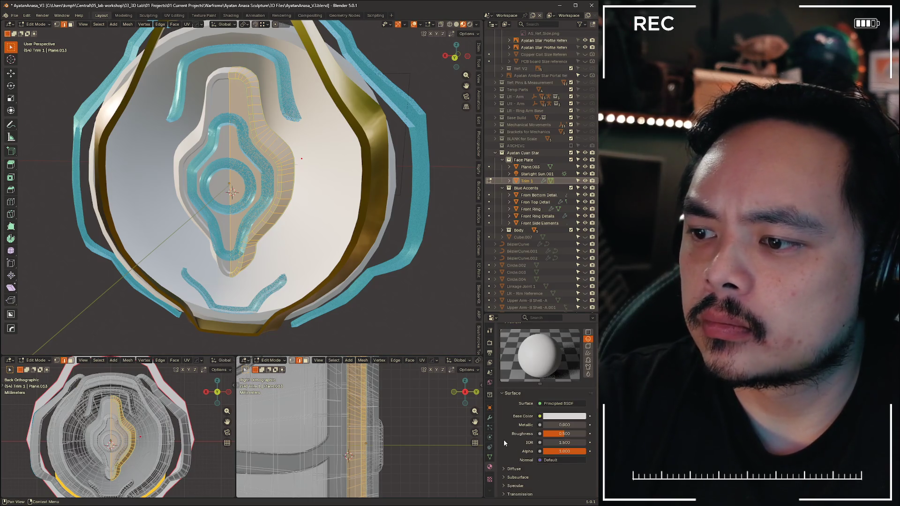
pyautogui.scroll(3, 503, 439)
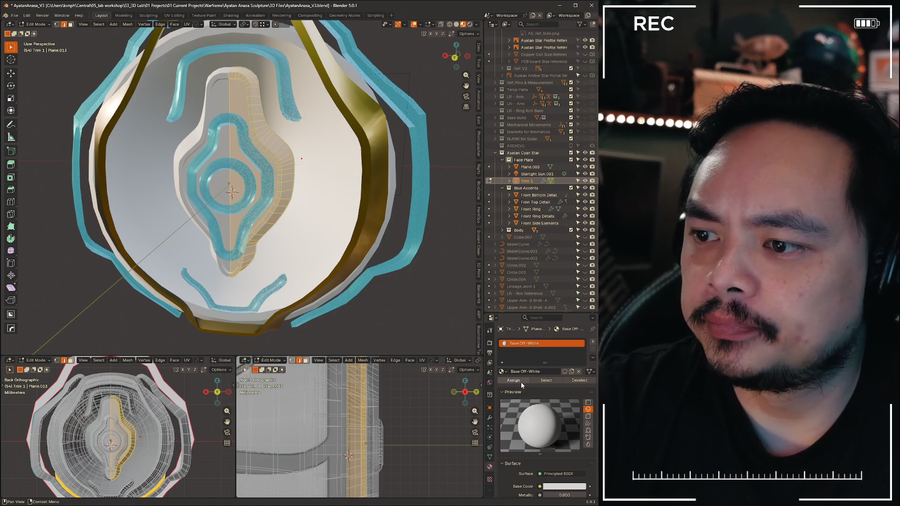
pyautogui.click(521, 380)
pyautogui.scroll(3, 247, 176)
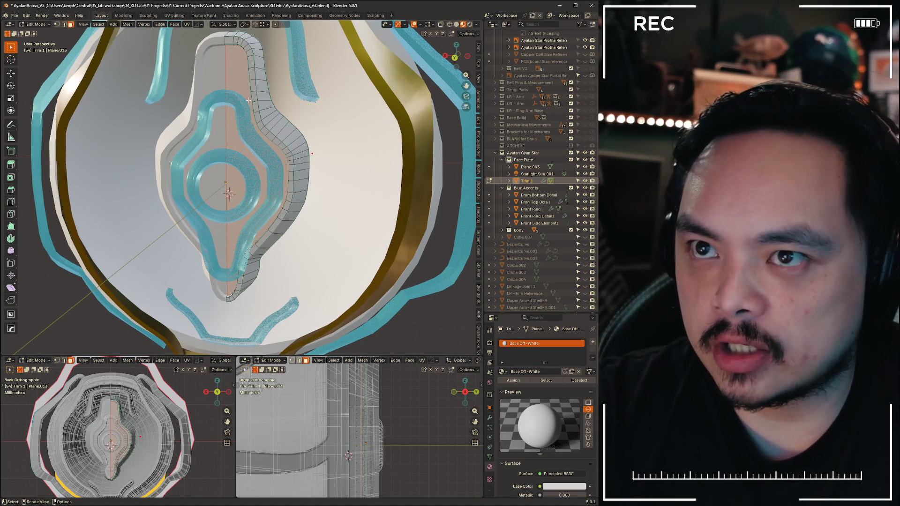
# Add a new material slot named Base Matte Black with a near-black base colour
pyautogui.click(593, 343)
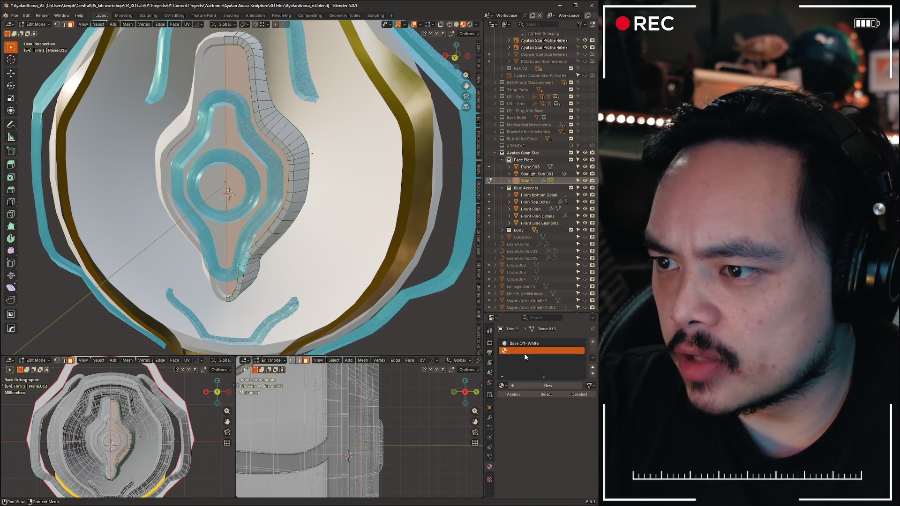
pyautogui.click(534, 384)
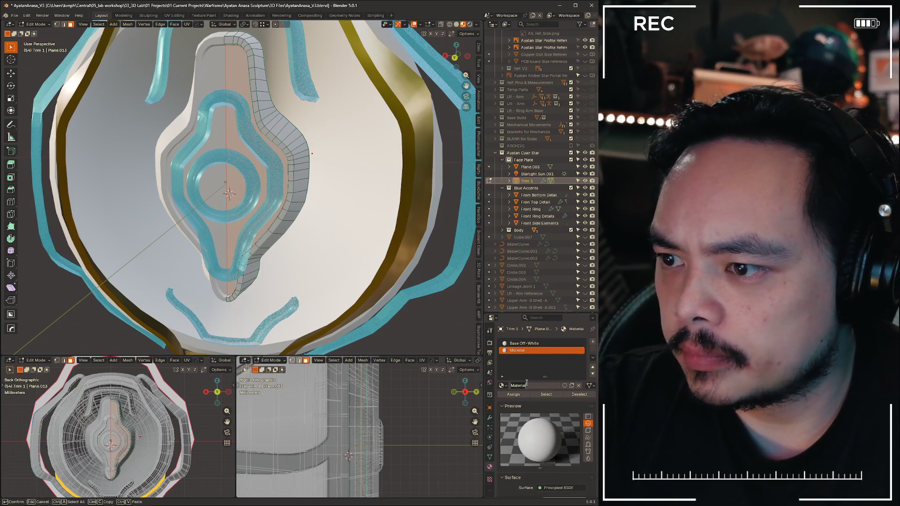
pyautogui.doubleClick(524, 386)
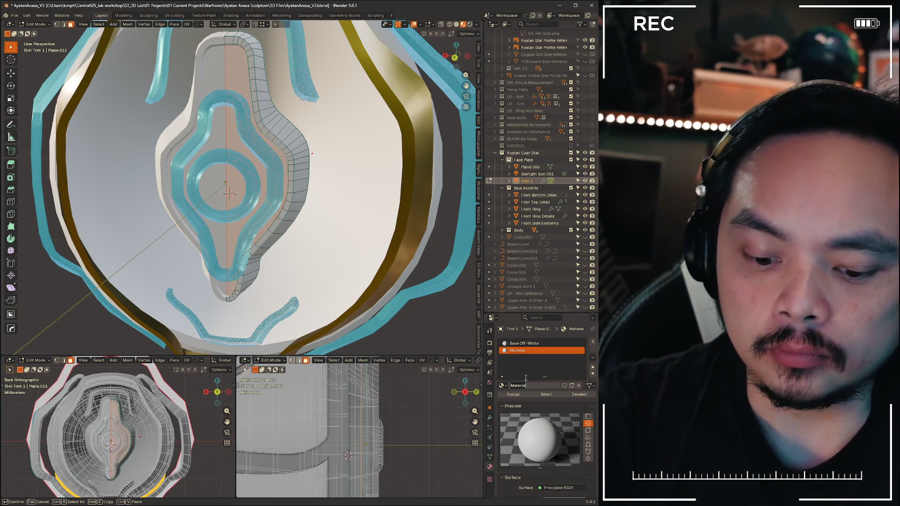
pyautogui.write('Base')
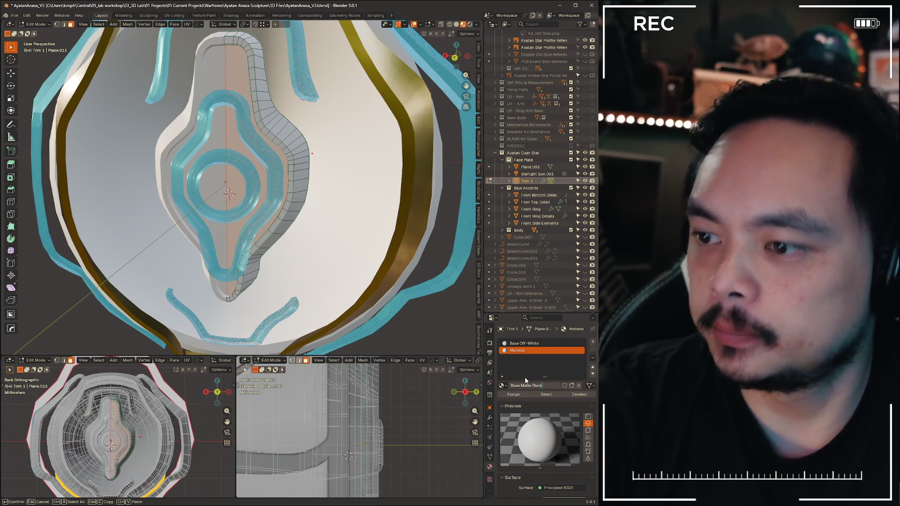
pyautogui.scroll(-2, 549, 394)
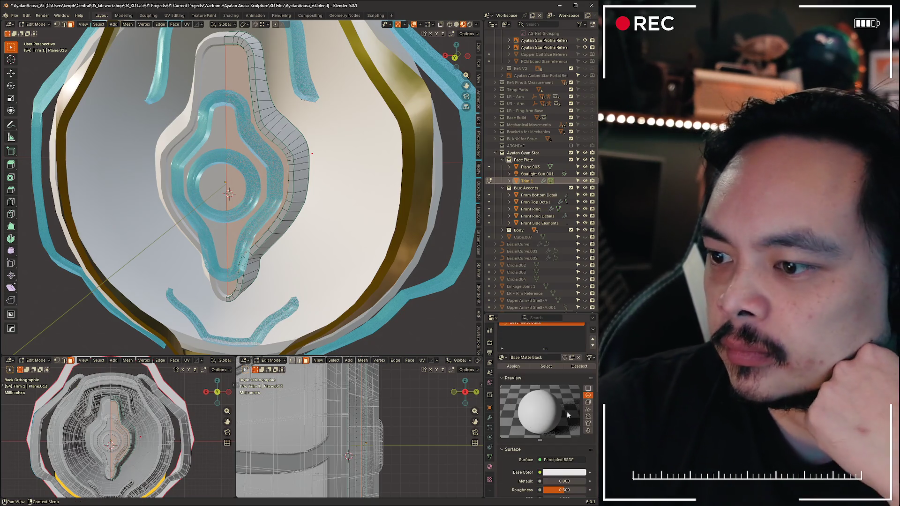
pyautogui.click(562, 472)
pyautogui.moveTo(580, 357); pyautogui.dragTo(580, 394)
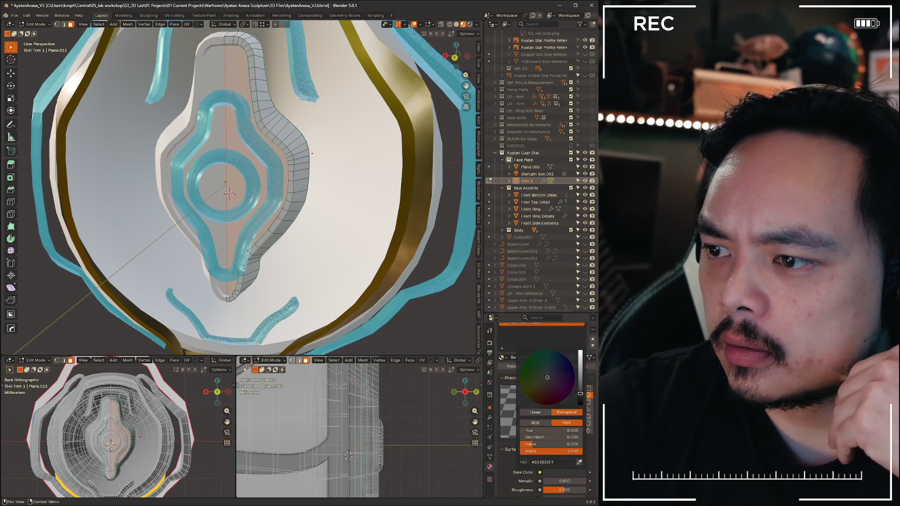
pyautogui.click(504, 457)
pyautogui.scroll(3, 562, 408)
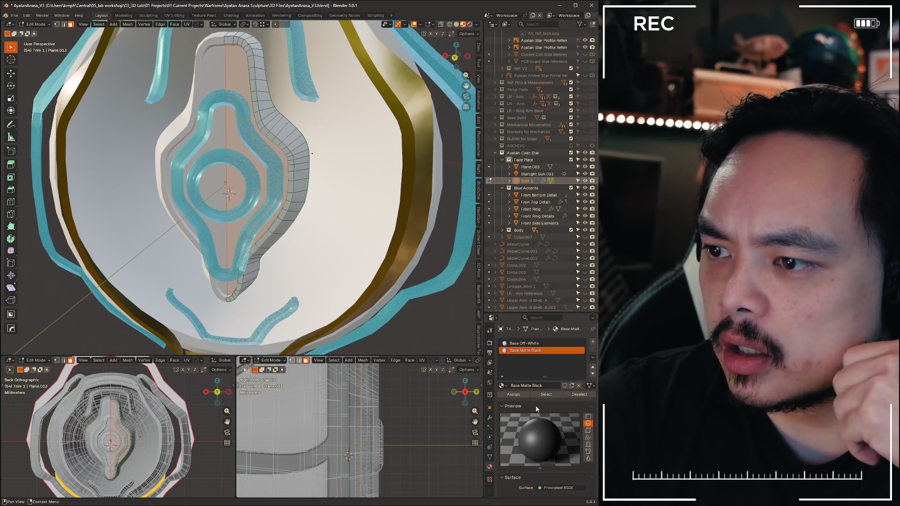
# Assign Base Matte Black to the selected inner trim faces and inspect the result
pyautogui.click(514, 394)
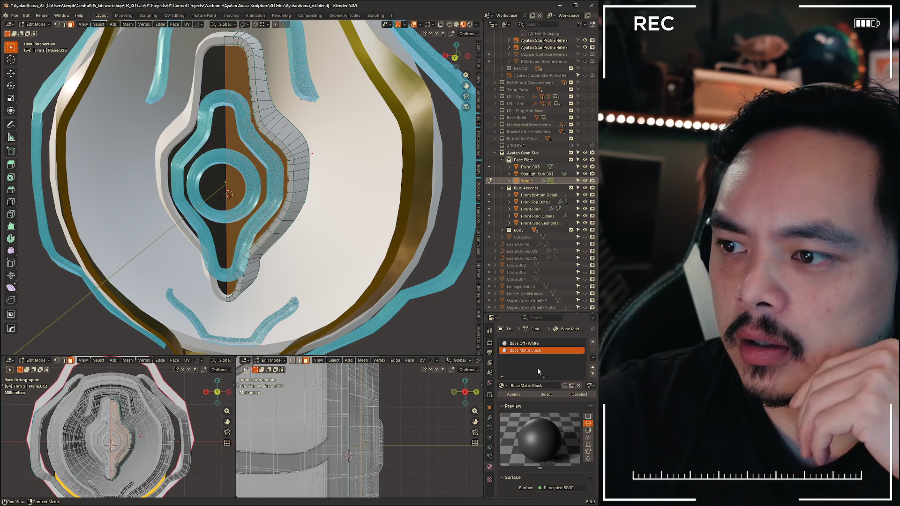
pyautogui.moveTo(241, 219)
pyautogui.mouseDown(button='middle')
pyautogui.moveTo(291, 258)
pyautogui.moveTo(239, 186)
pyautogui.mouseUp(button='middle')
pyautogui.hotkey('ctrl', 'Tab')
# Return to Object Mode and inspect the body shell parts from several side angles
pyautogui.click(184, 185)
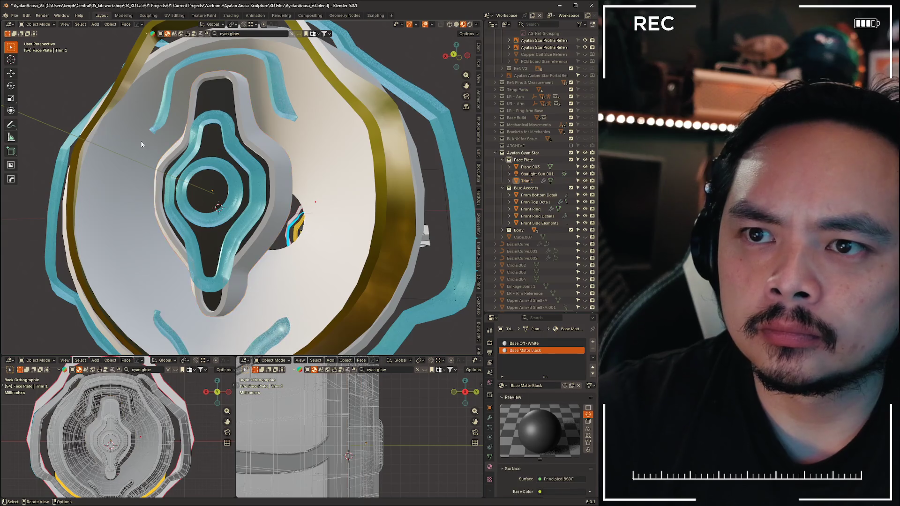
pyautogui.scroll(-4, 123, 123)
pyautogui.moveTo(363, 130)
pyautogui.mouseDown(button='middle')
pyautogui.moveTo(307, 170)
pyautogui.moveTo(183, 169)
pyautogui.moveTo(331, 172)
pyautogui.moveTo(151, 162)
pyautogui.moveTo(262, 173)
pyautogui.moveTo(154, 164)
pyautogui.moveTo(92, 181)
pyautogui.moveTo(216, 179)
pyautogui.mouseUp(button='middle')
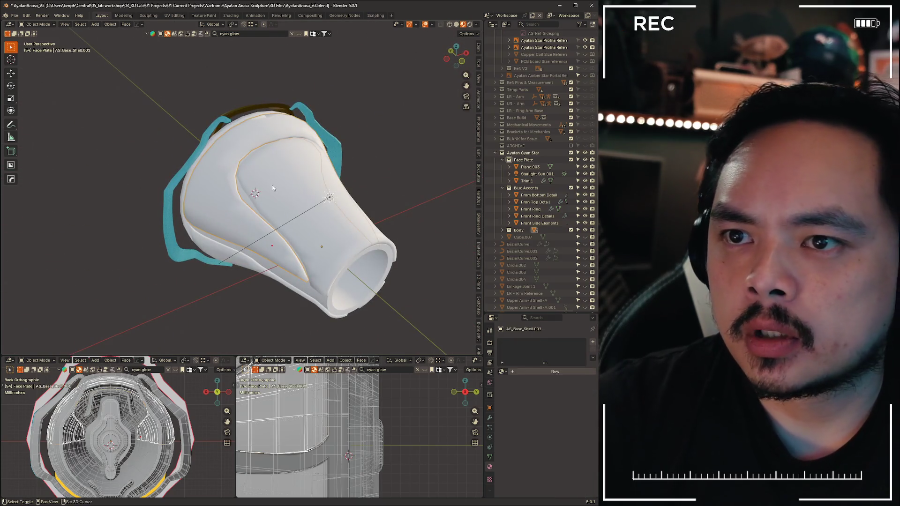
pyautogui.moveTo(234, 298); pyautogui.dragTo(256, 232, button='middle')
pyautogui.click(256, 228)
pyautogui.click(326, 299)
pyautogui.moveTo(326, 298)
pyautogui.mouseDown(button='middle')
pyautogui.moveTo(276, 270)
pyautogui.moveTo(316, 277)
pyautogui.mouseUp(button='middle')
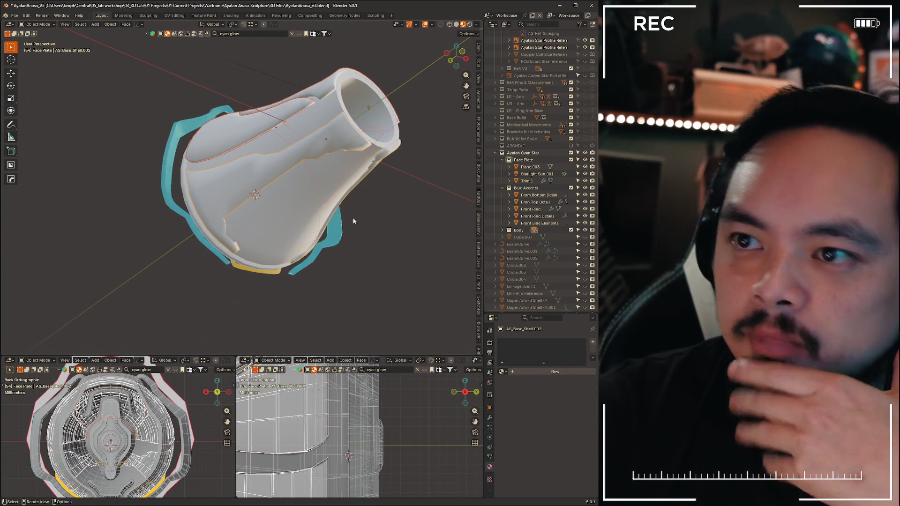
pyautogui.moveTo(345, 239); pyautogui.dragTo(309, 224, button='middle')
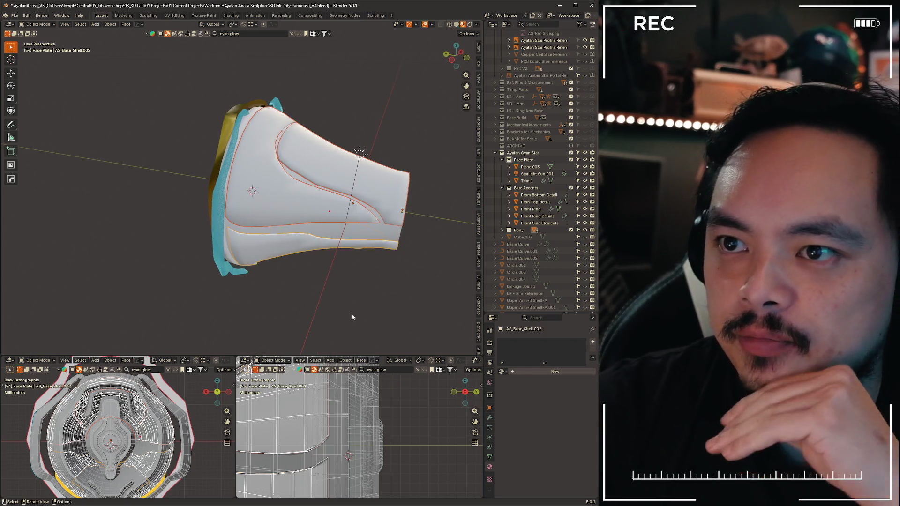
pyautogui.moveTo(230, 149); pyautogui.dragTo(324, 281, button='middle')
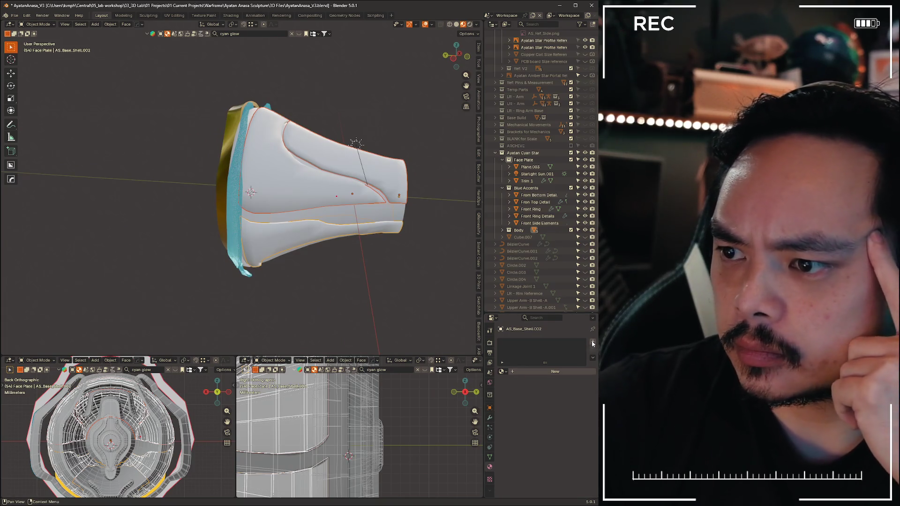
# Give AS_Shell_Detail 1 the existing Base Off-White material and check it on the shell
pyautogui.click(411, 210)
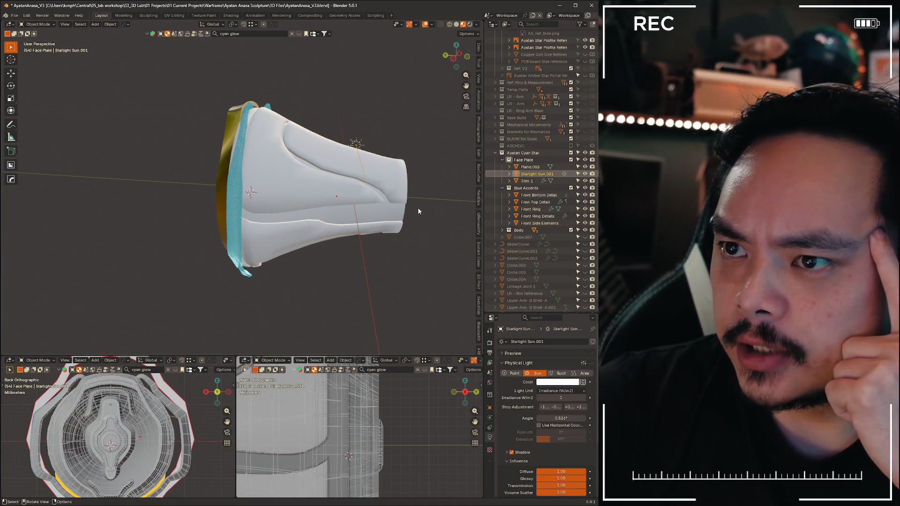
pyautogui.click(392, 163)
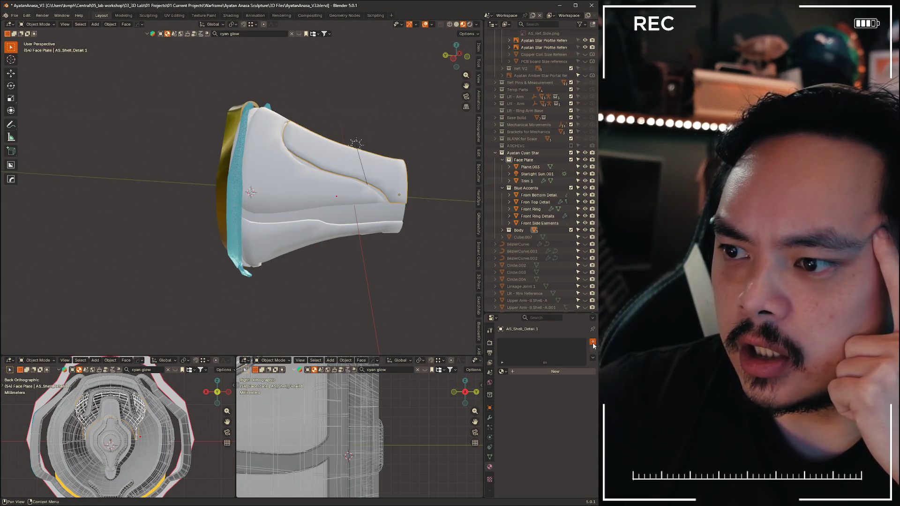
pyautogui.click(503, 371)
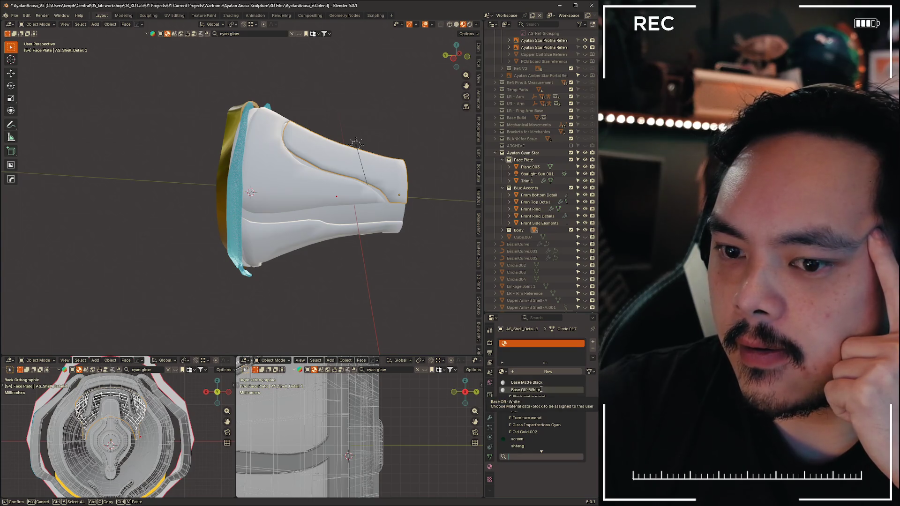
pyautogui.click(542, 388)
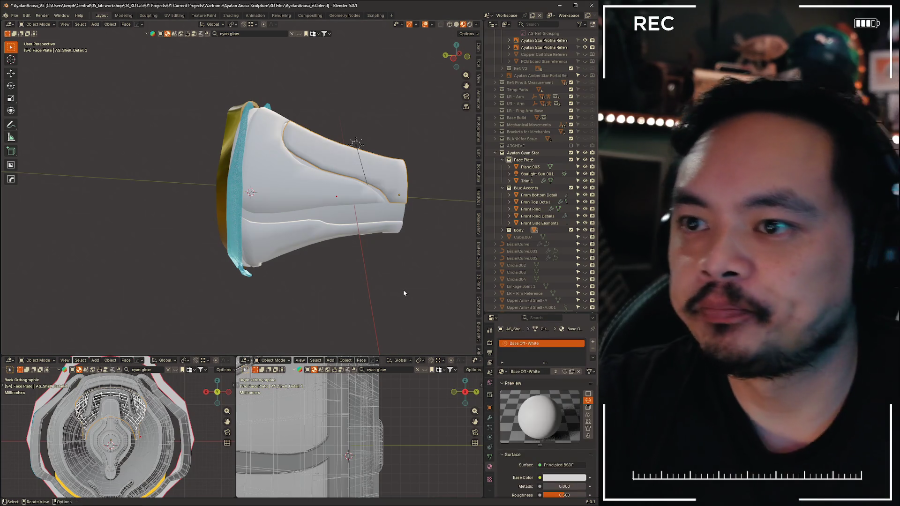
pyautogui.click(291, 234)
pyautogui.click(335, 164)
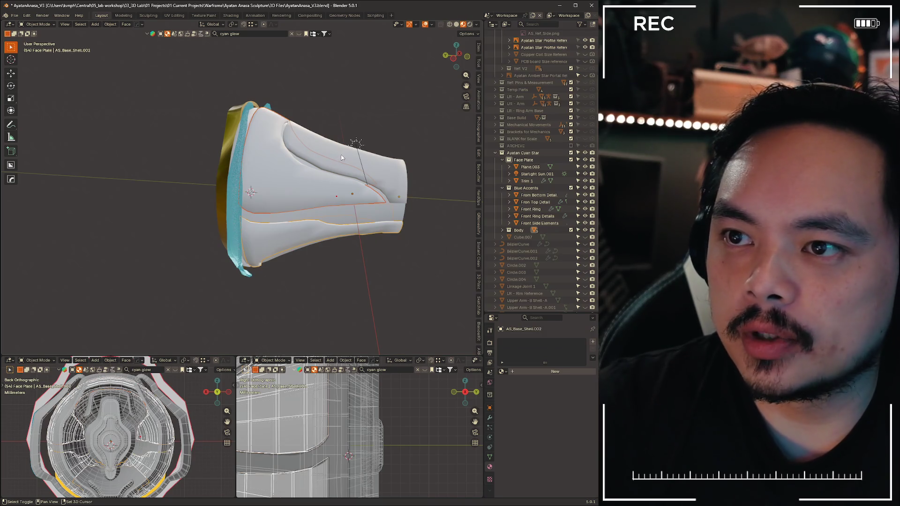
pyautogui.click(340, 156)
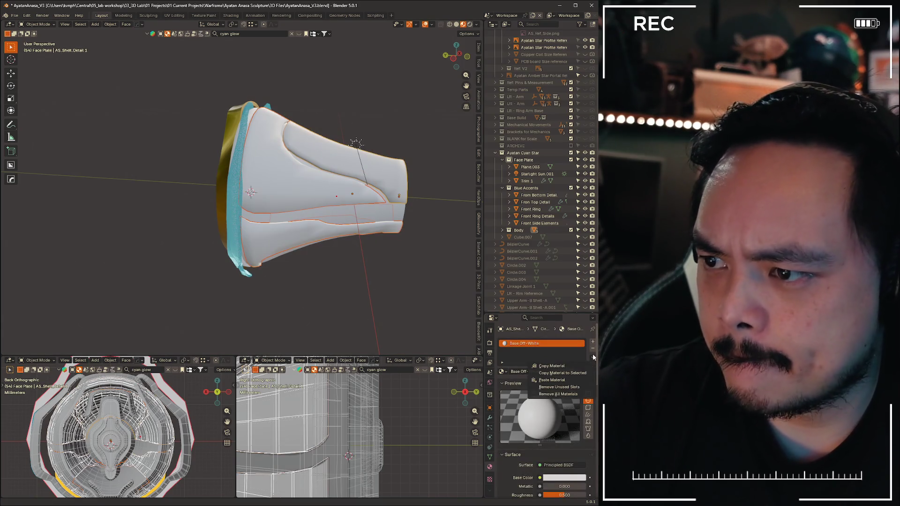
pyautogui.click(561, 372)
pyautogui.moveTo(379, 271)
pyautogui.mouseDown(button='middle')
pyautogui.moveTo(293, 230)
pyautogui.moveTo(362, 242)
pyautogui.mouseUp(button='middle')
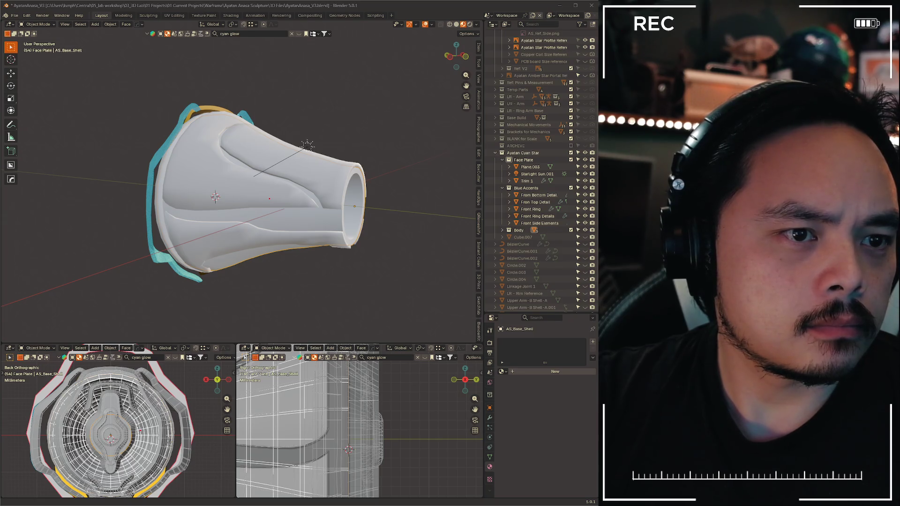
# Compare with the side reference, then assign Base Matte Black to AS_Base_Shell
pyautogui.hotkey('alt', 'Tab')
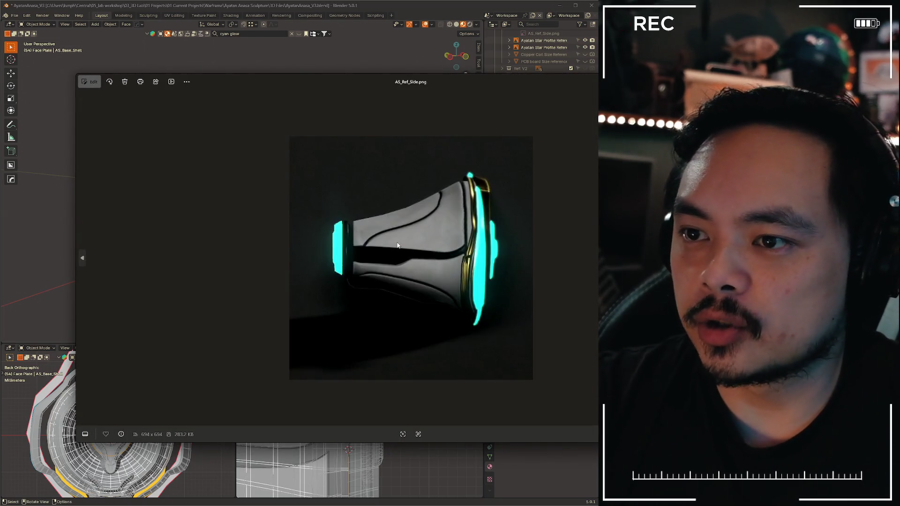
pyautogui.hotkey('alt', 'Tab')
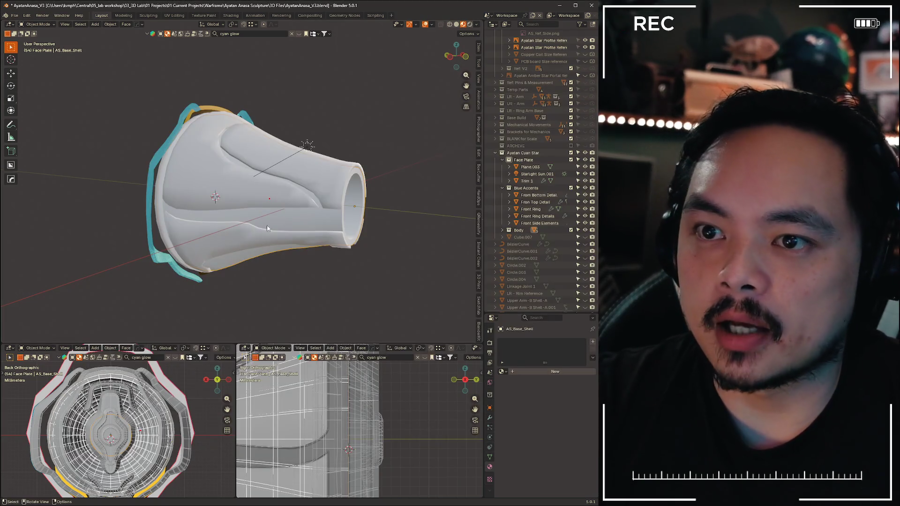
pyautogui.moveTo(276, 218)
pyautogui.mouseDown(button='middle')
pyautogui.moveTo(310, 307)
pyautogui.moveTo(346, 281)
pyautogui.mouseUp(button='middle')
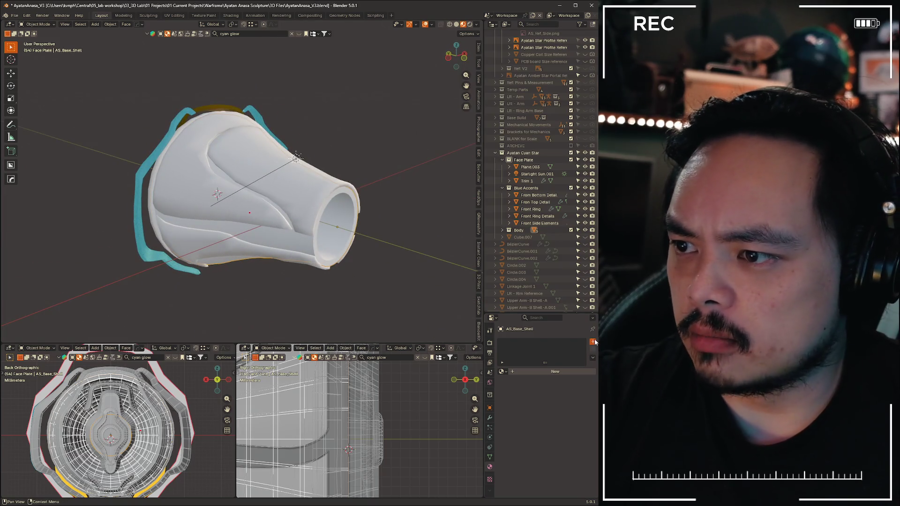
pyautogui.click(502, 371)
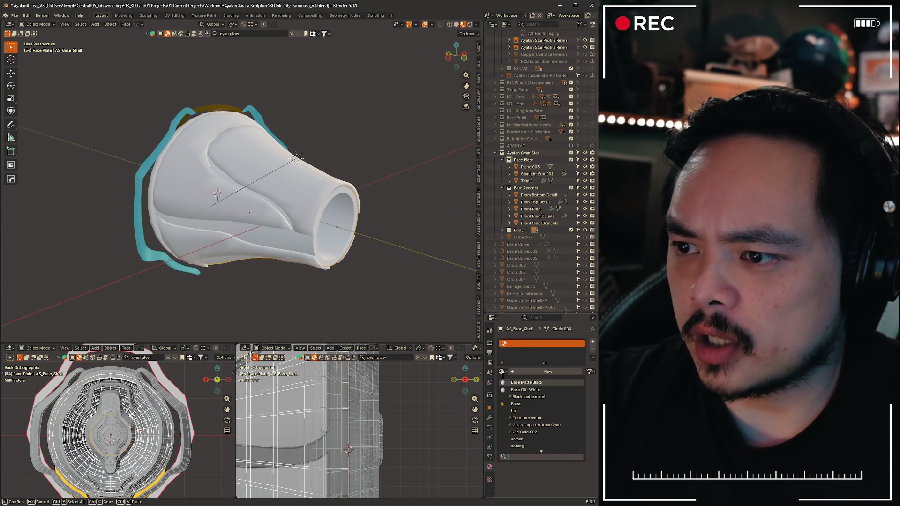
pyautogui.click(531, 383)
pyautogui.moveTo(244, 300)
pyautogui.mouseDown(button='middle')
pyautogui.moveTo(293, 277)
pyautogui.moveTo(198, 301)
pyautogui.moveTo(309, 292)
pyautogui.moveTo(224, 297)
pyautogui.moveTo(168, 288)
pyautogui.moveTo(412, 281)
pyautogui.moveTo(352, 289)
pyautogui.moveTo(364, 306)
pyautogui.moveTo(443, 286)
pyautogui.moveTo(363, 304)
pyautogui.moveTo(403, 288)
pyautogui.moveTo(470, 289)
pyautogui.moveTo(379, 296)
pyautogui.moveTo(381, 314)
pyautogui.moveTo(361, 324)
pyautogui.moveTo(306, 302)
pyautogui.moveTo(360, 293)
pyautogui.moveTo(363, 270)
pyautogui.moveTo(304, 281)
pyautogui.moveTo(413, 295)
pyautogui.moveTo(372, 289)
pyautogui.moveTo(361, 299)
pyautogui.moveTo(389, 302)
pyautogui.moveTo(402, 316)
pyautogui.moveTo(285, 304)
pyautogui.moveTo(402, 250)
pyautogui.moveTo(440, 62)
pyautogui.mouseUp(button='middle')
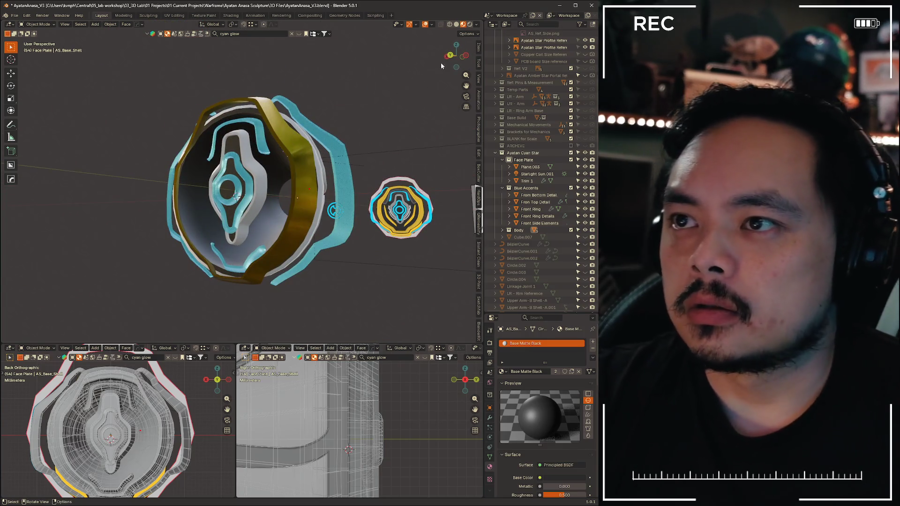
# Bring the face plate to a head-on back orthographic view
pyautogui.press('ctrl+KP_1')
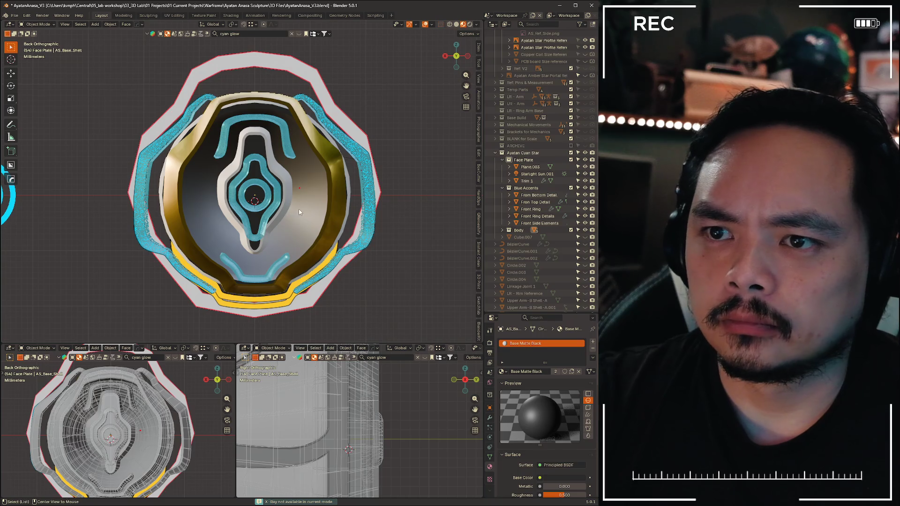
pyautogui.press('`')
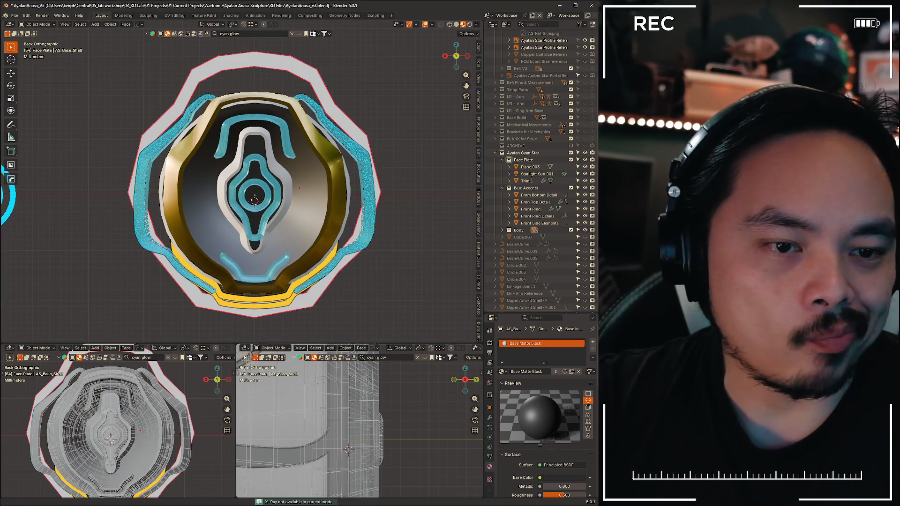
pyautogui.scroll(2, 387, 181)
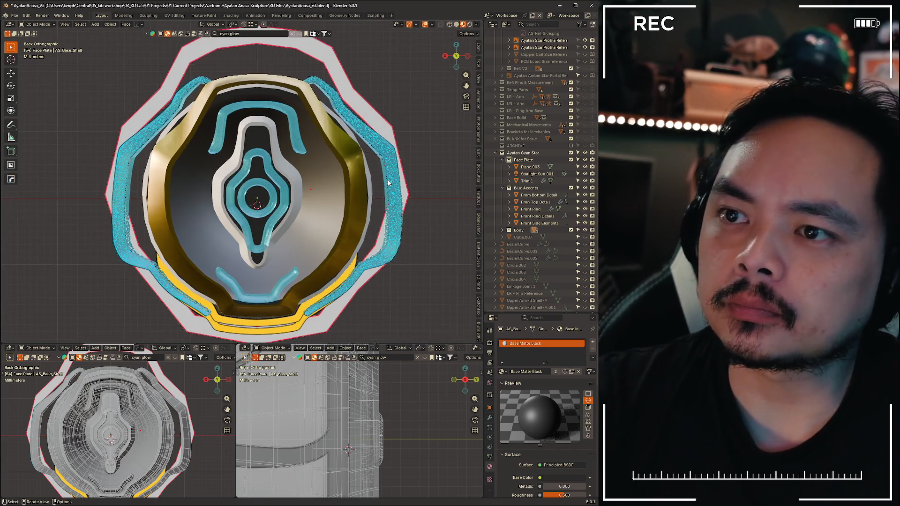
pyautogui.moveTo(388, 181)
pyautogui.mouseDown(button='middle')
pyautogui.moveTo(323, 229)
pyautogui.moveTo(377, 203)
pyautogui.moveTo(346, 197)
pyautogui.moveTo(359, 202)
pyautogui.moveTo(410, 102)
pyautogui.mouseUp(button='middle')
pyautogui.moveTo(453, 58); pyautogui.dragTo(456, 58)
pyautogui.click(455, 58)
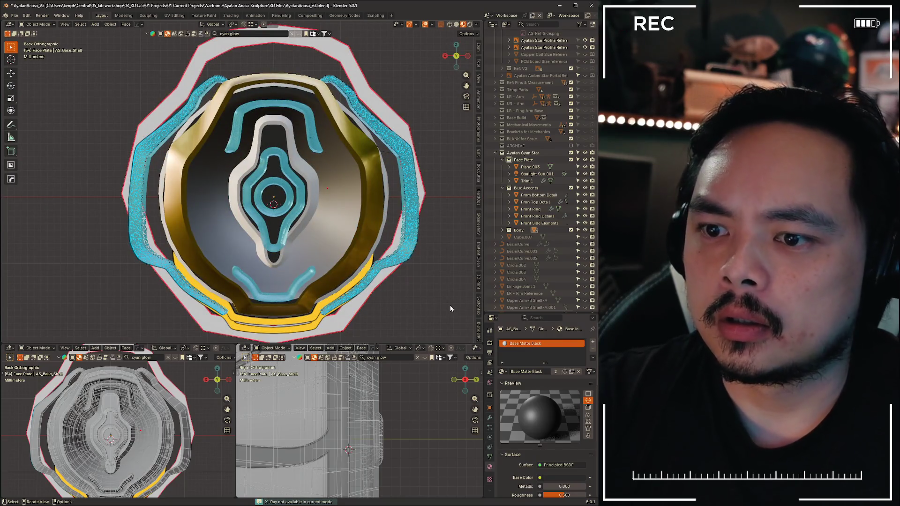
# Flip between grey and material-colour shading, then hide the translucent dark overlay object
pyautogui.click(381, 193)
pyautogui.press('z')
pyautogui.press('z')
pyautogui.scroll(1, 387, 230)
pyautogui.scroll(1, 356, 249)
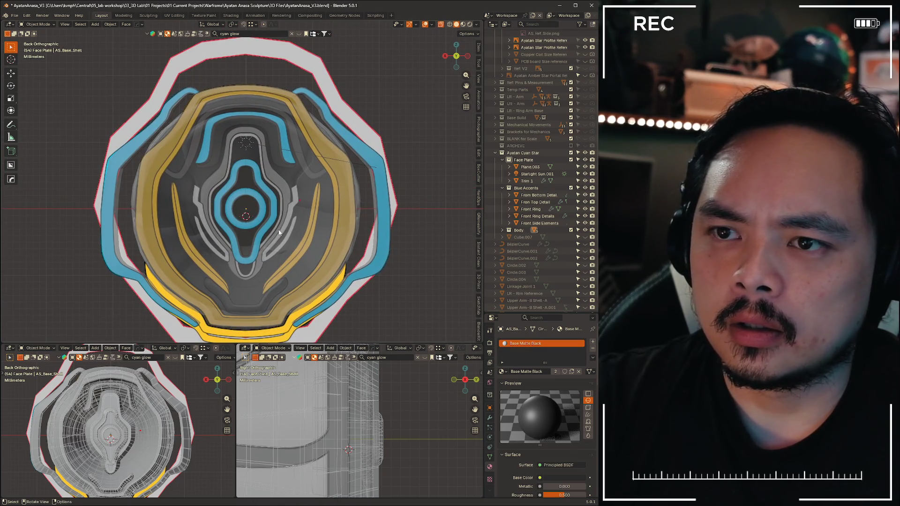
pyautogui.press('z')
pyautogui.press('z')
pyautogui.press('z')
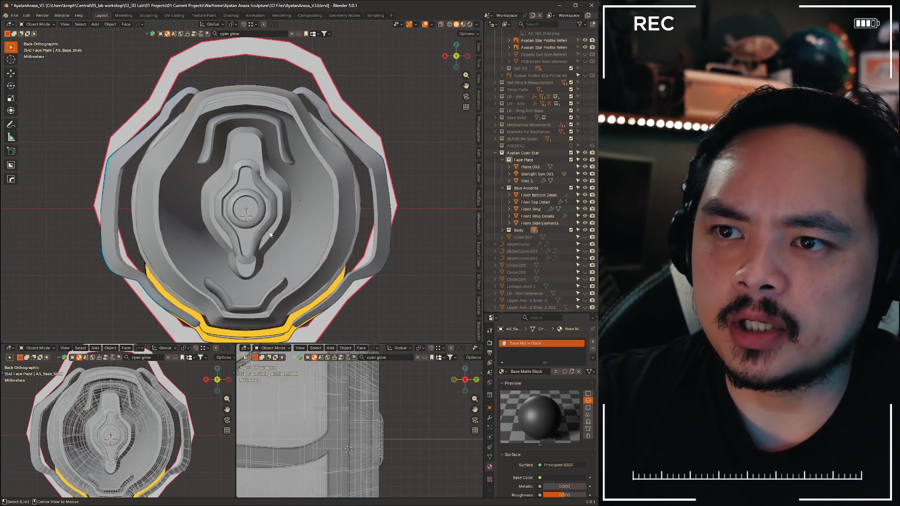
pyautogui.press('z')
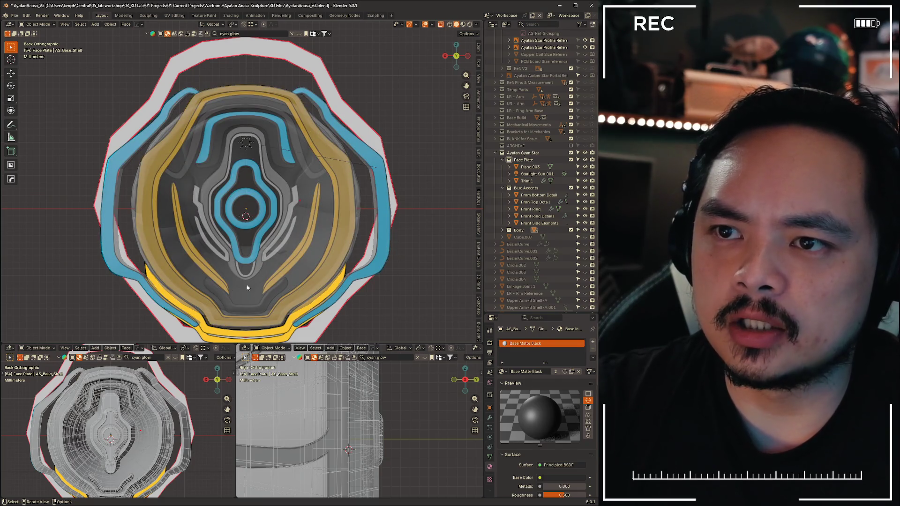
pyautogui.press('z')
pyautogui.press('z')
pyautogui.press('z')
pyautogui.press('z')
pyautogui.press('z')
pyautogui.press('z')
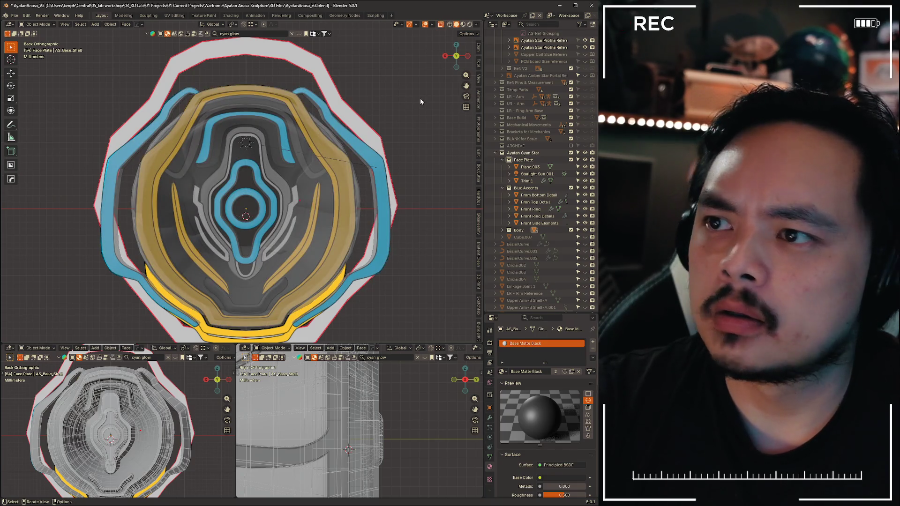
pyautogui.click(591, 153)
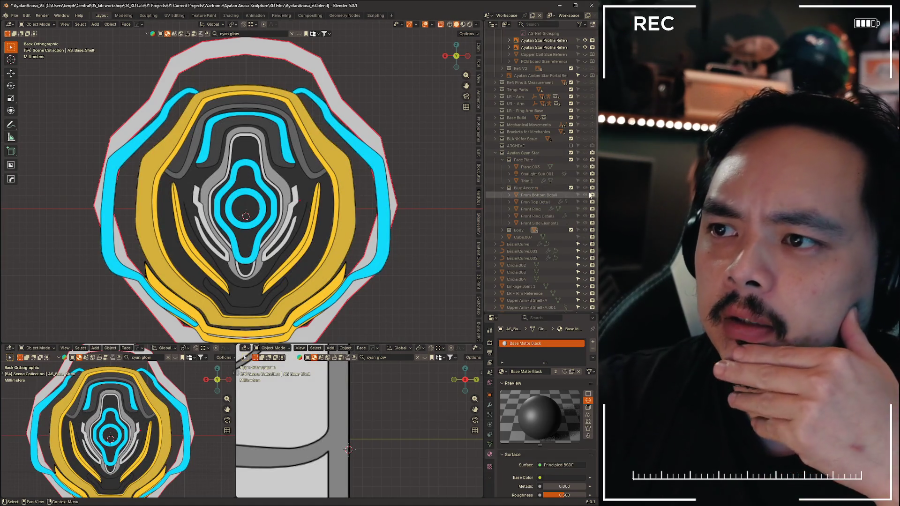
# Toggle the dark overlay's visibility repeatedly to compare, then hide the Ref: Ayatan Star collection
pyautogui.click(591, 153)
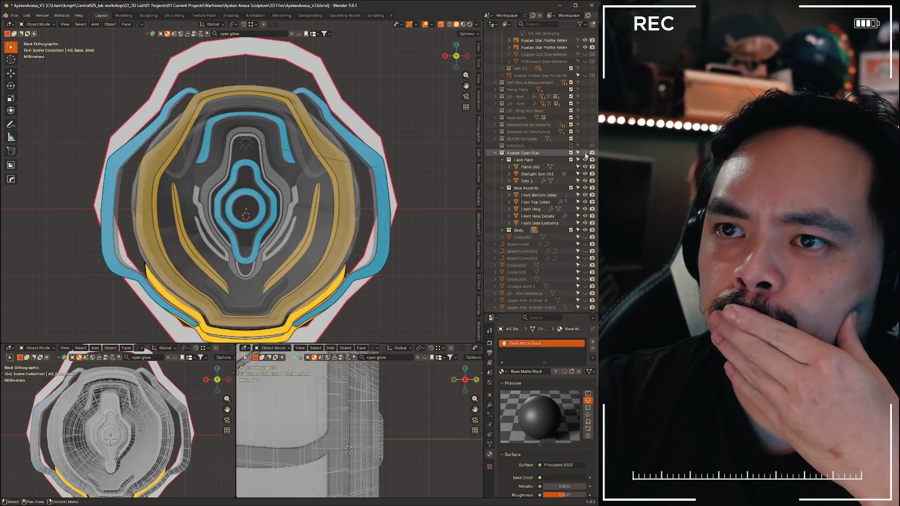
pyautogui.click(591, 153)
pyautogui.click(591, 153)
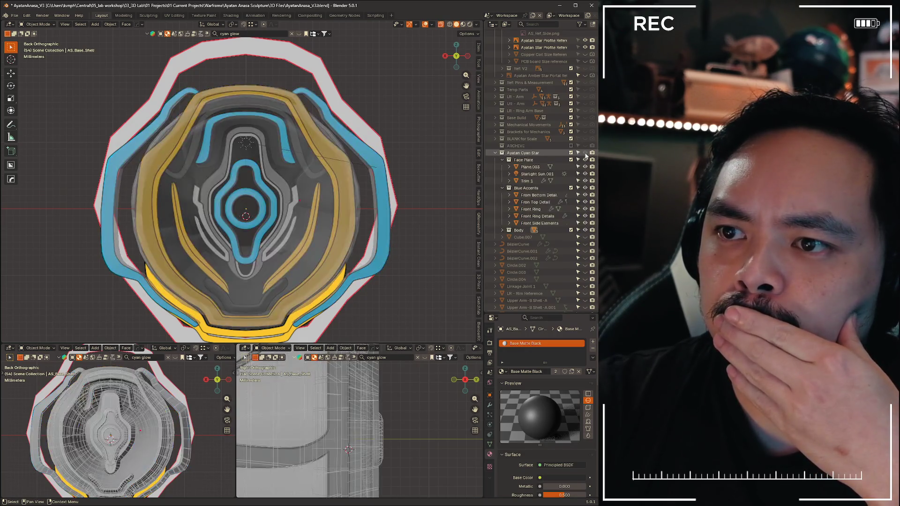
pyautogui.click(591, 153)
pyautogui.click(591, 153)
pyautogui.click(591, 153)
pyautogui.click(591, 154)
pyautogui.click(591, 154)
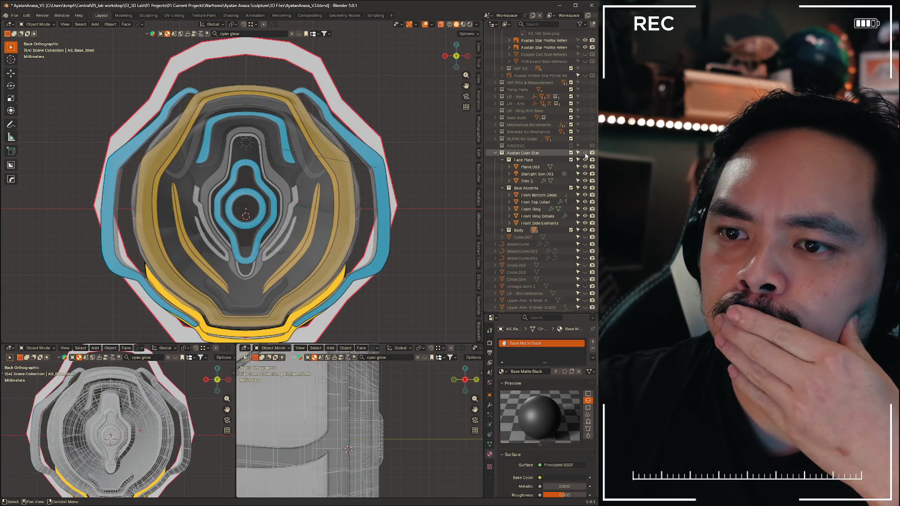
pyautogui.click(591, 154)
pyautogui.click(592, 154)
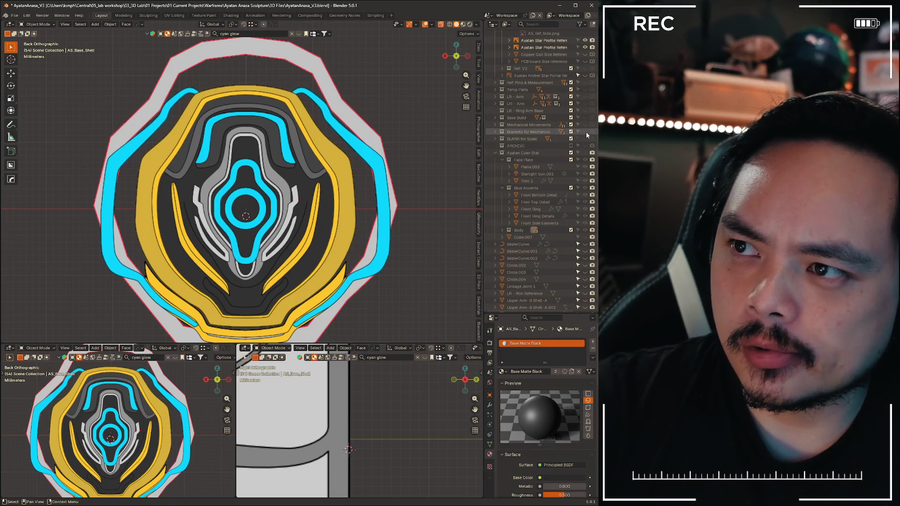
pyautogui.click(586, 153)
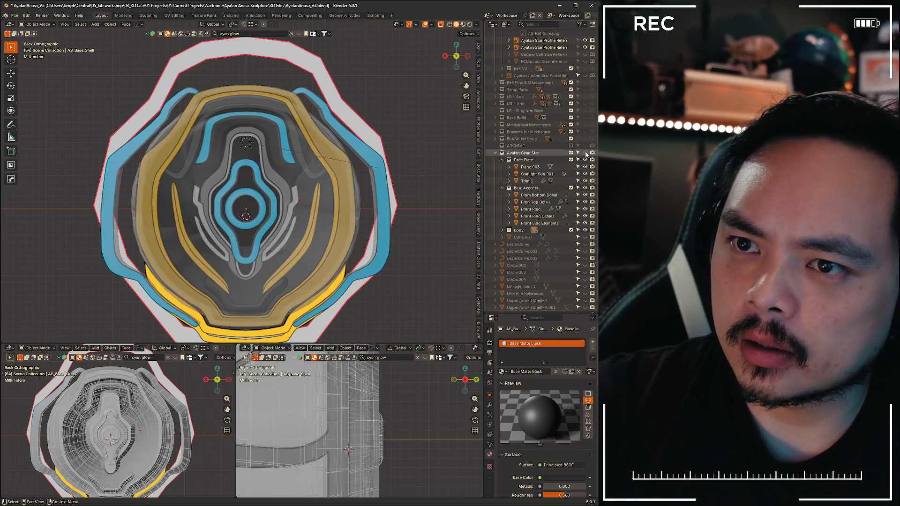
pyautogui.scroll(5, 562, 141)
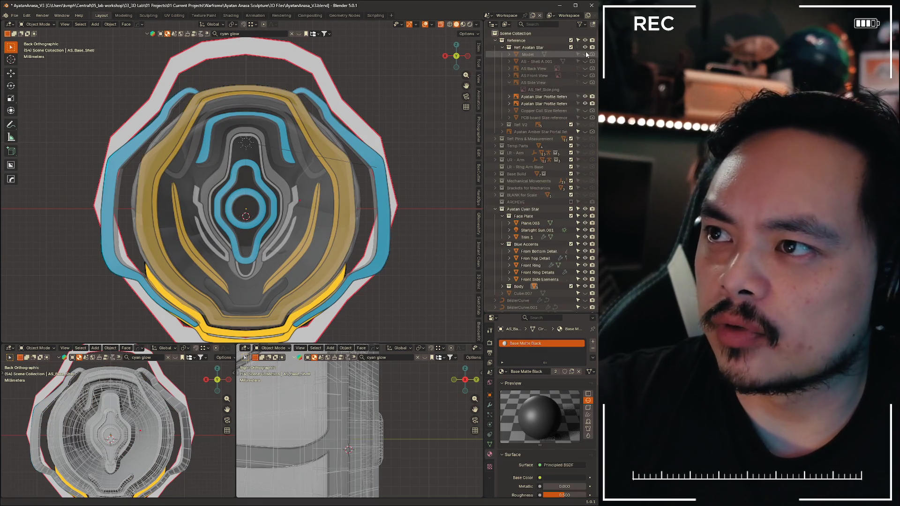
pyautogui.click(586, 48)
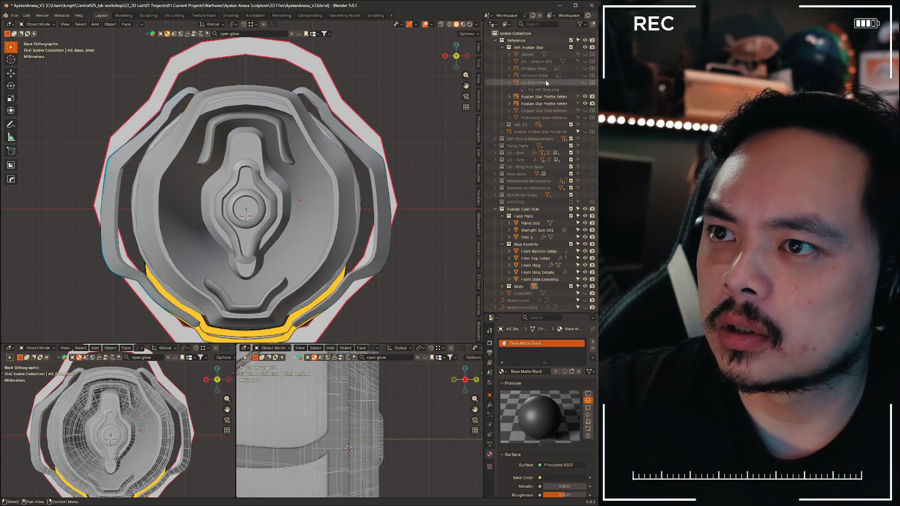
# Hide the coloured trim parts and the brass Plane.003 ring
pyautogui.click(586, 48)
pyautogui.scroll(2, 321, 180)
pyautogui.scroll(-2, 322, 180)
pyautogui.scroll(2, 362, 174)
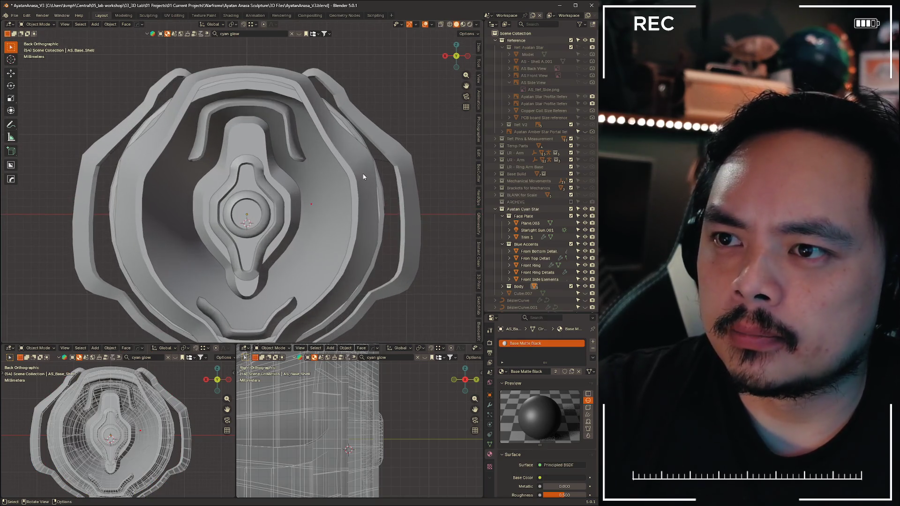
pyautogui.click(363, 174)
pyautogui.press('h')
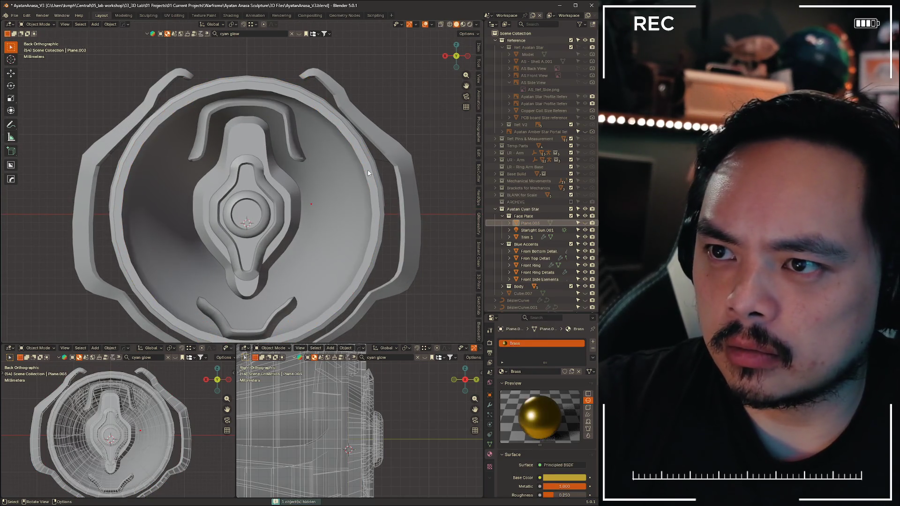
# Select AS_Shell_Rim and inspect it from several perspective angles
pyautogui.click(368, 173)
pyautogui.scroll(2, 367, 173)
pyautogui.moveTo(342, 210); pyautogui.dragTo(303, 107, button='middle')
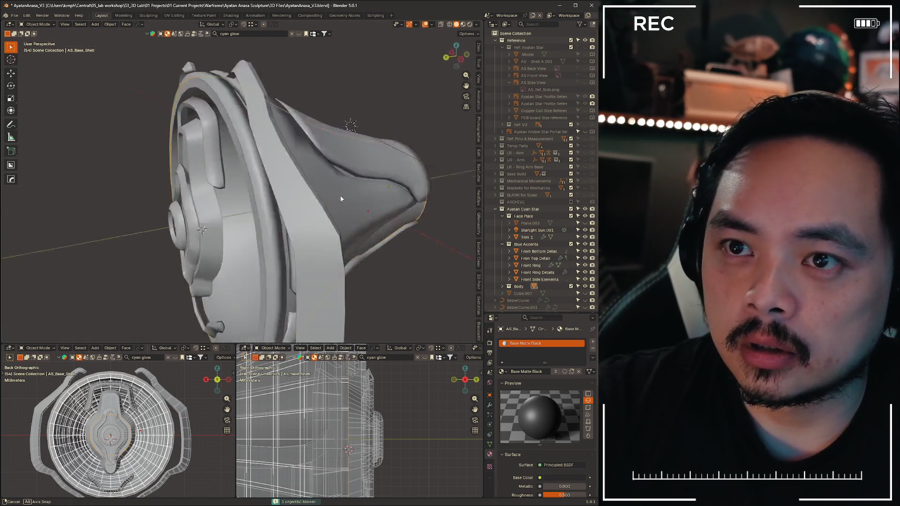
pyautogui.click(304, 107)
pyautogui.moveTo(244, 113)
pyautogui.mouseDown(button='middle')
pyautogui.moveTo(315, 114)
pyautogui.moveTo(256, 107)
pyautogui.moveTo(316, 198)
pyautogui.mouseUp(button='middle')
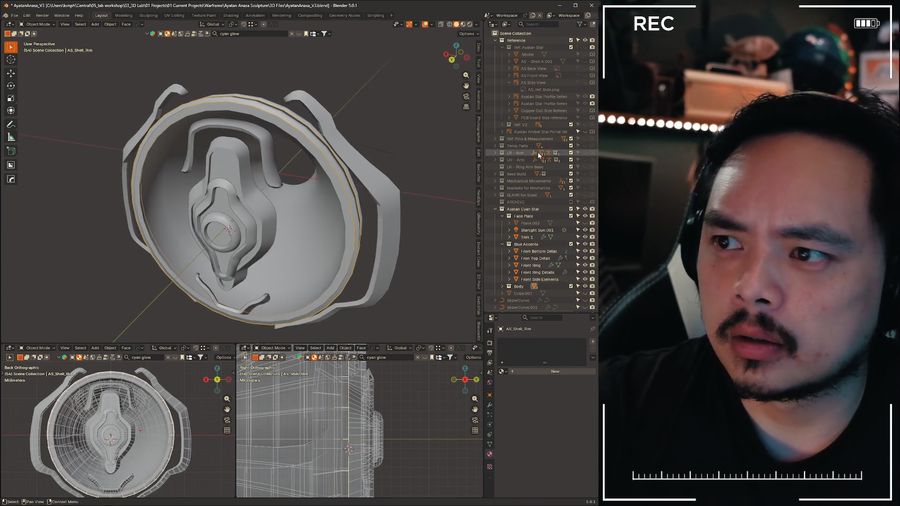
pyautogui.scroll(-5, 528, 177)
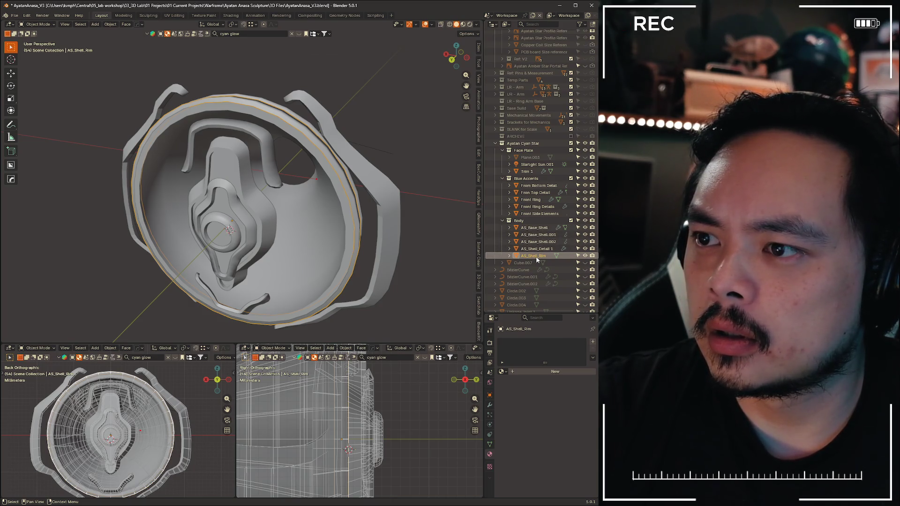
pyautogui.moveTo(281, 197)
pyautogui.mouseDown(button='middle')
pyautogui.moveTo(361, 176)
pyautogui.moveTo(348, 219)
pyautogui.moveTo(269, 186)
pyautogui.moveTo(211, 176)
pyautogui.moveTo(246, 162)
pyautogui.moveTo(313, 166)
pyautogui.moveTo(316, 239)
pyautogui.moveTo(330, 179)
pyautogui.moveTo(232, 190)
pyautogui.moveTo(286, 173)
pyautogui.moveTo(232, 179)
pyautogui.moveTo(306, 187)
pyautogui.mouseUp(button='middle')
# In X-ray edit mode, duplicate the rim geometry in place and separate it by selection
pyautogui.press('Tab')
pyautogui.hotkey('alt', 'z')
pyautogui.moveTo(271, 126)
pyautogui.mouseDown(button='middle')
pyautogui.moveTo(232, 127)
pyautogui.moveTo(292, 112)
pyautogui.moveTo(278, 106)
pyautogui.moveTo(288, 126)
pyautogui.mouseUp(button='middle')
pyautogui.hotkey('shift', 'd')
pyautogui.press('Escape')
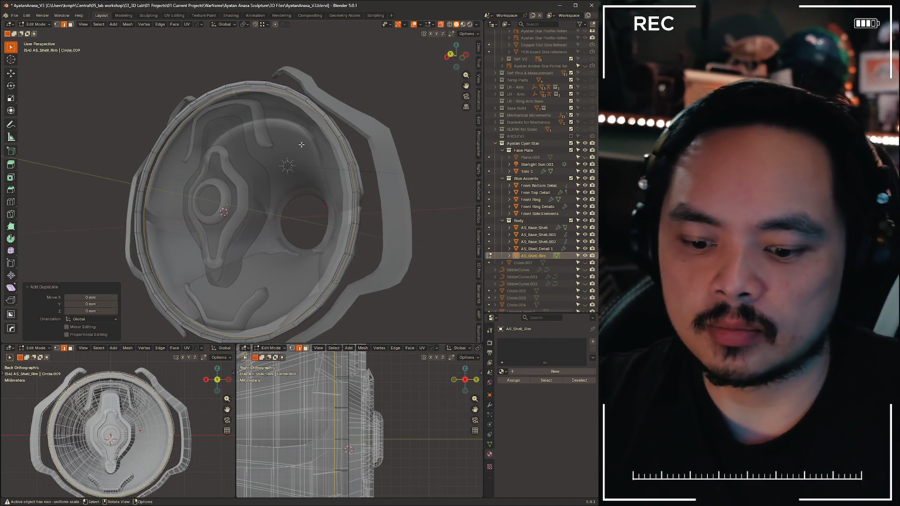
pyautogui.press('p')
pyautogui.click(302, 147)
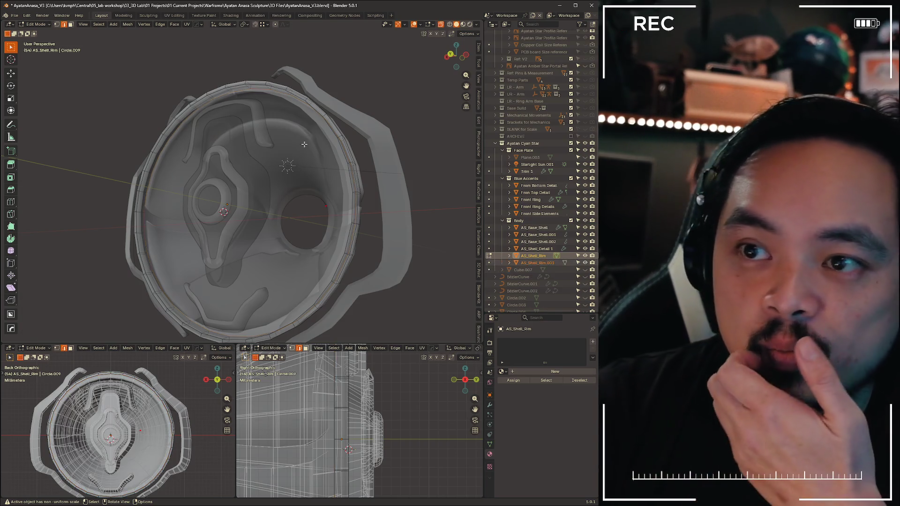
# Back in Object Mode, move the new AS_Shell_Rim.001 into the Face Plate collection
pyautogui.hotkey('ctrl', 'Tab')
pyautogui.click(330, 141)
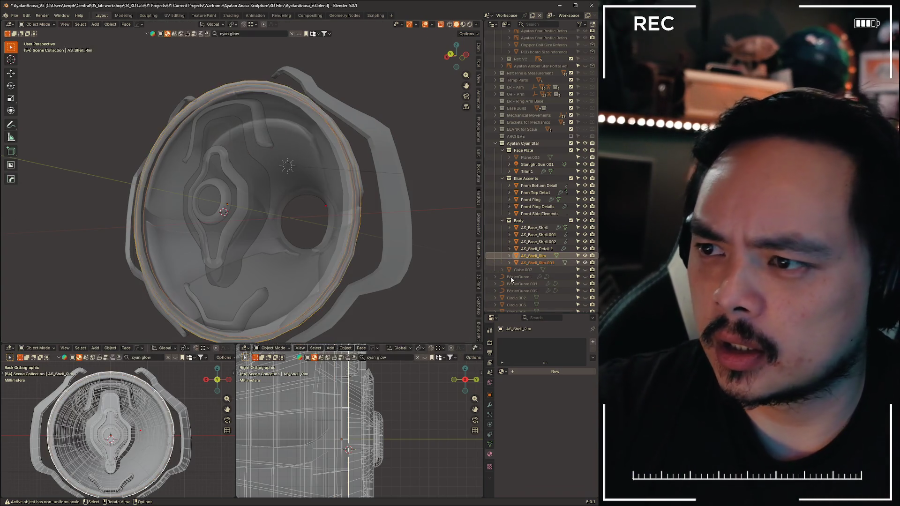
pyautogui.click(534, 263)
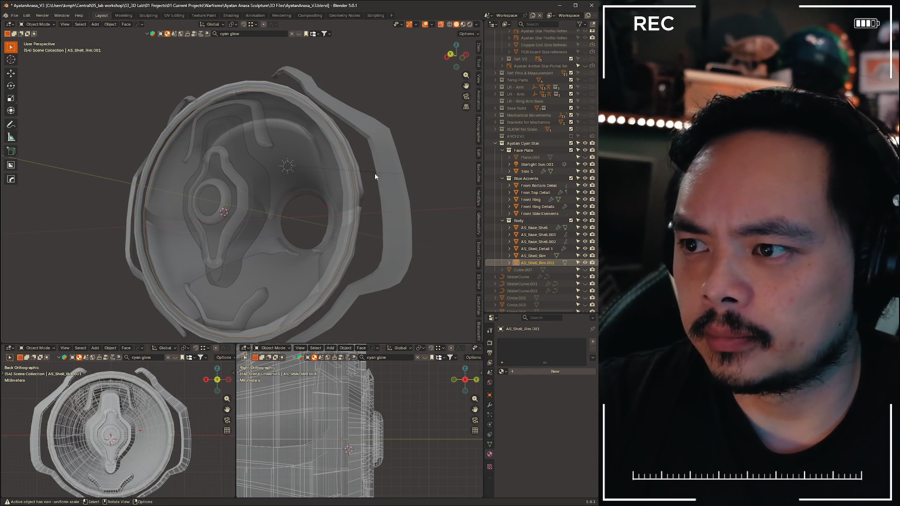
pyautogui.click(532, 257)
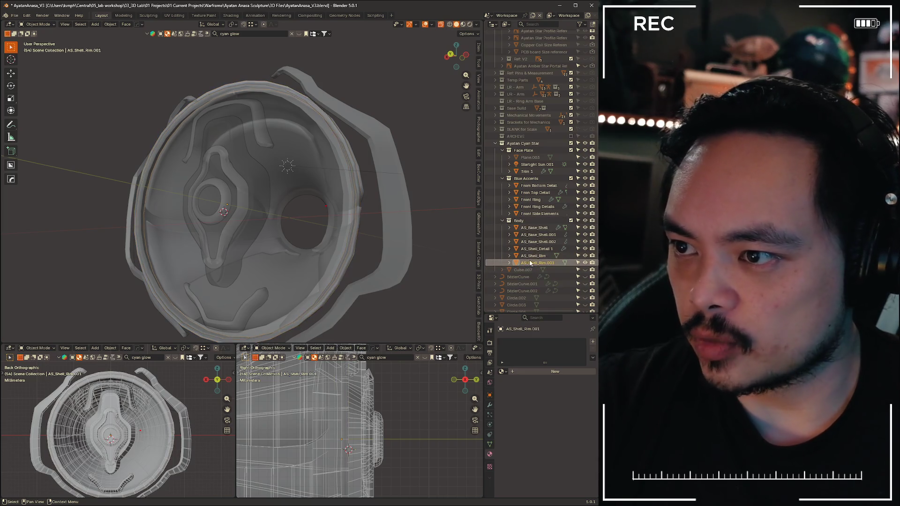
pyautogui.moveTo(531, 263); pyautogui.dragTo(531, 176)
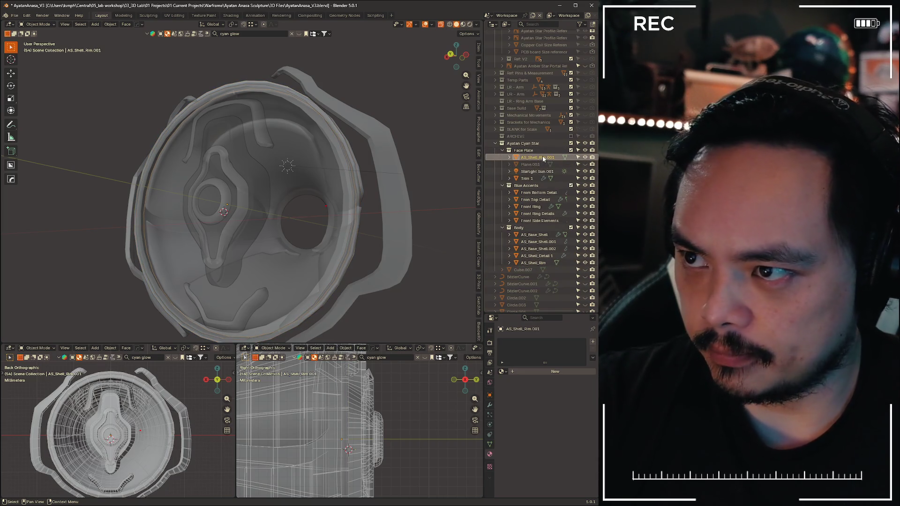
# Rename AS_Shell_Rim.001 to AS_FacePlate_Base and isolate it in local view
pyautogui.doubleClick(542, 159)
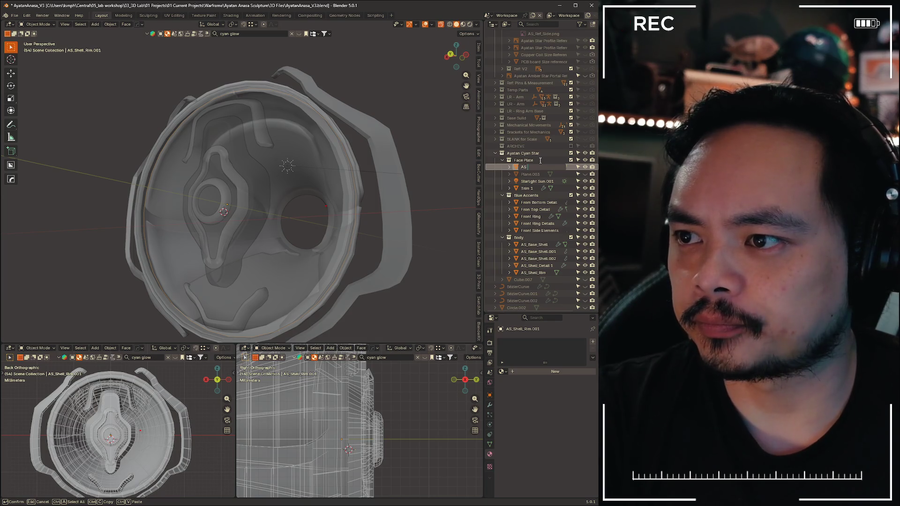
pyautogui.write('AS_FaceFace_Base')
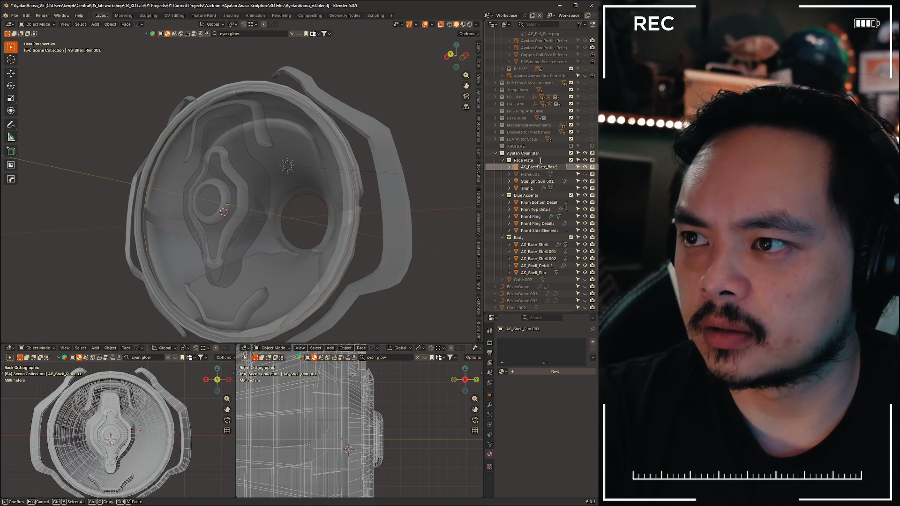
pyautogui.press('Return')
pyautogui.press('/')
pyautogui.moveTo(309, 198)
pyautogui.mouseDown(button='middle')
pyautogui.moveTo(283, 220)
pyautogui.moveTo(280, 180)
pyautogui.moveTo(286, 186)
pyautogui.moveTo(318, 159)
pyautogui.moveTo(302, 169)
pyautogui.mouseUp(button='middle')
# Edit the disk's mesh in X-ray with everything selected, view it from the back, and hide Blue Accents
pyautogui.press('Tab')
pyautogui.click(389, 176)
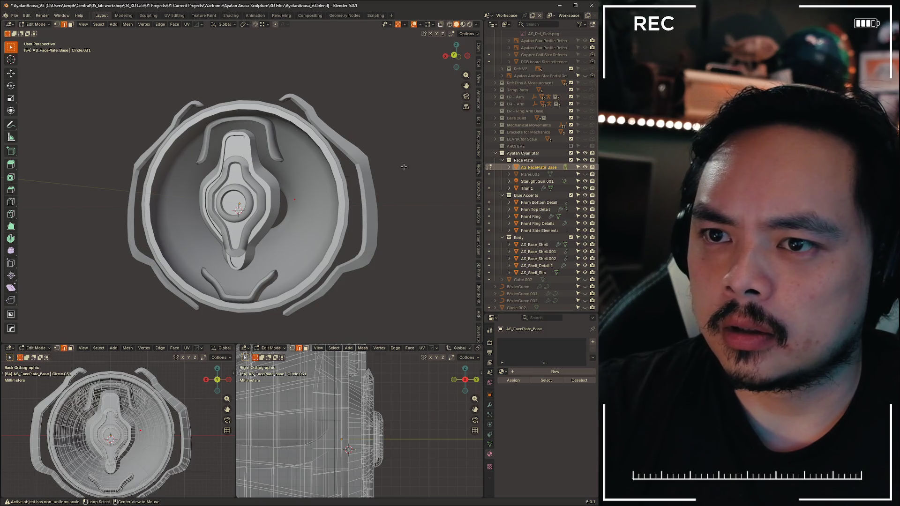
pyautogui.hotkey('alt', 'z')
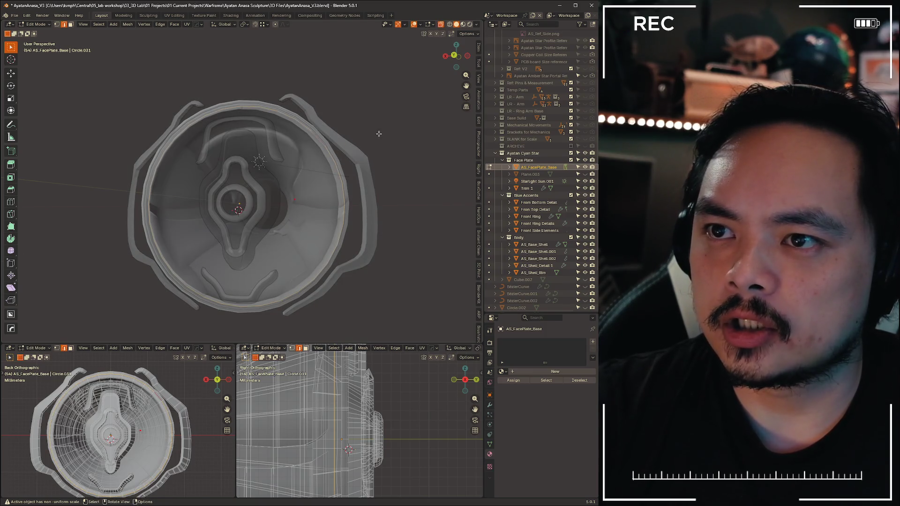
pyautogui.moveTo(377, 133); pyautogui.dragTo(386, 141, button='middle')
pyautogui.press('a')
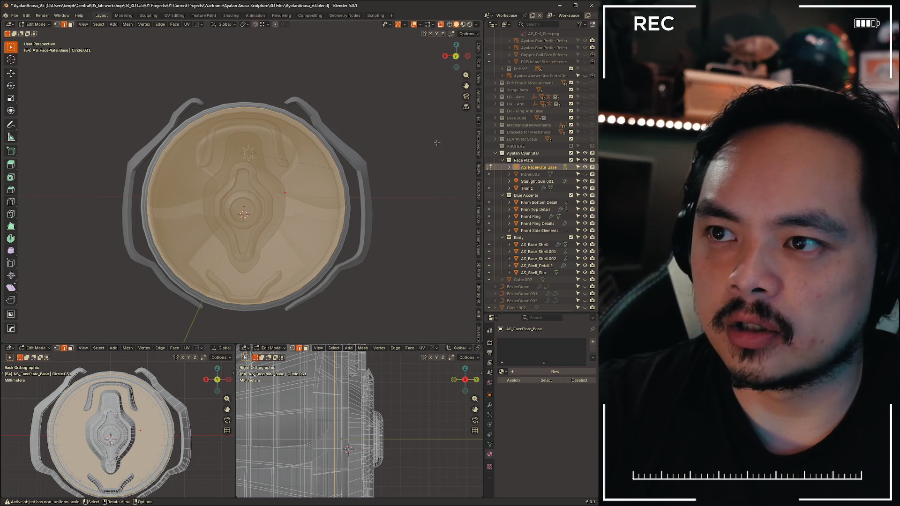
pyautogui.press('s')
pyautogui.rightClick(398, 149)
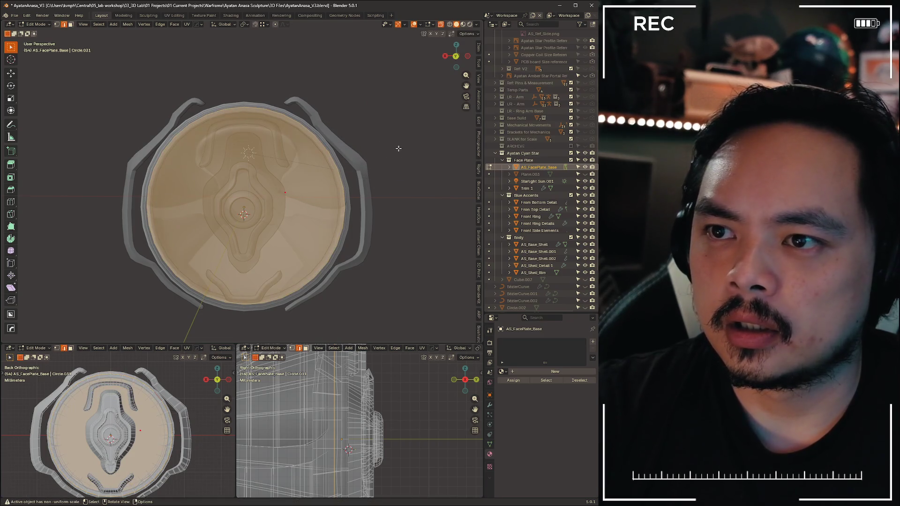
pyautogui.click(453, 58)
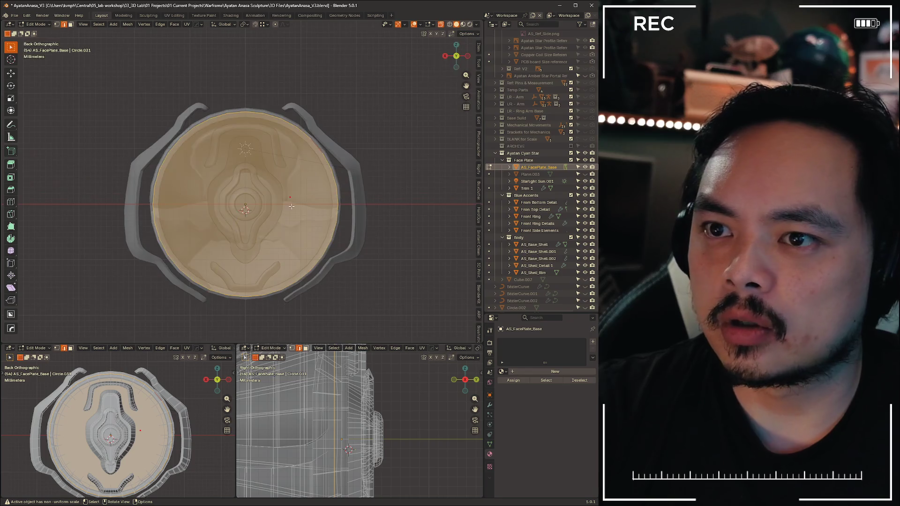
pyautogui.scroll(3, 280, 228)
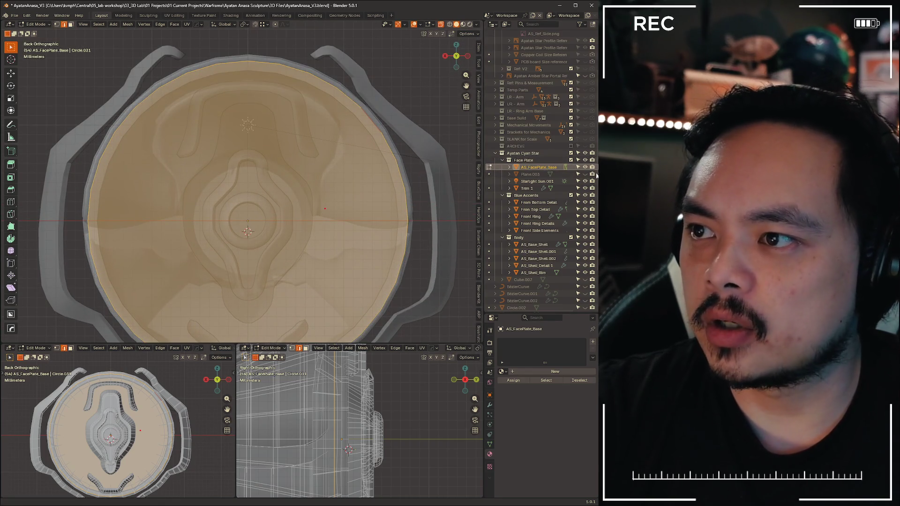
pyautogui.click(585, 196)
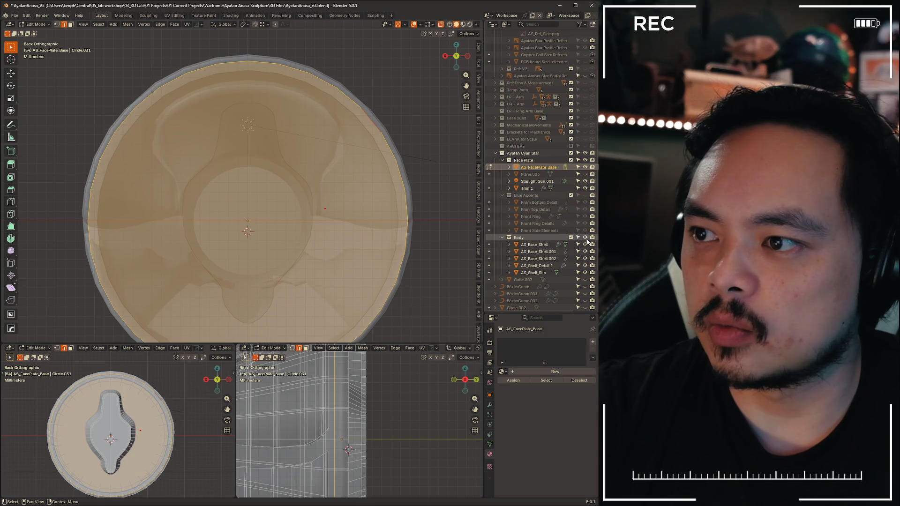
# Hide the Body collection and toggle the reference images on and off to check the disk
pyautogui.click(585, 237)
pyautogui.scroll(-2, 343, 211)
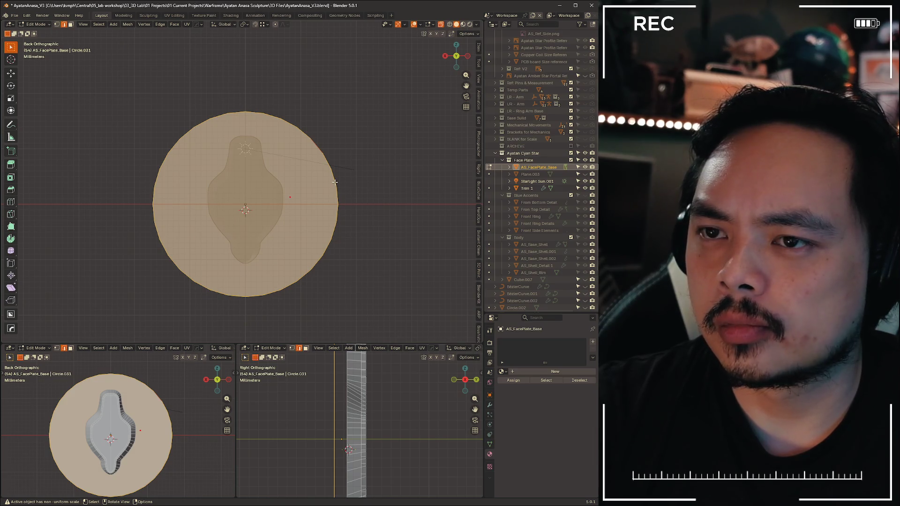
pyautogui.press('Tab')
pyautogui.press('Tab')
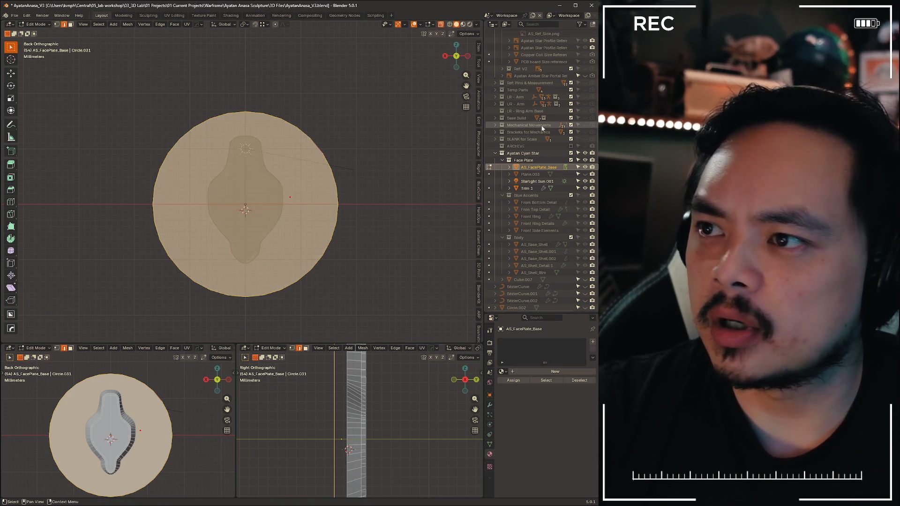
pyautogui.scroll(5, 541, 176)
pyautogui.click(584, 48)
pyautogui.scroll(5, 326, 158)
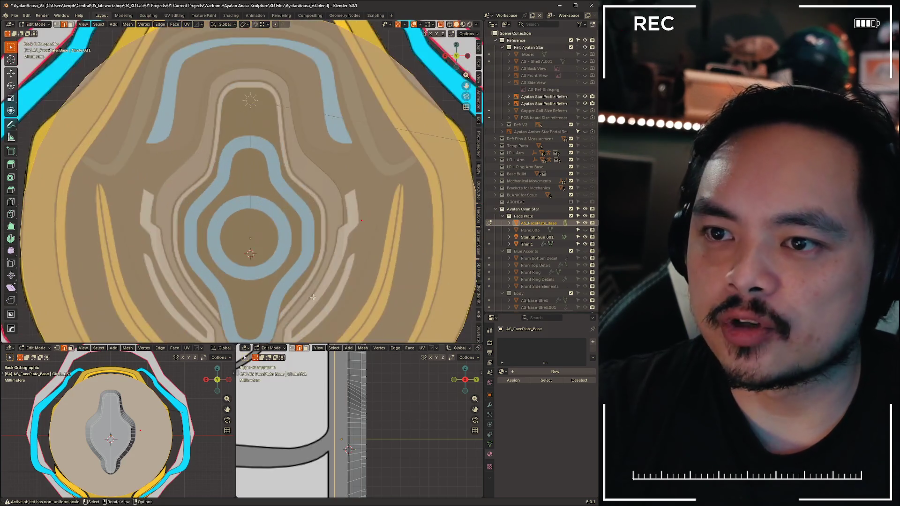
pyautogui.scroll(2, 326, 158)
pyautogui.scroll(1, 327, 157)
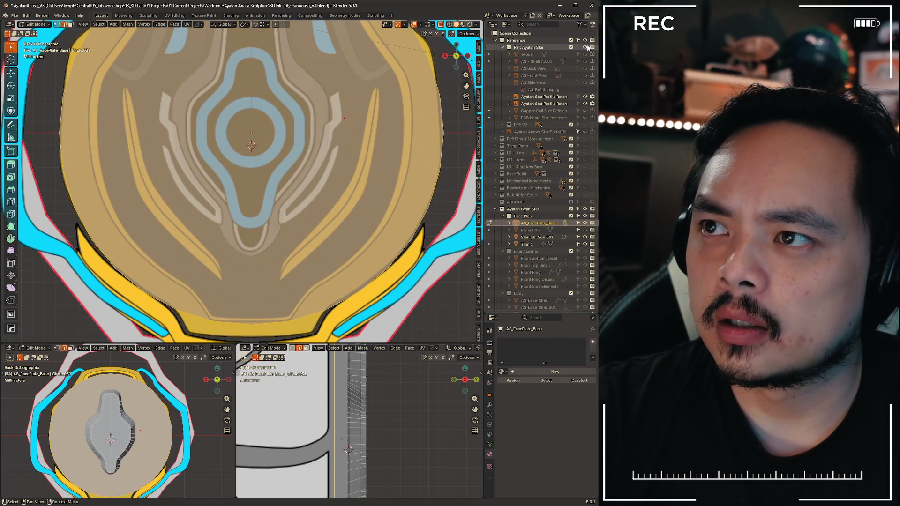
pyautogui.click(586, 40)
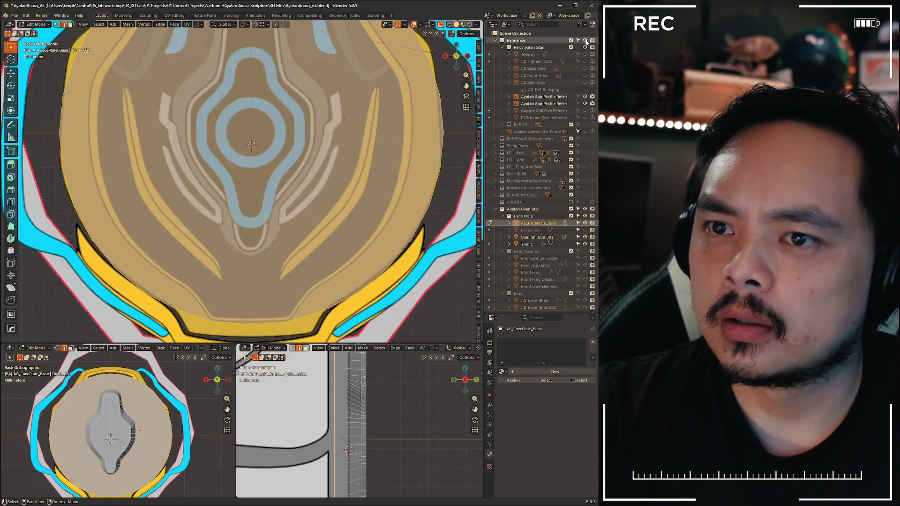
pyautogui.click(586, 40)
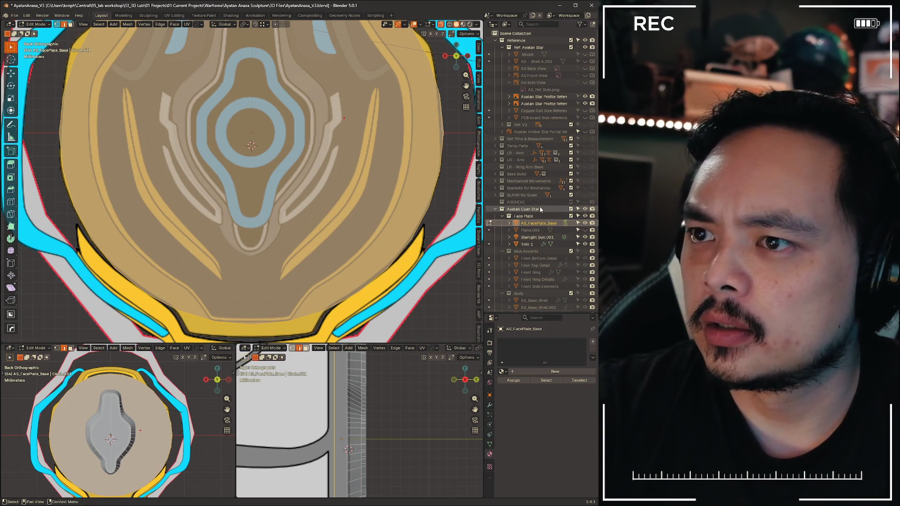
pyautogui.click(585, 48)
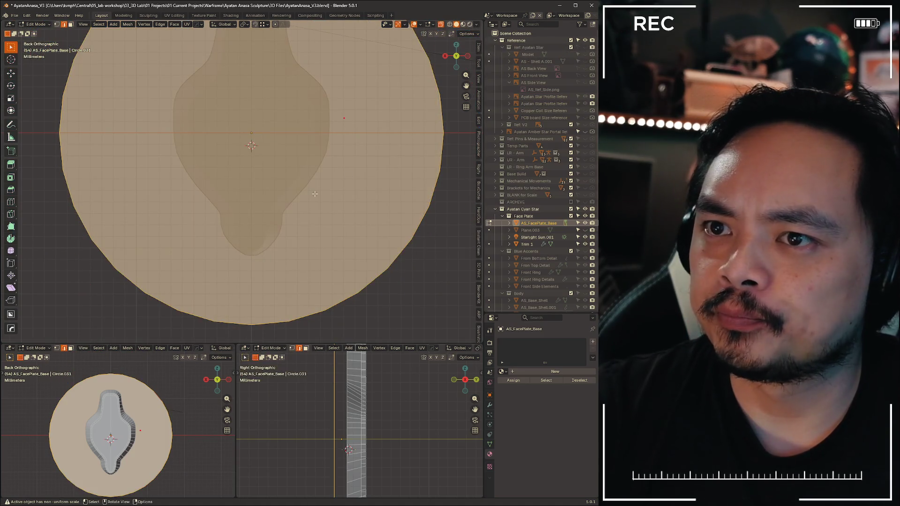
# Return to Object Mode and select the face plate disk in an angled perspective view
pyautogui.hotkey('ctrl', 'Tab')
pyautogui.click(292, 188)
pyautogui.scroll(-3, 352, 202)
pyautogui.moveTo(353, 201)
pyautogui.mouseDown(button='middle')
pyautogui.moveTo(332, 222)
pyautogui.moveTo(323, 214)
pyautogui.moveTo(310, 231)
pyautogui.moveTo(320, 211)
pyautogui.moveTo(223, 194)
pyautogui.mouseUp(button='middle')
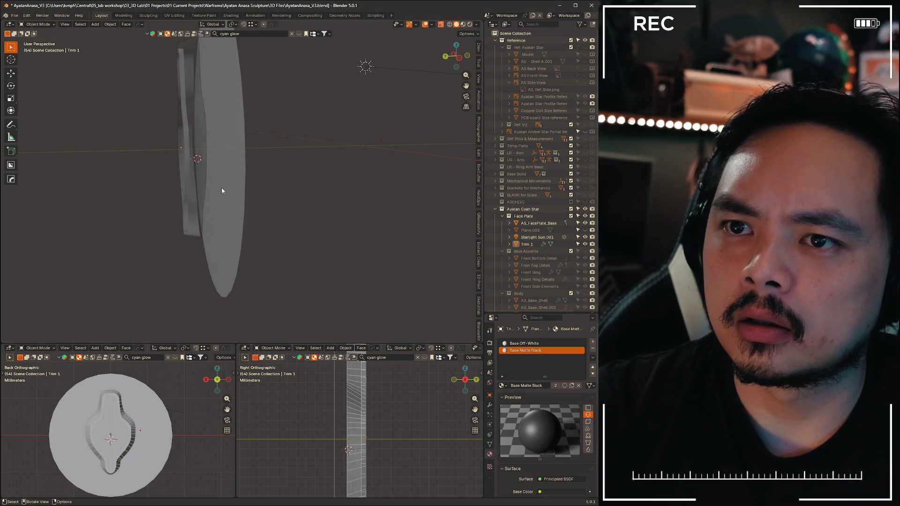
pyautogui.click(221, 179)
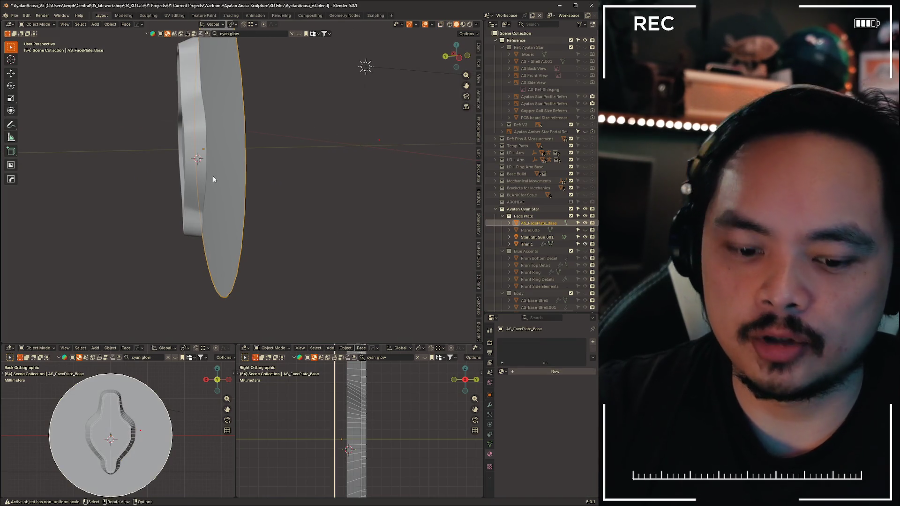
# Move AS_FacePlate_Base about 1.5 mm along Y, then re-enter mesh editing on it
pyautogui.press('g')
pyautogui.press('y')
pyautogui.click(214, 178)
pyautogui.moveTo(225, 196)
pyautogui.mouseDown(button='middle')
pyautogui.moveTo(323, 227)
pyautogui.moveTo(310, 196)
pyautogui.moveTo(279, 209)
pyautogui.moveTo(364, 207)
pyautogui.moveTo(396, 224)
pyautogui.moveTo(321, 216)
pyautogui.moveTo(366, 192)
pyautogui.moveTo(326, 192)
pyautogui.moveTo(344, 203)
pyautogui.moveTo(328, 204)
pyautogui.mouseUp(button='middle')
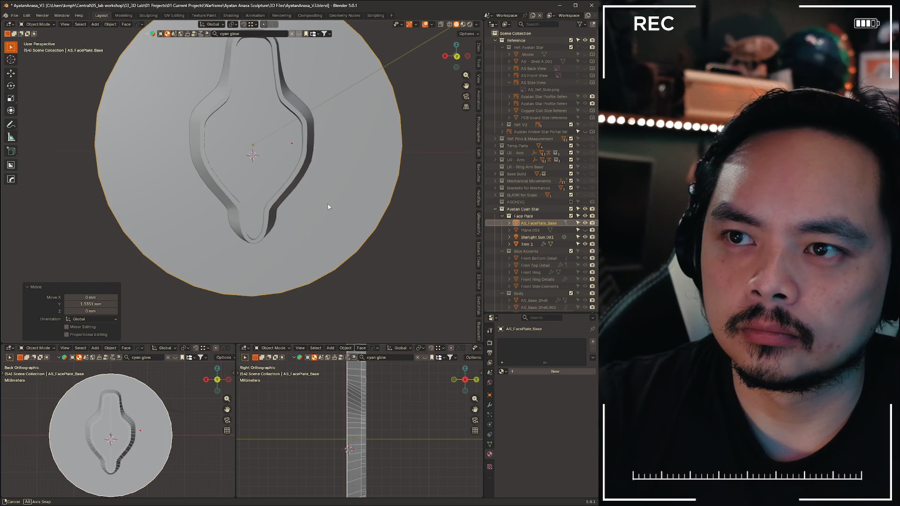
pyautogui.press('Tab')
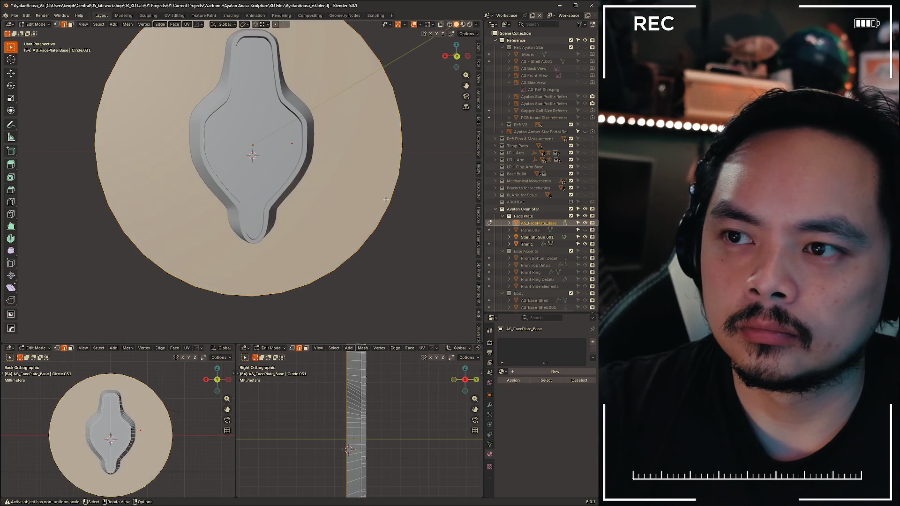
pyautogui.scroll(-2, 398, 226)
pyautogui.scroll(-2, 380, 235)
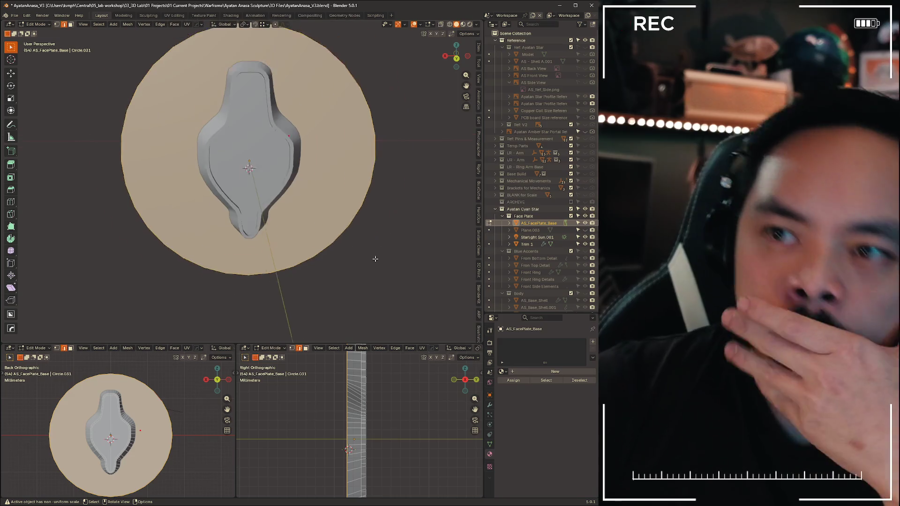
pyautogui.scroll(-1, 365, 242)
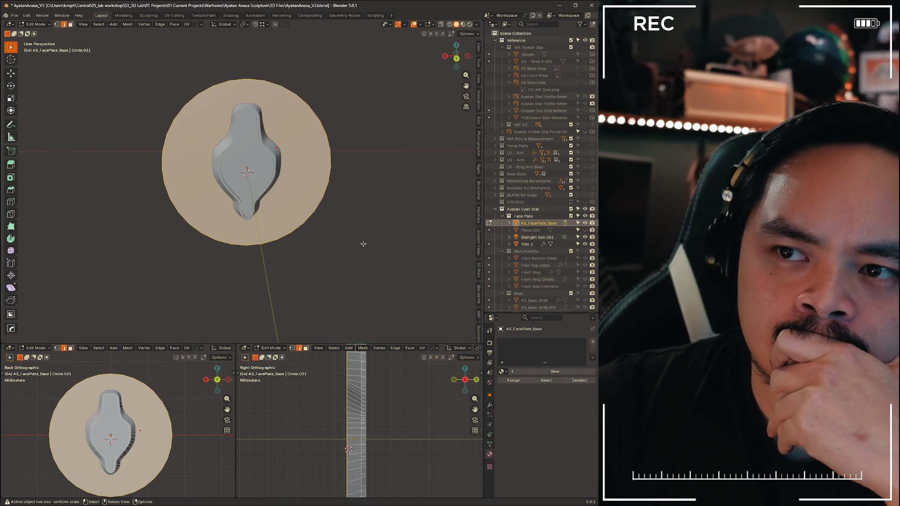
pyautogui.scroll(3, 363, 245)
pyautogui.hotkey('ctrl', 'Tab')
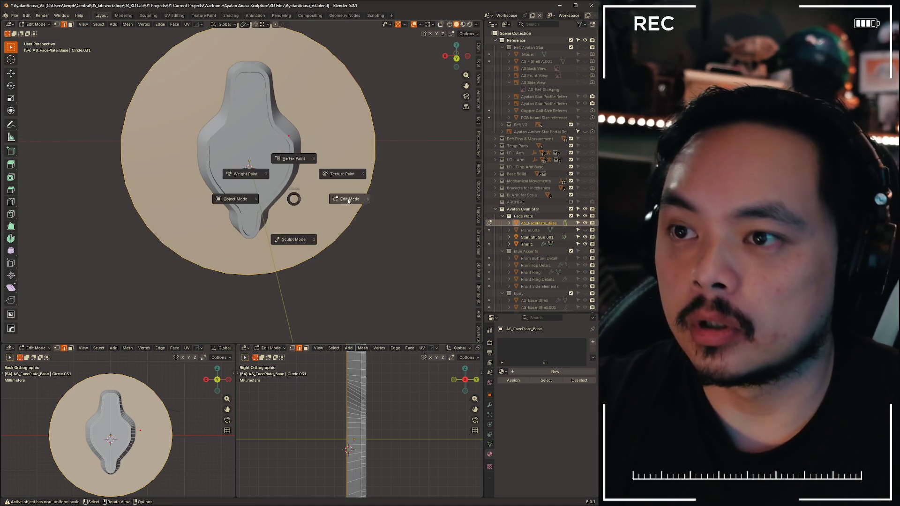
# Inset all faces of the AS_FacePlate_Base disk by 6.52 mm to form an inner ring
pyautogui.click(347, 200)
pyautogui.press('z')
pyautogui.press('a')
pyautogui.press('i')
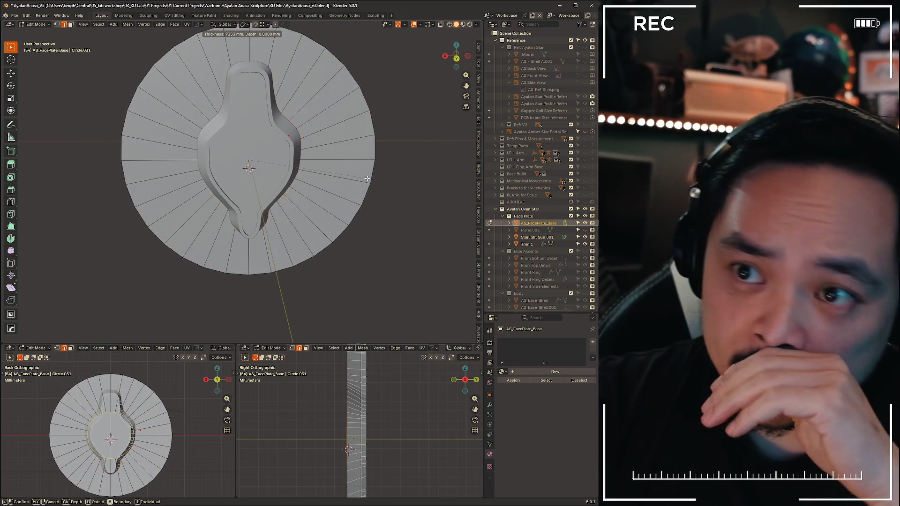
pyautogui.click(366, 179)
# Add a loop cut across the radial edges and slide it between centre and rim
pyautogui.press('ctrl+KP_1')
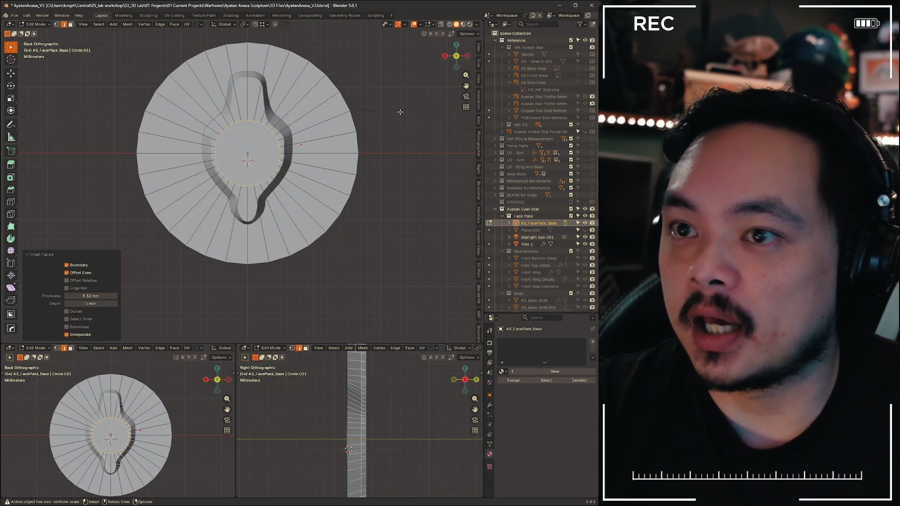
pyautogui.click(247, 160)
pyautogui.scroll(3, 348, 150)
pyautogui.scroll(2, 347, 150)
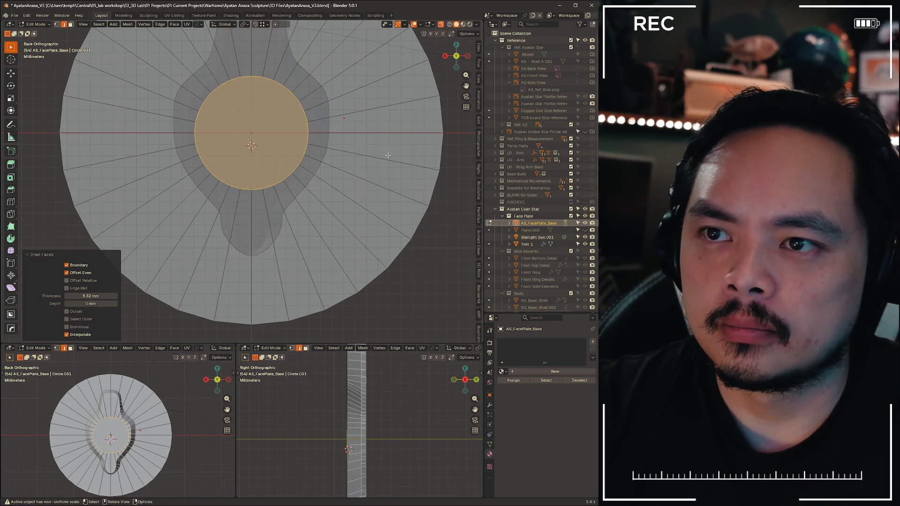
pyautogui.press('a')
pyautogui.hotkey('ctrl', 'r')
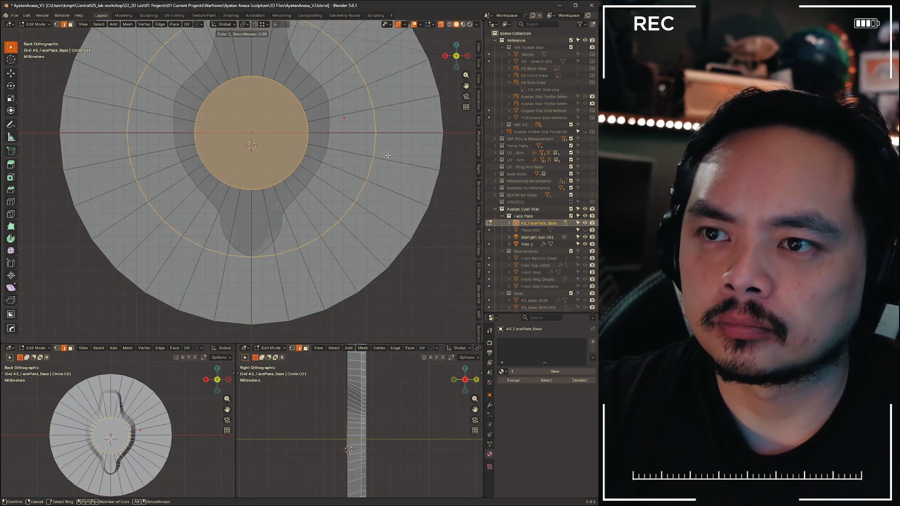
pyautogui.click(395, 162)
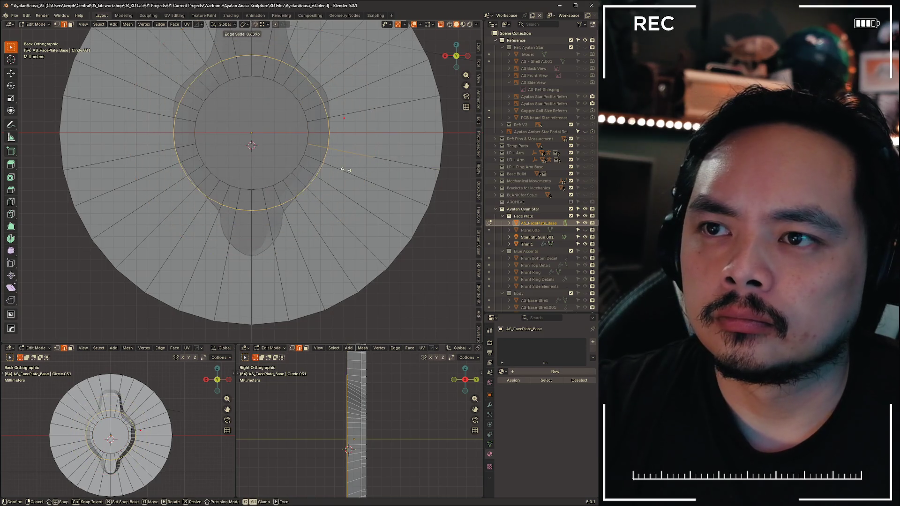
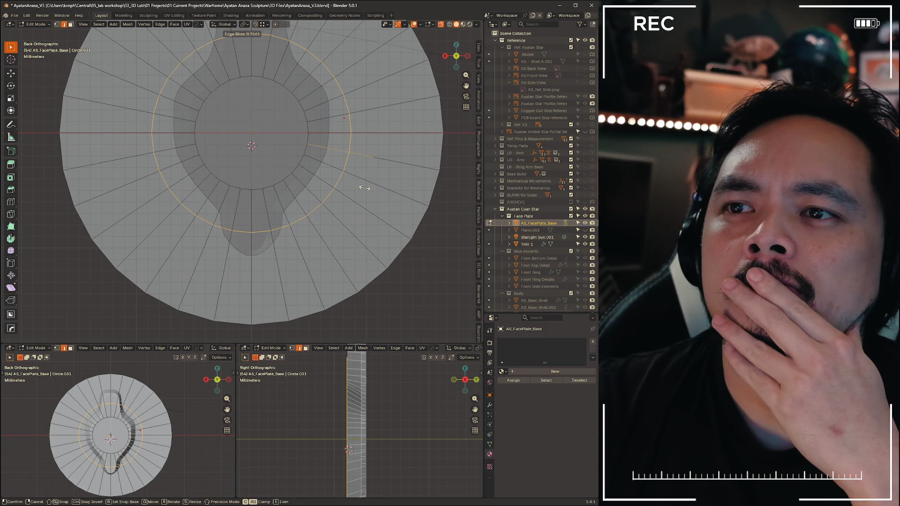
# Confirm the new loop cut on the face plate and scale it down to about 0.795
pyautogui.click(363, 188)
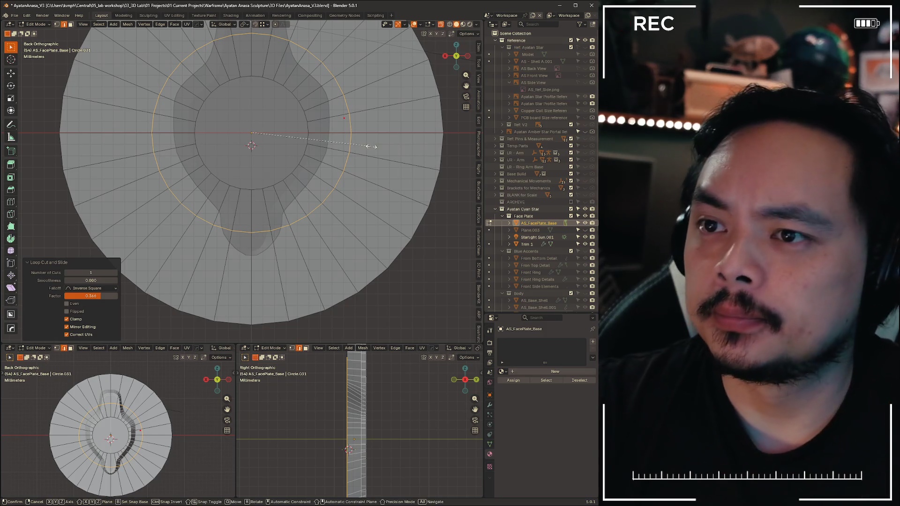
pyautogui.press('s')
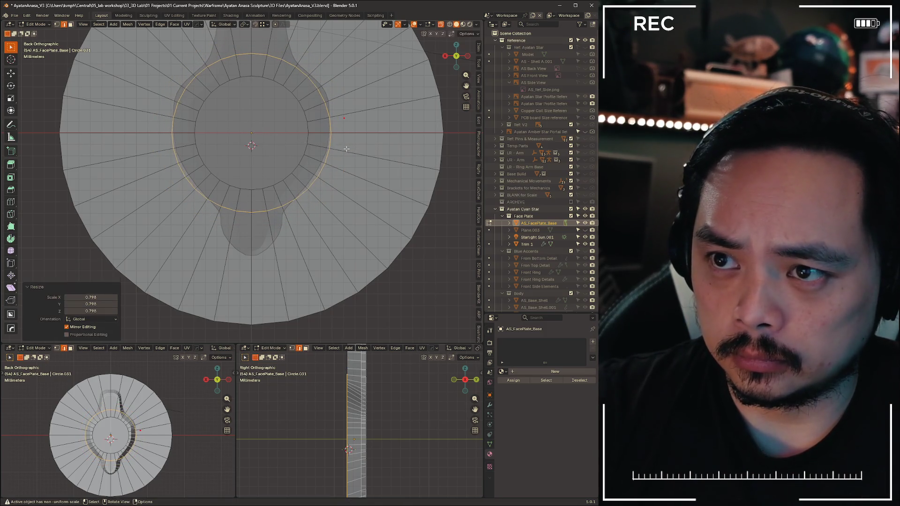
pyautogui.click(346, 149)
pyautogui.scroll(4, 347, 149)
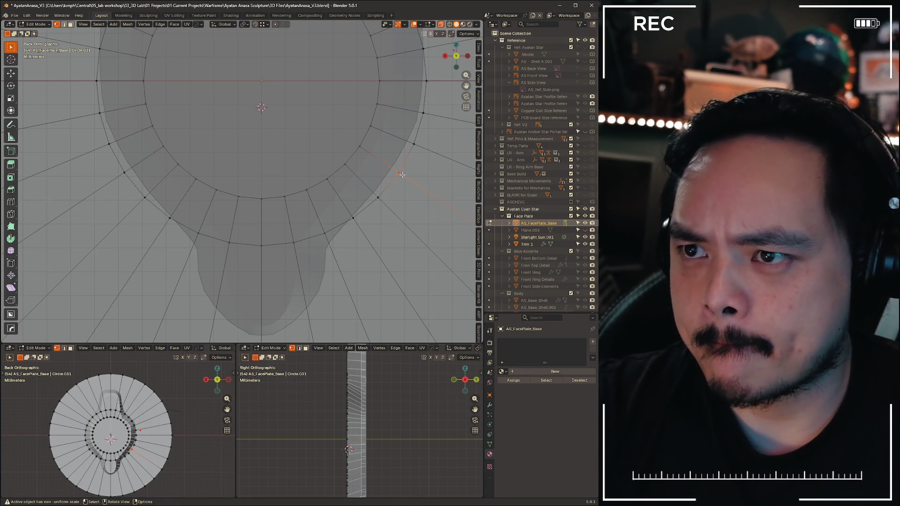
# Vertex-slide the first inner-ring vertices along their edges toward the reference's teardrop outline
pyautogui.hotkey('shift', 'v')
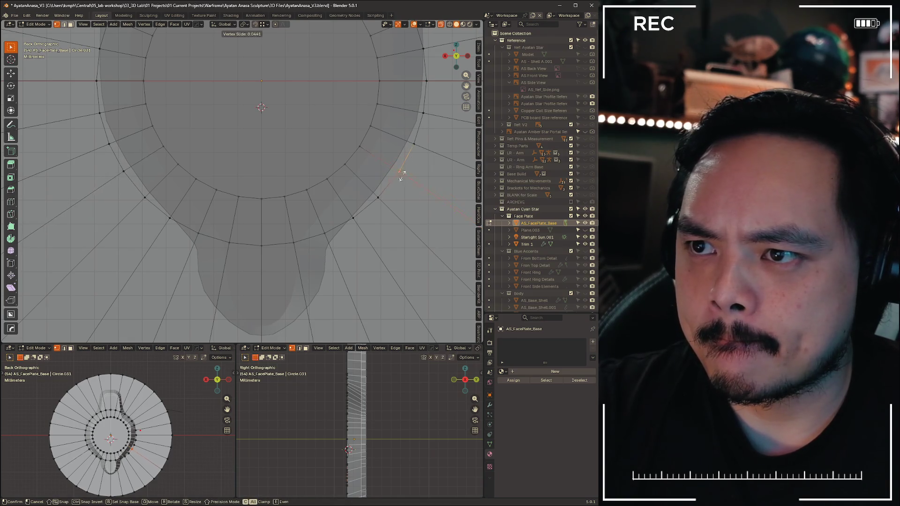
pyautogui.click(433, 236)
pyautogui.hotkey('shift', 'v')
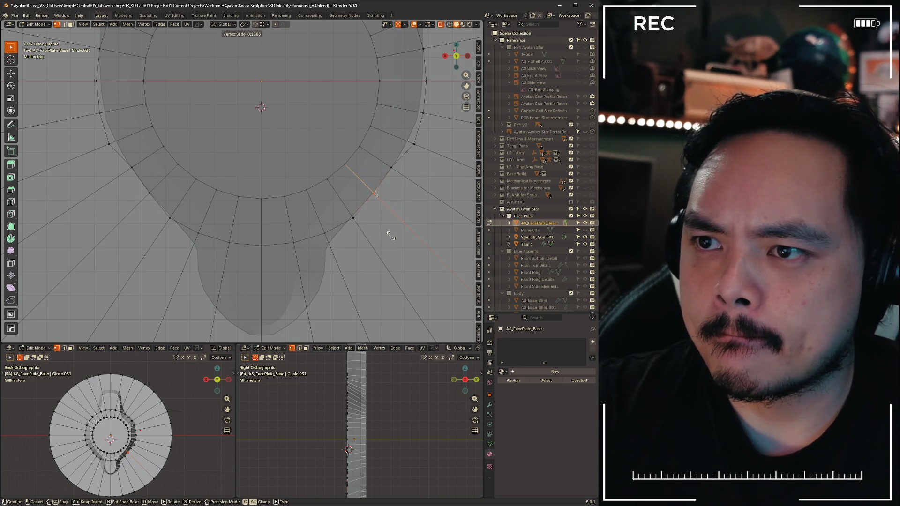
pyautogui.click(389, 234)
pyautogui.hotkey('shift', 'v')
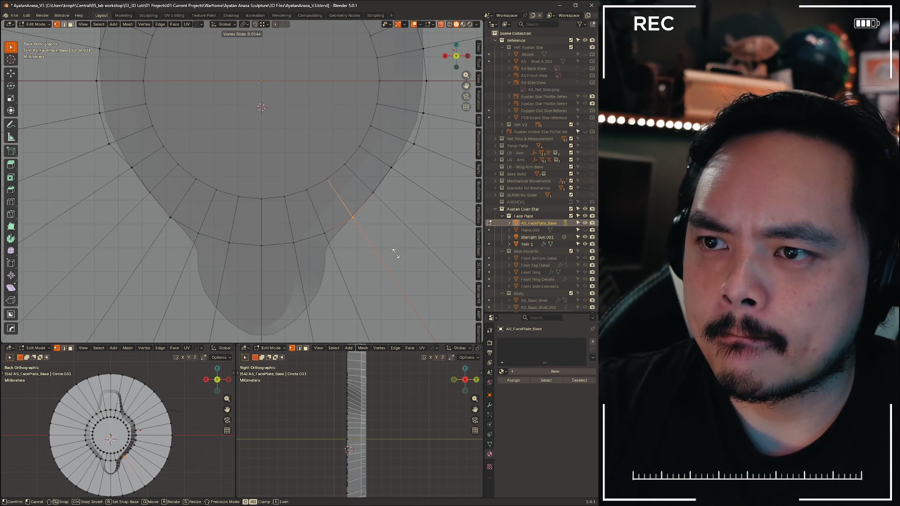
pyautogui.click(394, 252)
pyautogui.scroll(1, 316, 197)
pyautogui.scroll(1, 281, 169)
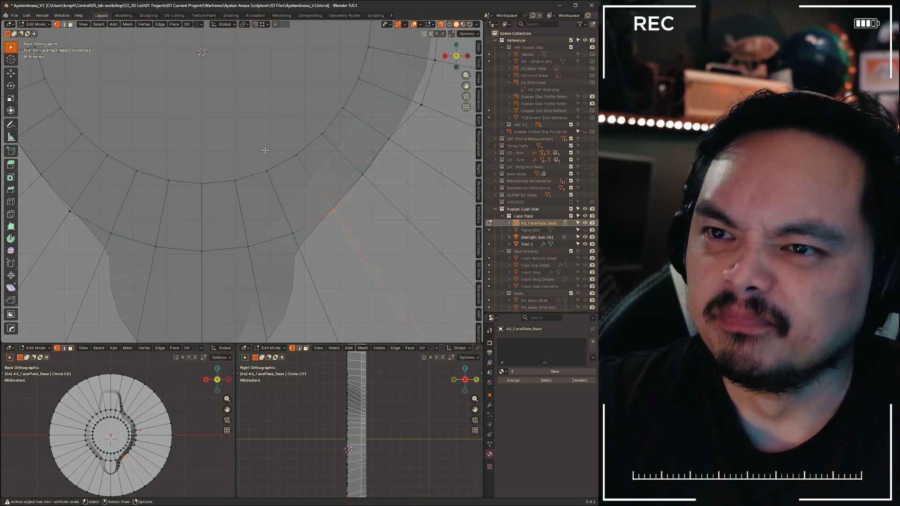
pyautogui.hotkey('shift', 'v')
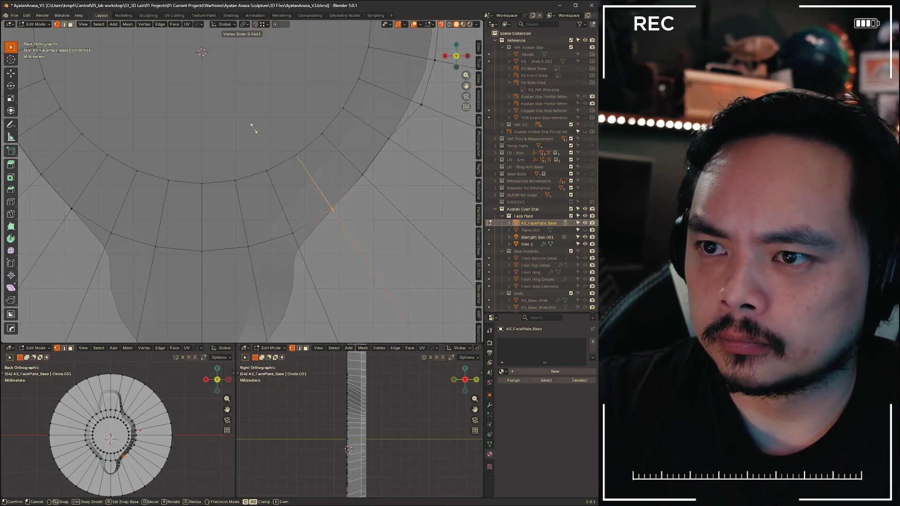
pyautogui.click(252, 127)
# Vertex-slide the remaining ring vertices, including those near the teardrop's bottom, into place
pyautogui.hotkey('shift', 'v')
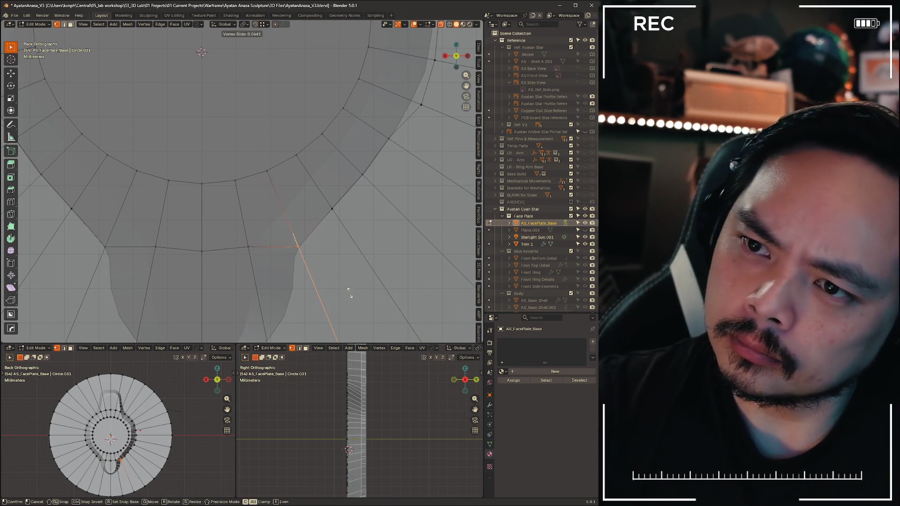
pyautogui.click(347, 289)
pyautogui.keyDown('ctrl'); pyautogui.scroll(-3, 281, 175); pyautogui.keyUp('ctrl')
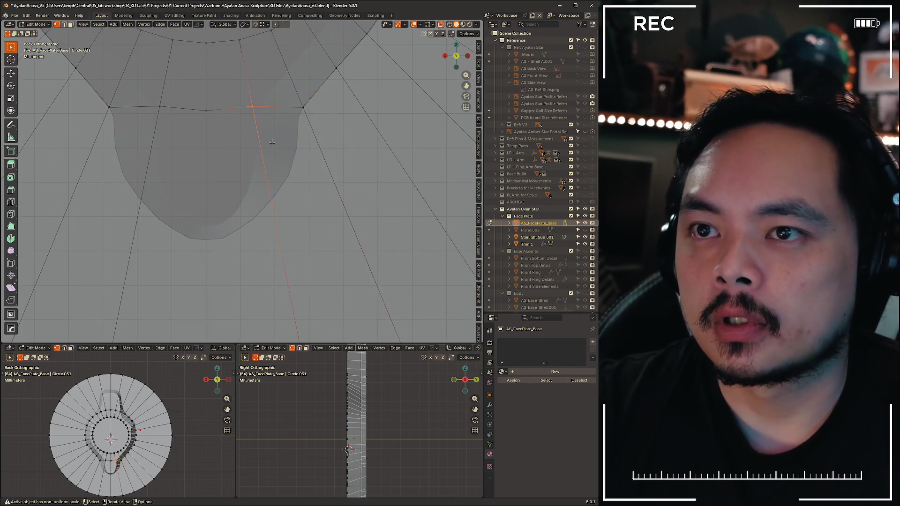
pyautogui.hotkey('shift', 'v')
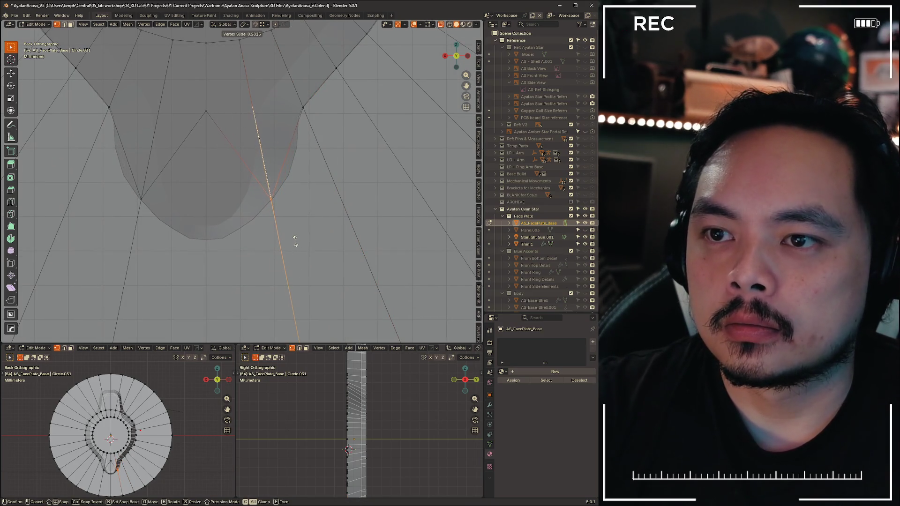
pyautogui.click(295, 243)
pyautogui.click(206, 211)
pyautogui.hotkey('shift', 'v')
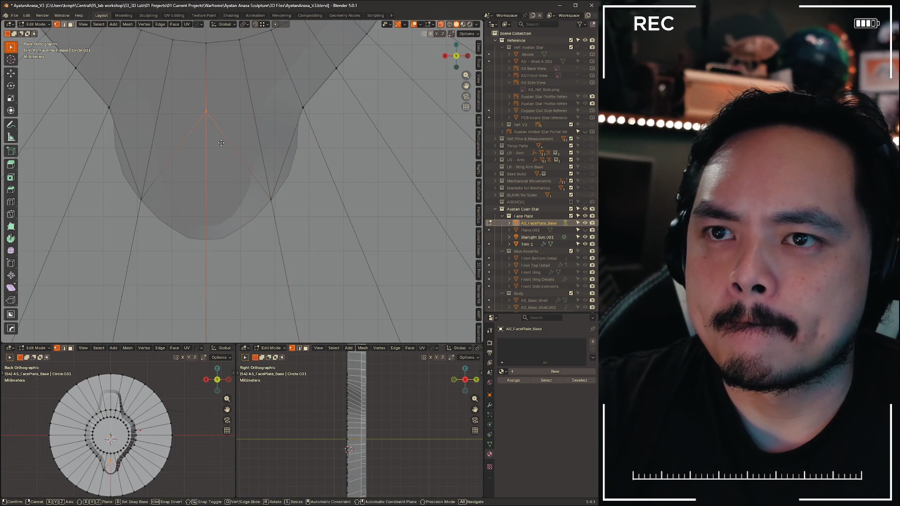
pyautogui.click(229, 273)
pyautogui.scroll(-4, 281, 175)
# Select a whole inner ring, shrink it slightly, and return to Object Mode
pyautogui.keyDown('shift'); pyautogui.moveTo(281, 141); pyautogui.dragTo(281, 211, button='middle'); pyautogui.keyUp('shift')
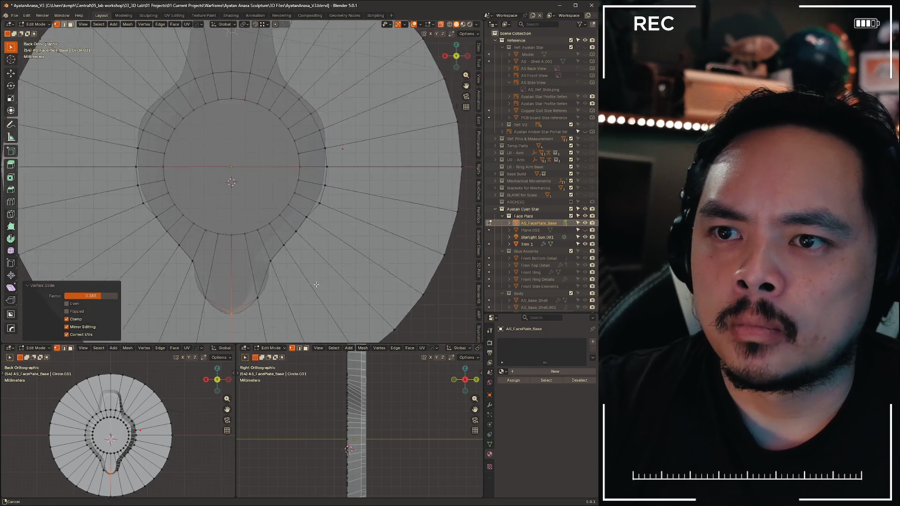
pyautogui.keyDown('shift'); pyautogui.moveTo(325, 250); pyautogui.dragTo(347, 150, button='middle'); pyautogui.keyUp('shift')
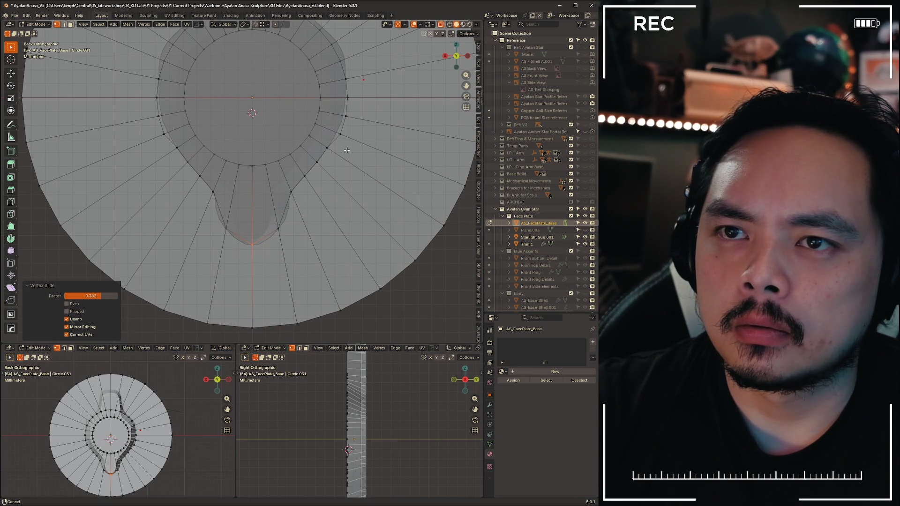
pyautogui.click(306, 175)
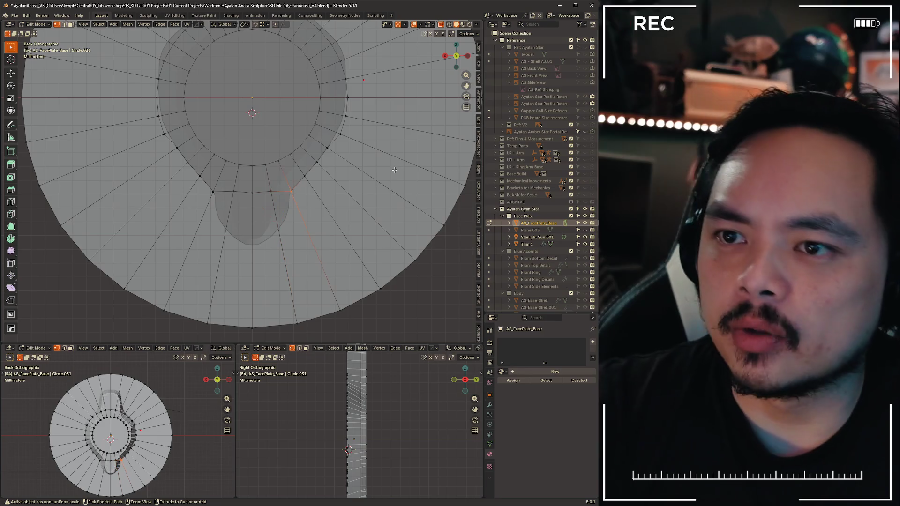
pyautogui.press('alt')
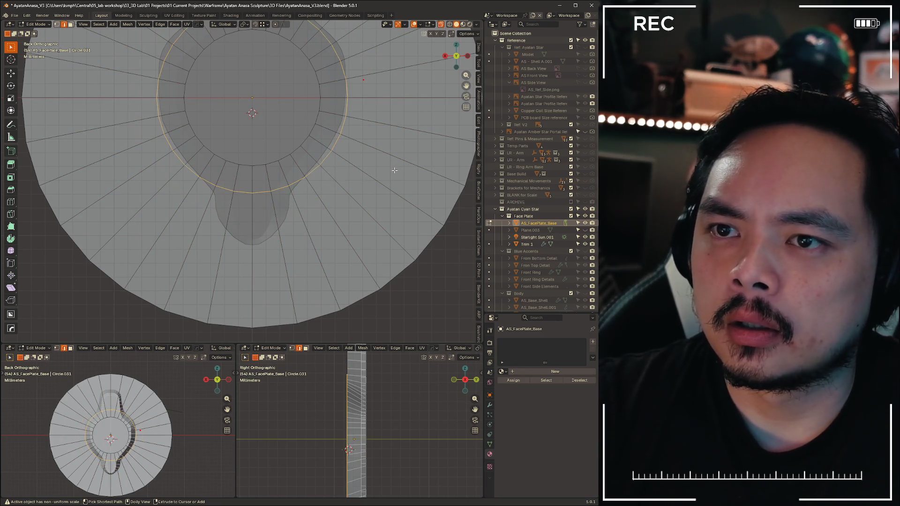
pyautogui.press('s')
pyautogui.moveTo(407, 156); pyautogui.dragTo(406, 156)
pyautogui.scroll(-3, 345, 160)
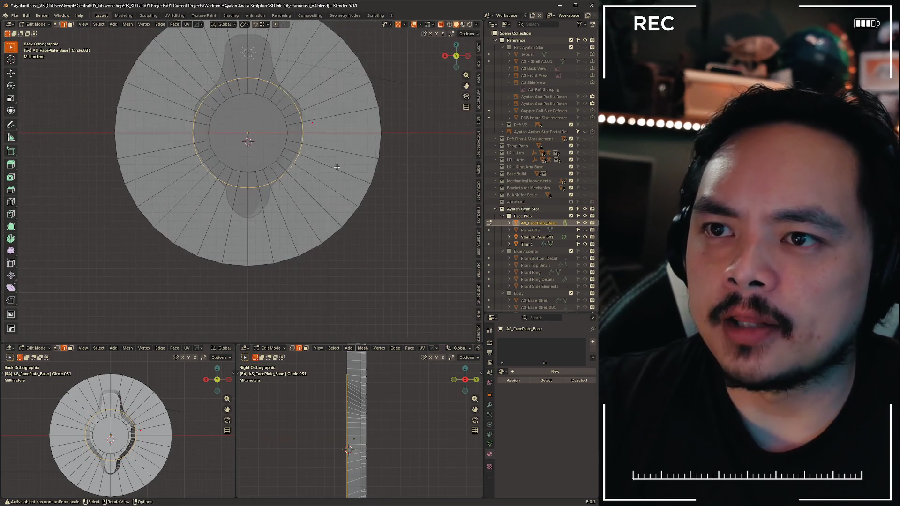
pyautogui.hotkey('ctrl', 'Tab')
pyautogui.click(276, 169)
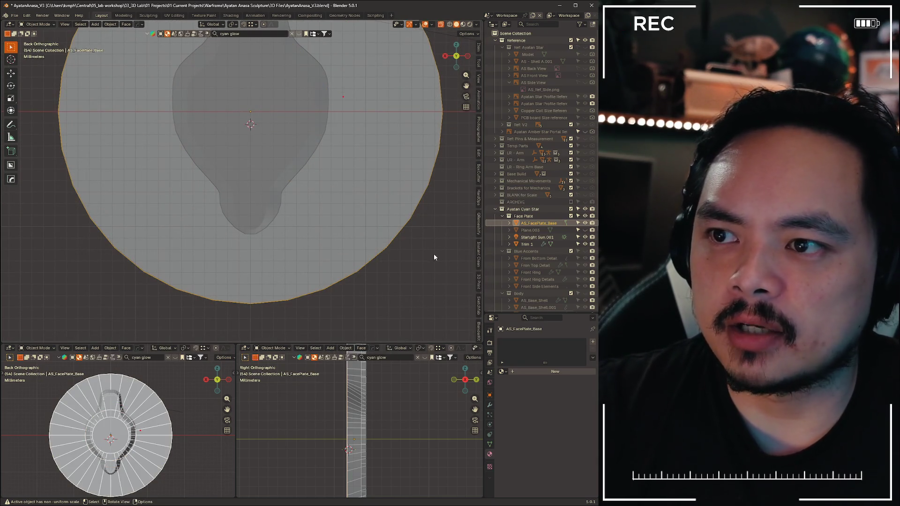
# Isolate Trim 1 in local view and check its outer boundary loop in Edit Mode with X-ray shading
pyautogui.click(299, 132)
pyautogui.scroll(-3, 331, 151)
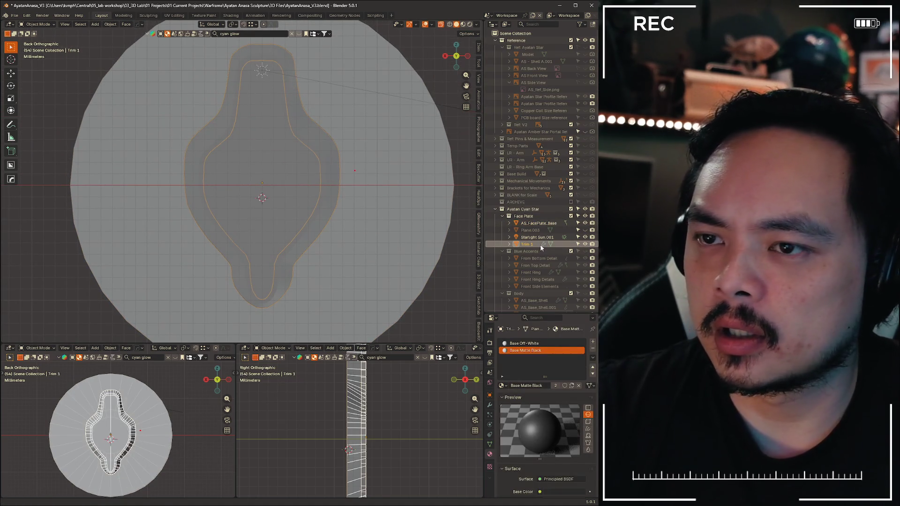
pyautogui.press('KP_Divide')
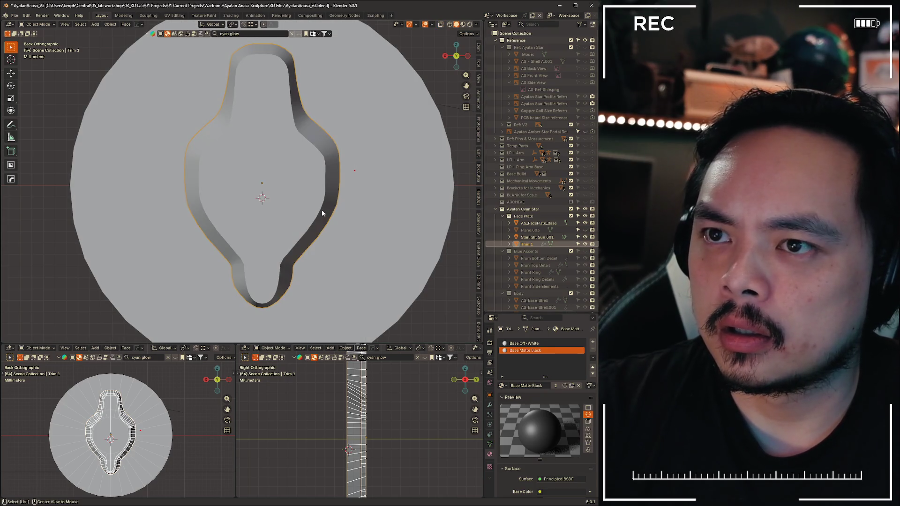
pyautogui.hotkey('alt', 'z')
pyautogui.hotkey('ctrl', 'Tab')
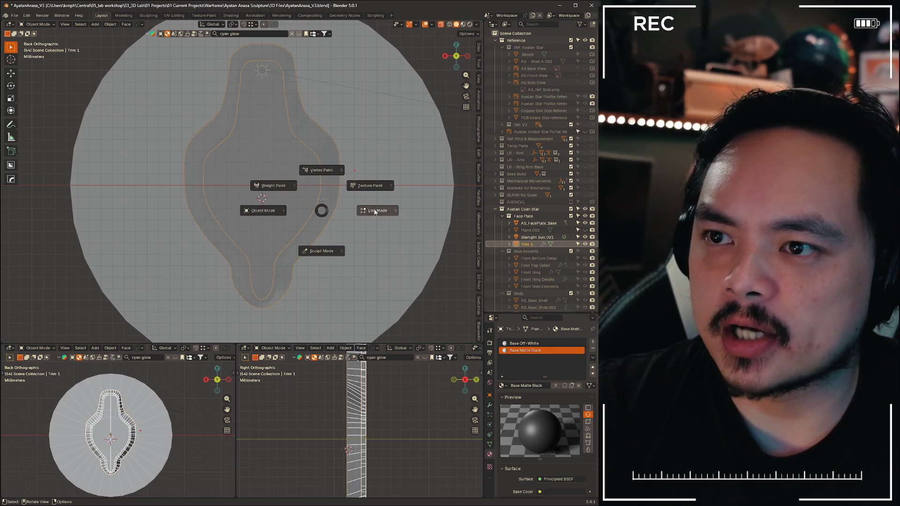
pyautogui.click(374, 210)
pyautogui.keyDown('alt'); pyautogui.click(340, 179); pyautogui.keyUp('alt')
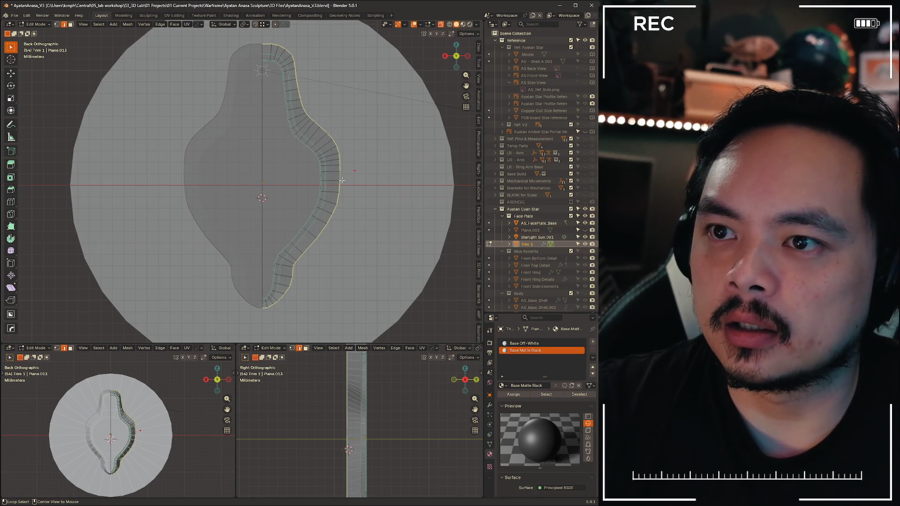
pyautogui.hotkey('ctrl', 'Tab')
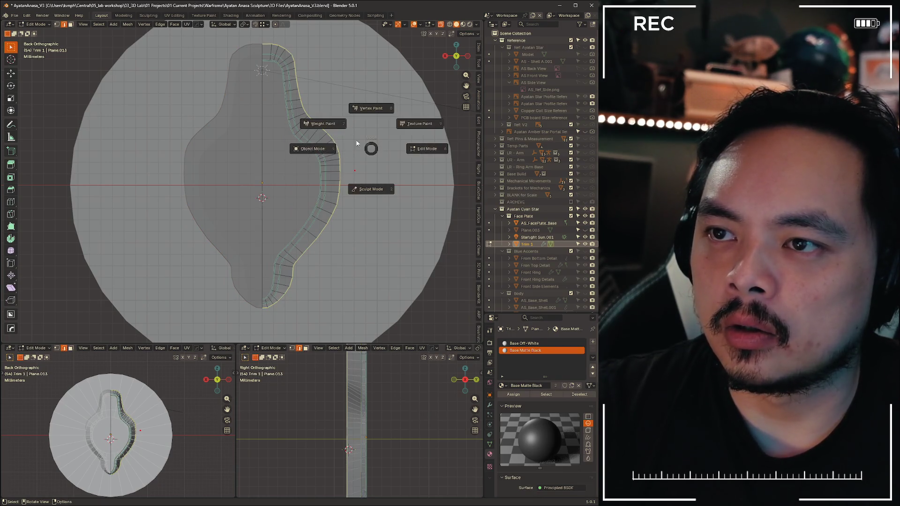
pyautogui.click(328, 145)
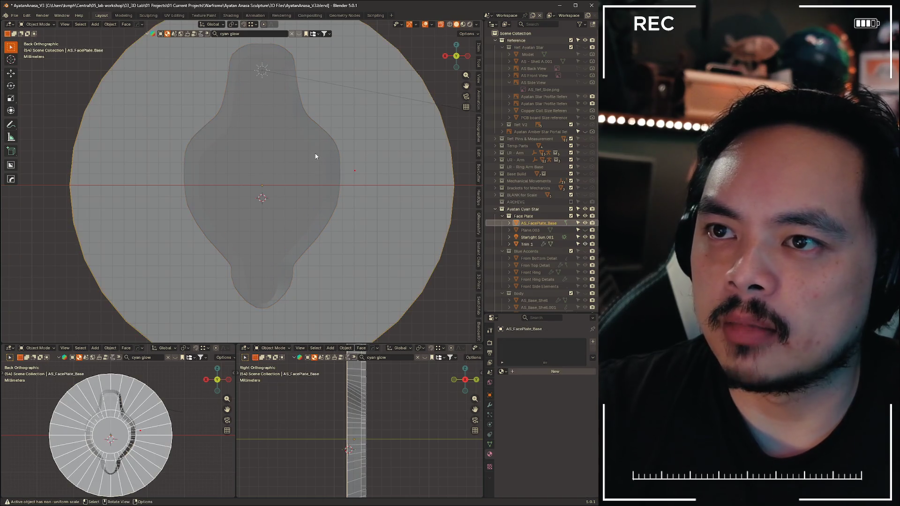
pyautogui.press('z')
# Switch to Material Preview, apply Trim 1's Mirror modifier and make its rotation and scale permanent
pyautogui.moveTo(373, 209)
pyautogui.mouseDown(button='middle')
pyautogui.moveTo(256, 195)
pyautogui.moveTo(349, 207)
pyautogui.mouseUp(button='middle')
pyautogui.press('z')
pyautogui.click(277, 232)
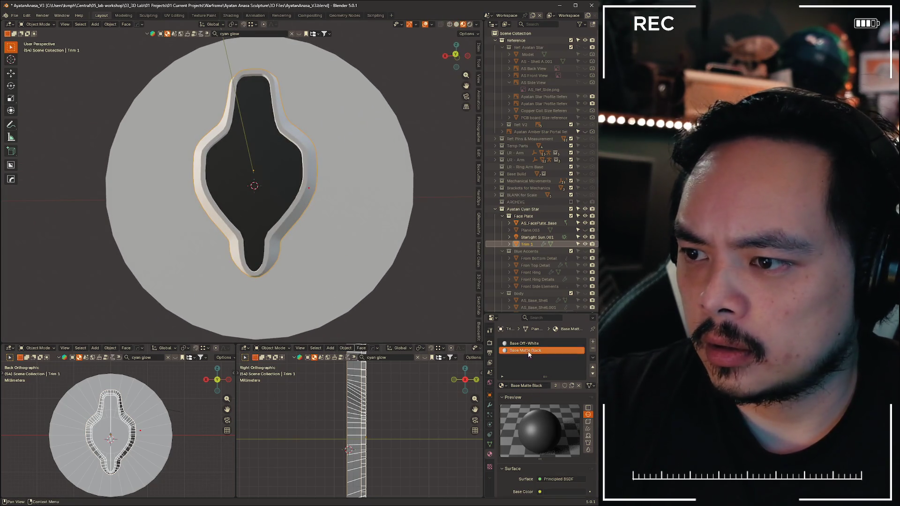
pyautogui.click(491, 416)
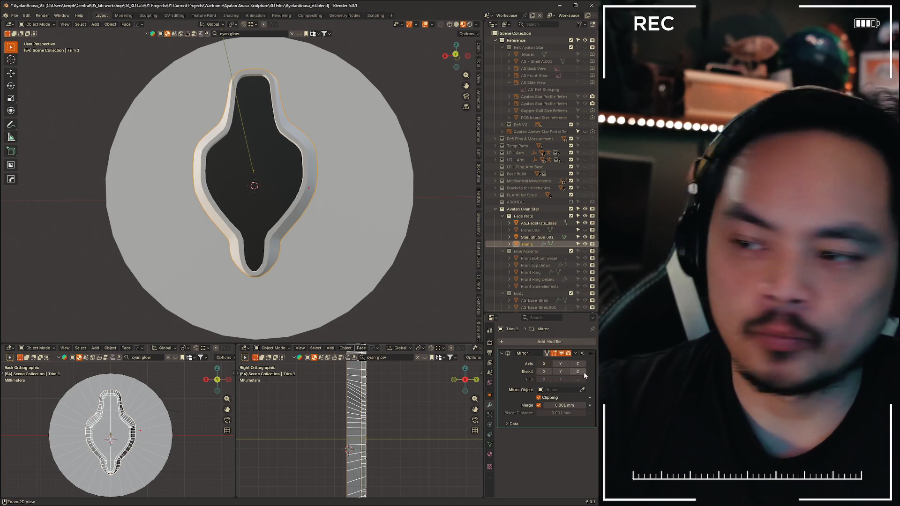
pyautogui.hotkey('ctrl', 'a')
pyautogui.moveTo(327, 285); pyautogui.dragTo(338, 299, button='middle')
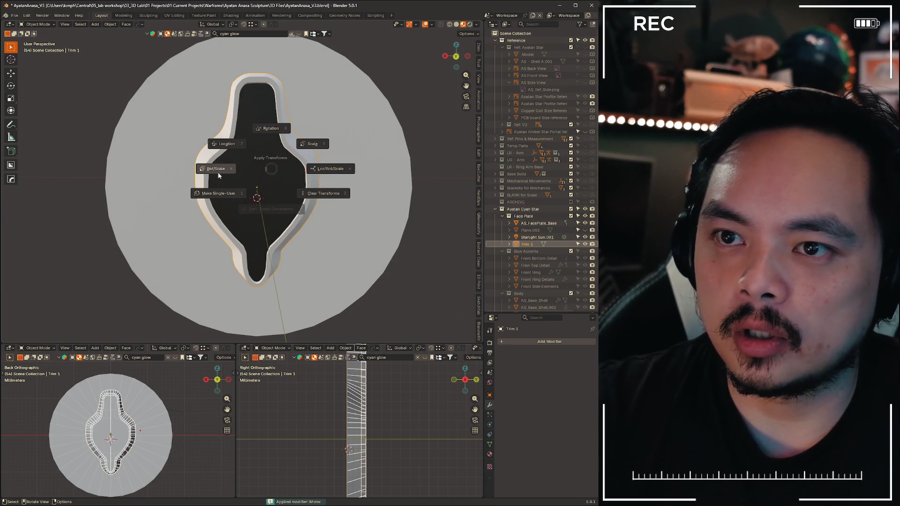
pyautogui.click(216, 171)
# Inspect Trim 1 edge-on, briefly toggling the annotate tool before returning to selection
pyautogui.moveTo(347, 247)
pyautogui.mouseDown(button='middle')
pyautogui.moveTo(300, 297)
pyautogui.moveTo(359, 203)
pyautogui.mouseUp(button='middle')
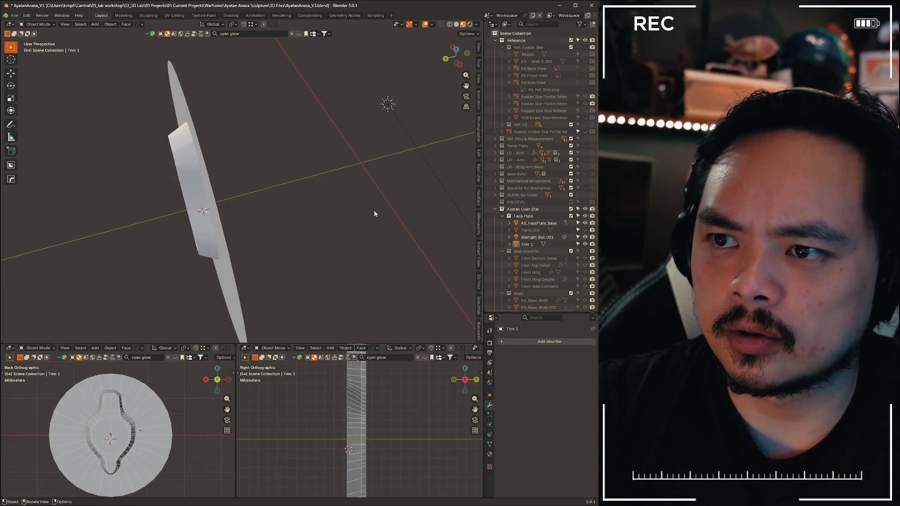
pyautogui.click(12, 127)
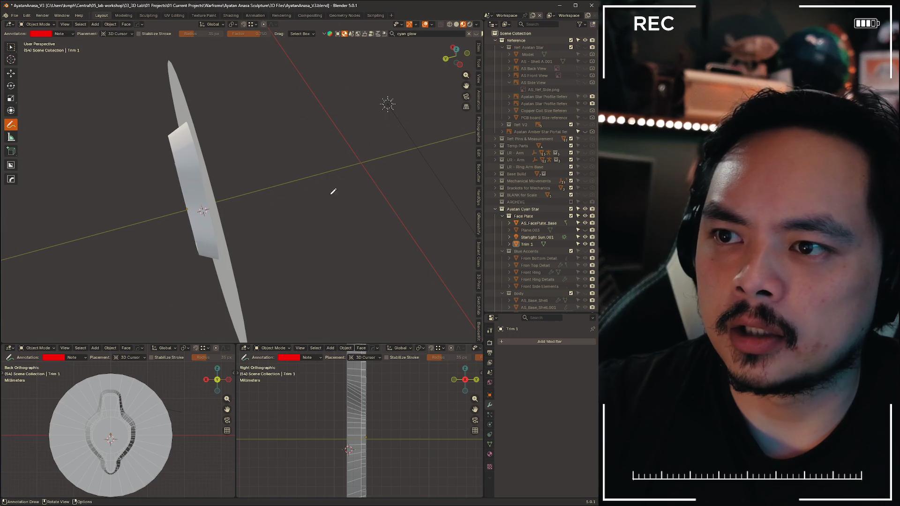
pyautogui.click(11, 47)
pyautogui.moveTo(211, 176); pyautogui.dragTo(295, 144, button='middle')
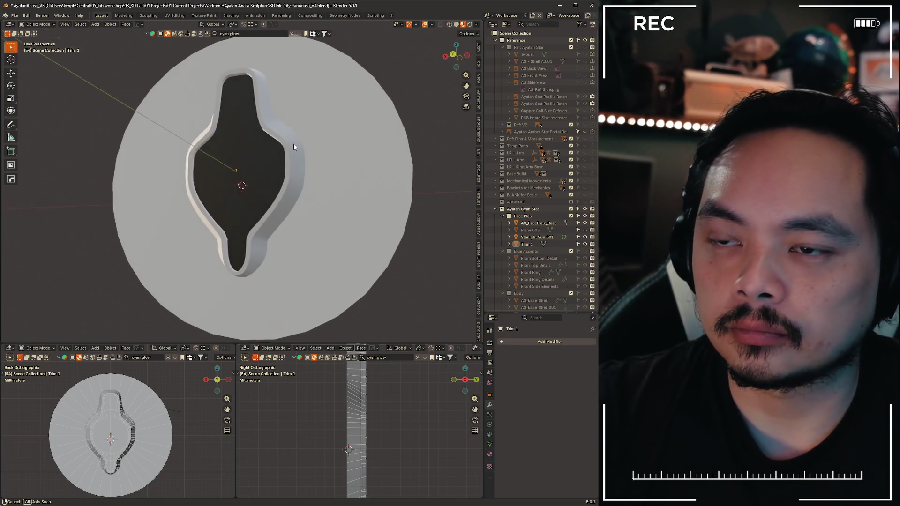
pyautogui.scroll(3, 295, 145)
# Enter Edit Mode on Trim 1 and edge-slide one of its edge loops along the strip
pyautogui.moveTo(277, 185)
pyautogui.mouseDown(button='middle')
pyautogui.moveTo(253, 190)
pyautogui.moveTo(290, 194)
pyautogui.mouseUp(button='middle')
pyautogui.hotkey('ctrl', 'Tab')
pyautogui.click(355, 195)
pyautogui.moveTo(271, 200)
pyautogui.mouseDown(button='middle')
pyautogui.moveTo(328, 186)
pyautogui.moveTo(320, 183)
pyautogui.mouseUp(button='middle')
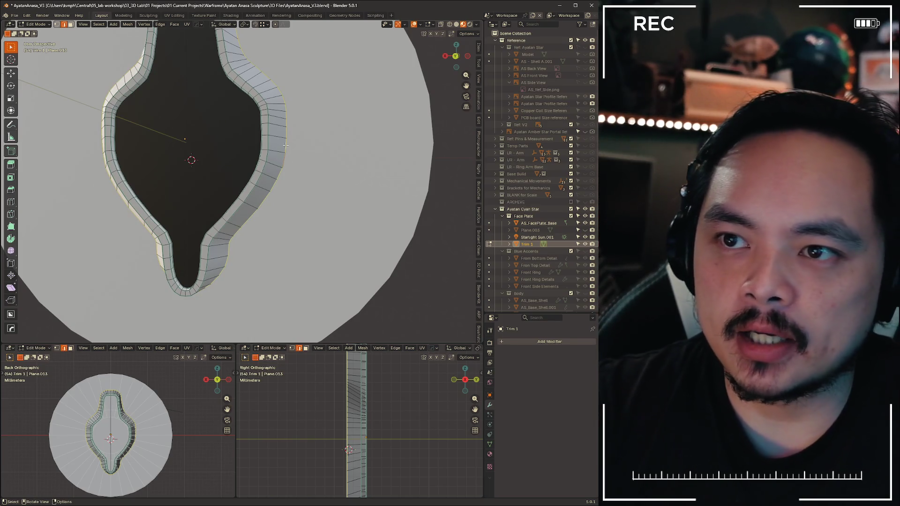
pyautogui.scroll(-3, 289, 152)
pyautogui.scroll(3, 288, 153)
pyautogui.moveTo(288, 162)
pyautogui.keyDown('shift'); pyautogui.mouseDown(button='middle')
pyautogui.moveTo(310, 198)
pyautogui.moveTo(322, 193)
pyautogui.mouseUp(button='middle'); pyautogui.keyUp('shift')
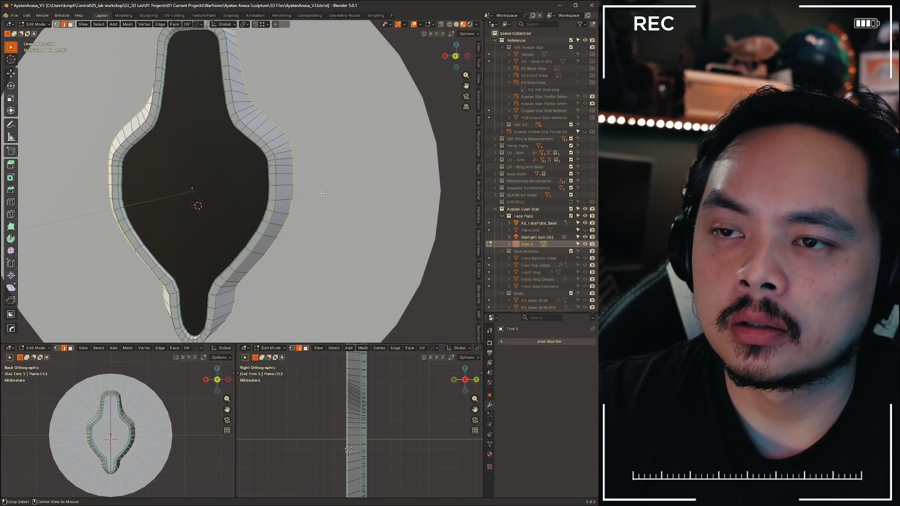
pyautogui.scroll(-2, 321, 194)
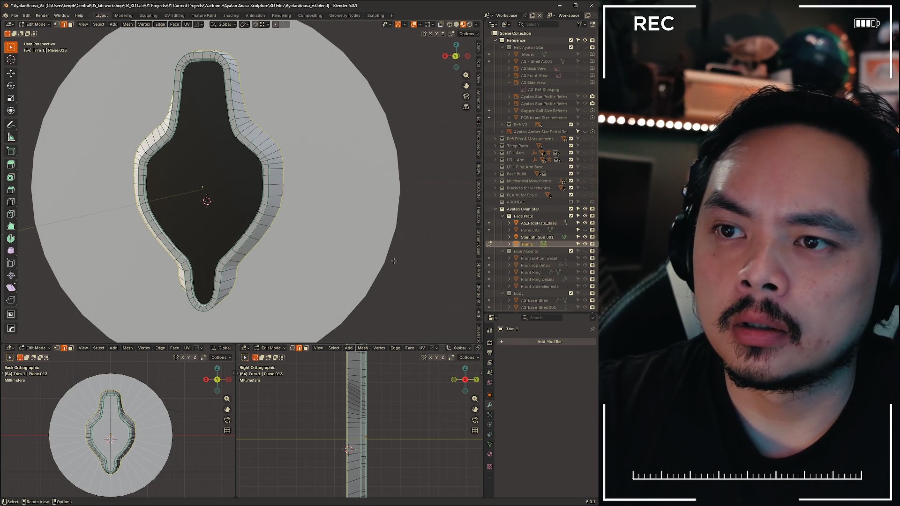
pyautogui.keyDown('alt'); pyautogui.click(248, 114); pyautogui.keyUp('alt')
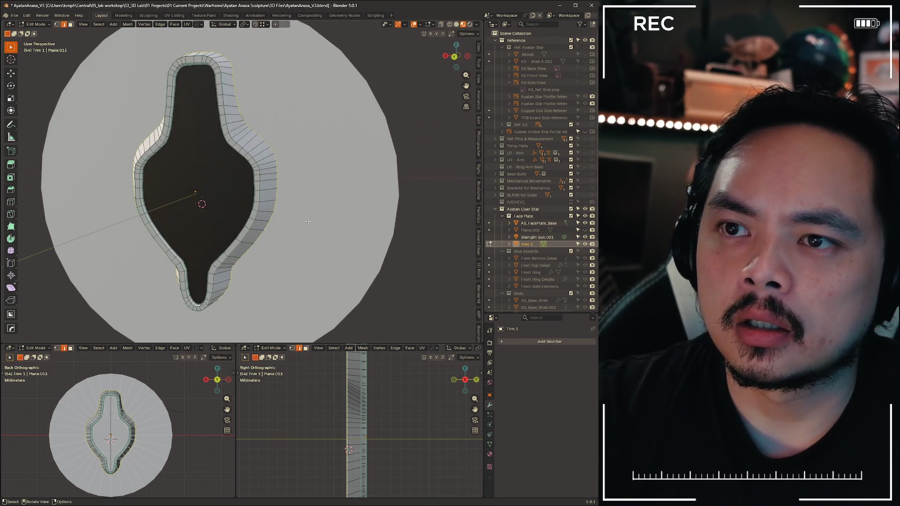
pyautogui.press('g')
pyautogui.press('g')
pyautogui.click(247, 212)
pyautogui.scroll(-2, 349, 183)
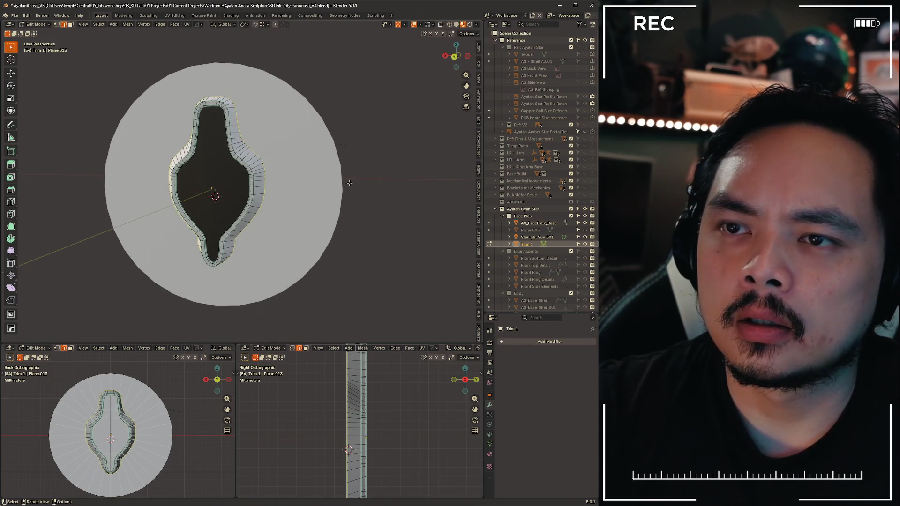
# Separate the selection into its own object, Trim 1.001, and return to Object Mode
pyautogui.moveTo(349, 183)
pyautogui.mouseDown(button='middle')
pyautogui.moveTo(315, 180)
pyautogui.moveTo(368, 182)
pyautogui.mouseUp(button='middle')
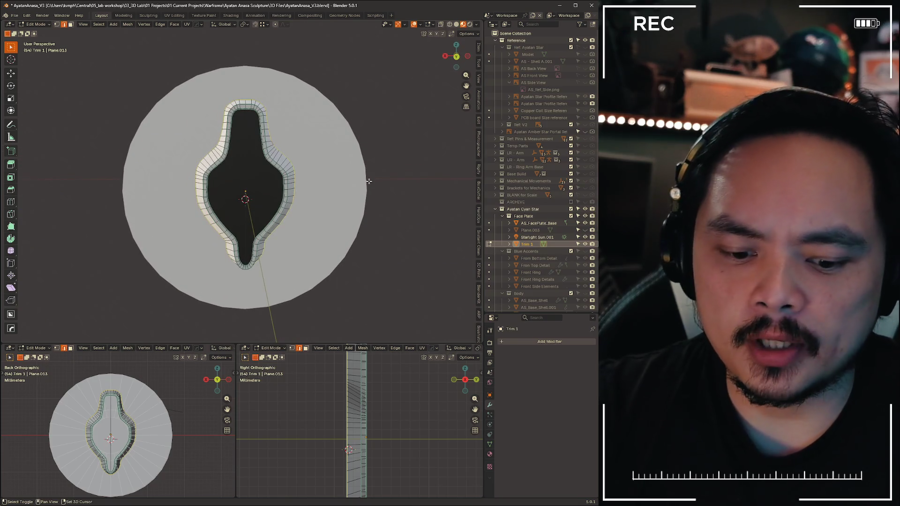
pyautogui.press('p')
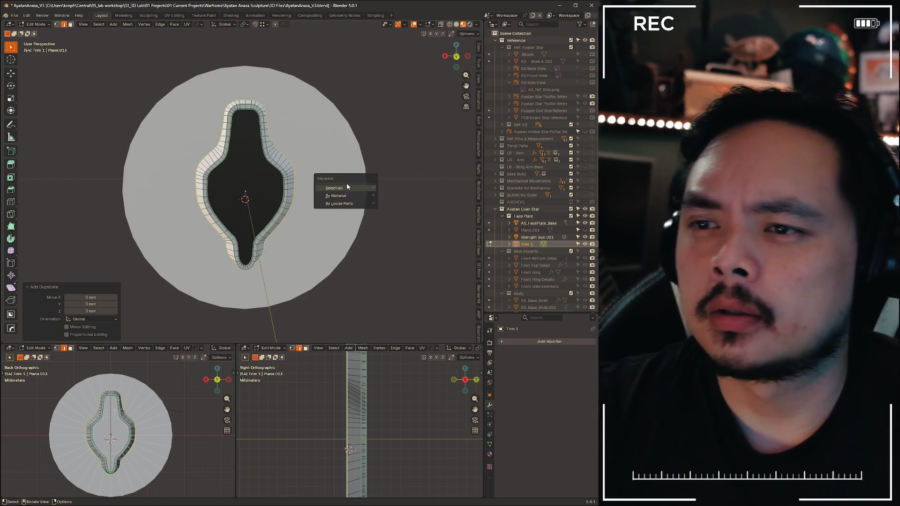
pyautogui.click(349, 187)
pyautogui.press('Tab')
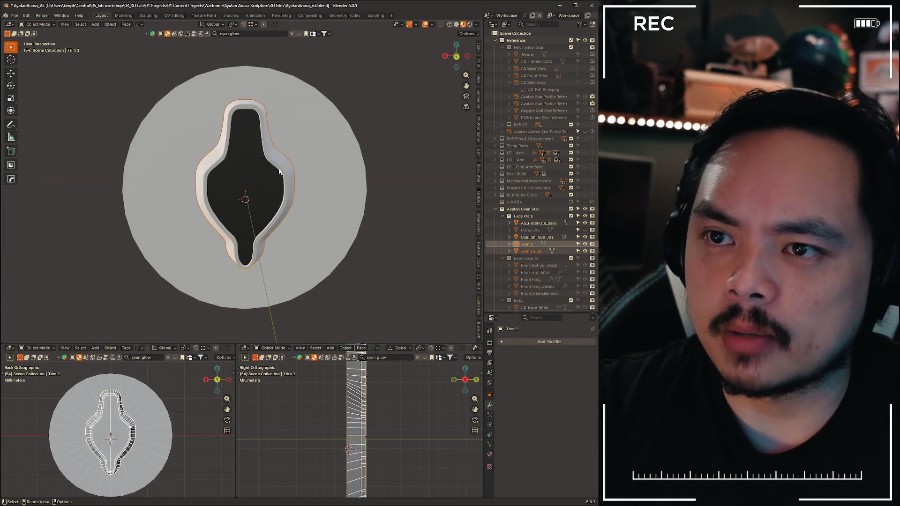
# Hide Trim 1, view the AS_FacePlate_Base disc from the back and show the reference images collection
pyautogui.press('h')
pyautogui.click(406, 249)
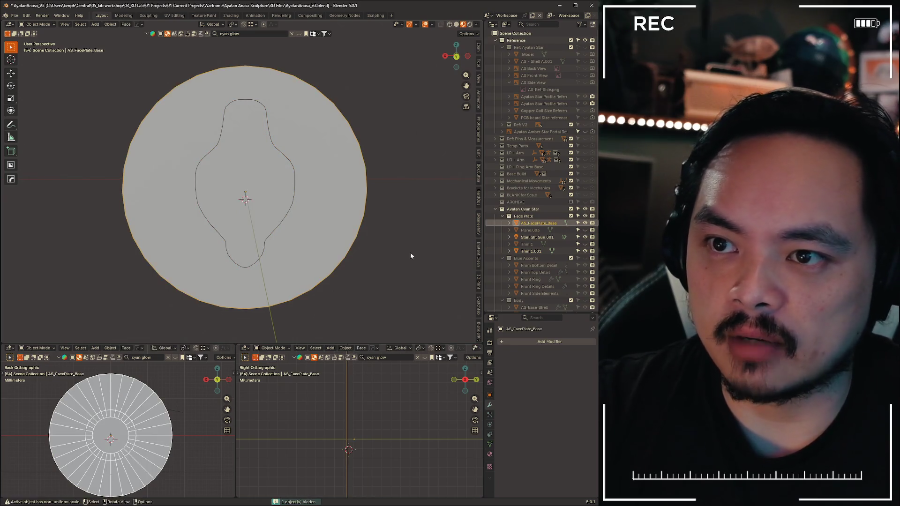
pyautogui.keyDown('shift'); pyautogui.moveTo(407, 249); pyautogui.dragTo(429, 230, button='middle'); pyautogui.keyUp('shift')
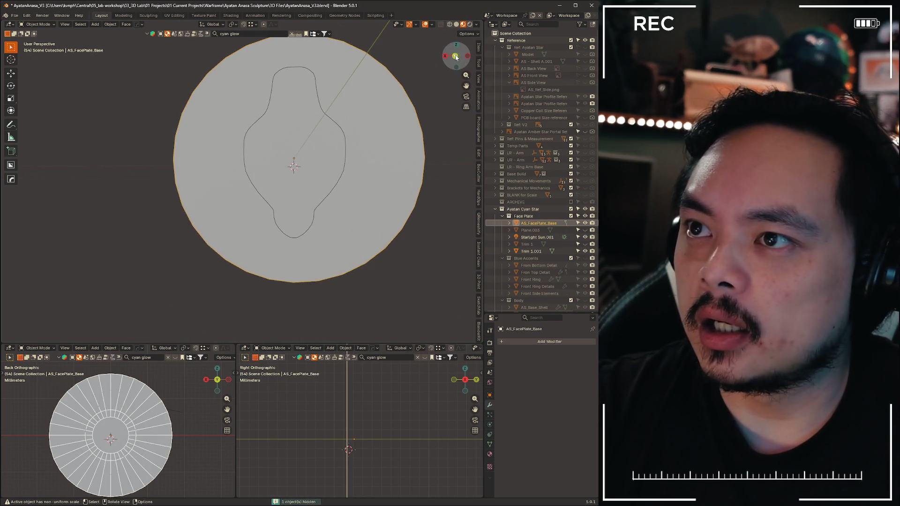
pyautogui.click(456, 56)
pyautogui.scroll(3, 296, 161)
pyautogui.keyDown('shift'); pyautogui.moveTo(295, 162); pyautogui.dragTo(232, 218, button='middle'); pyautogui.keyUp('shift')
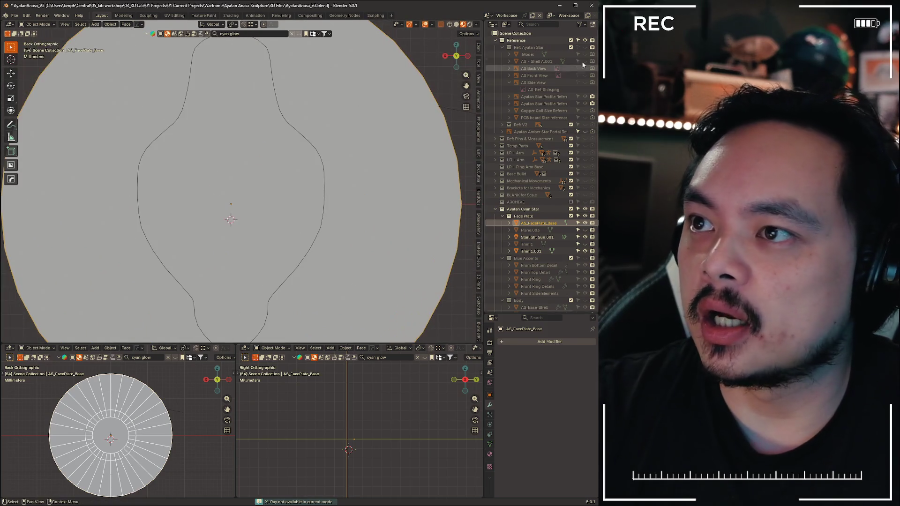
pyautogui.click(592, 48)
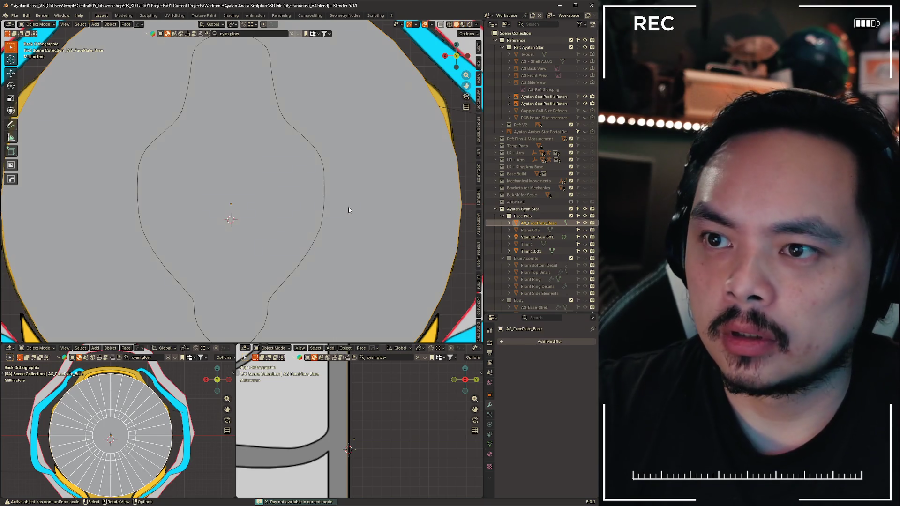
# Toggle local view to compare the plate against the references and select the Trim 1.001 outline
pyautogui.press('h')
pyautogui.scroll(2, 341, 187)
pyautogui.scroll(-3, 341, 188)
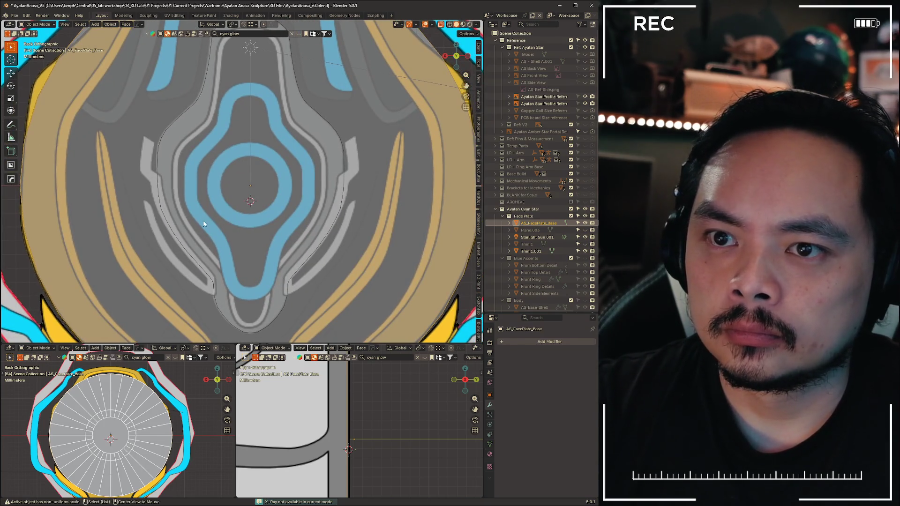
pyautogui.press('/')
pyautogui.press('/')
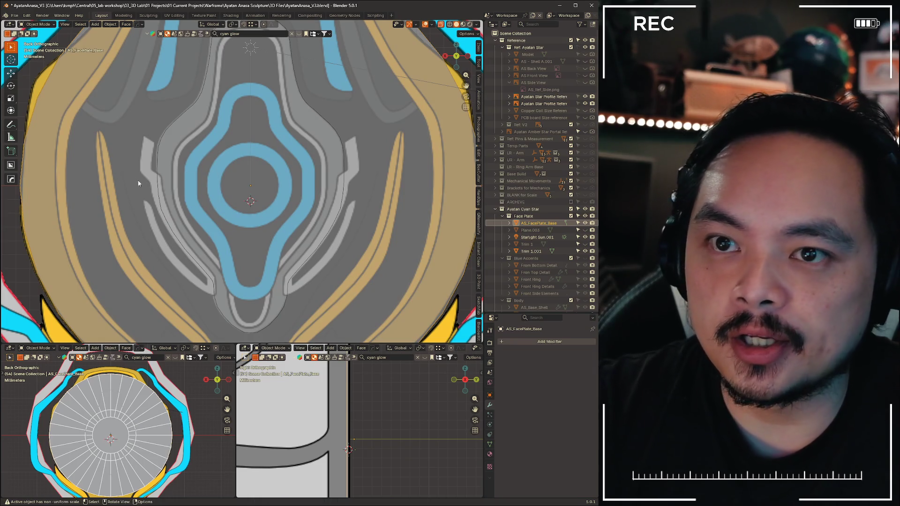
pyautogui.press('/')
pyautogui.press('/')
pyautogui.press('/')
pyautogui.press('/')
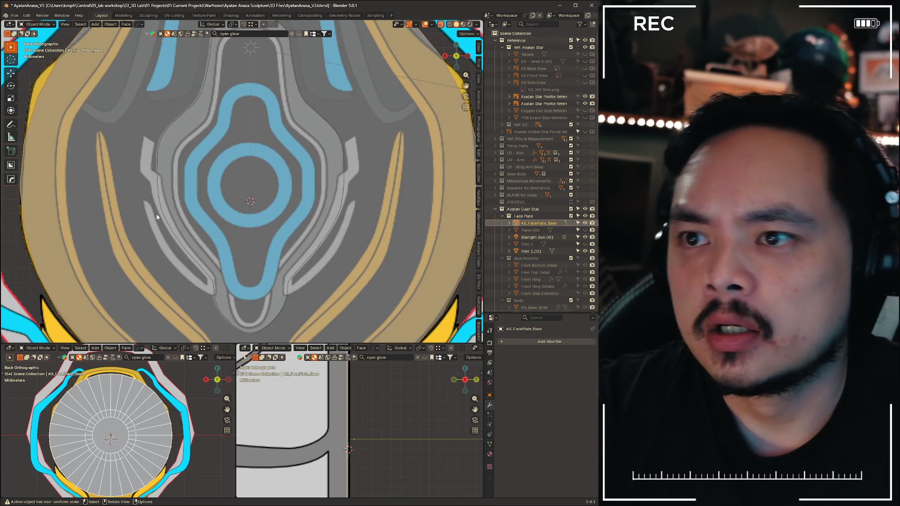
pyautogui.press('/')
pyautogui.press('/')
pyautogui.scroll(2, 256, 153)
pyautogui.scroll(2, 256, 154)
pyautogui.scroll(2, 265, 137)
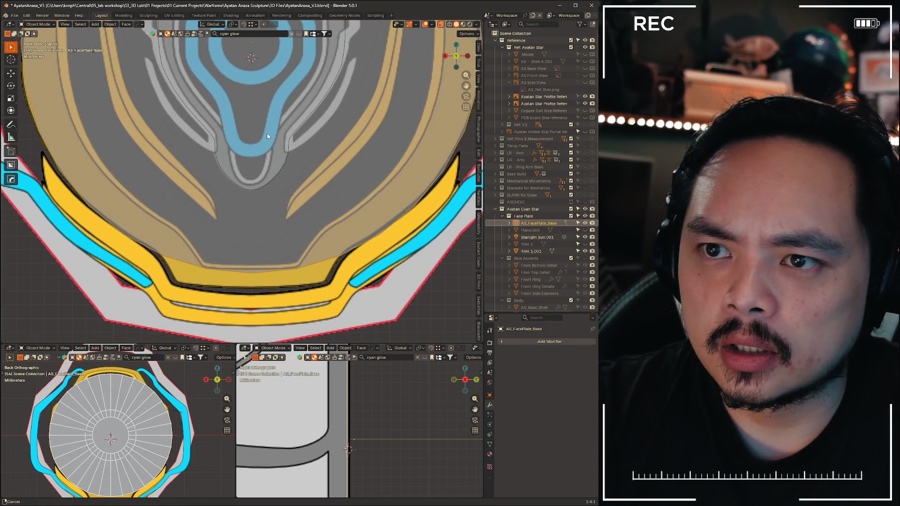
pyautogui.keyDown('shift'); pyautogui.moveTo(267, 133); pyautogui.dragTo(250, 211, button='middle'); pyautogui.keyUp('shift')
pyautogui.scroll(2, 246, 211)
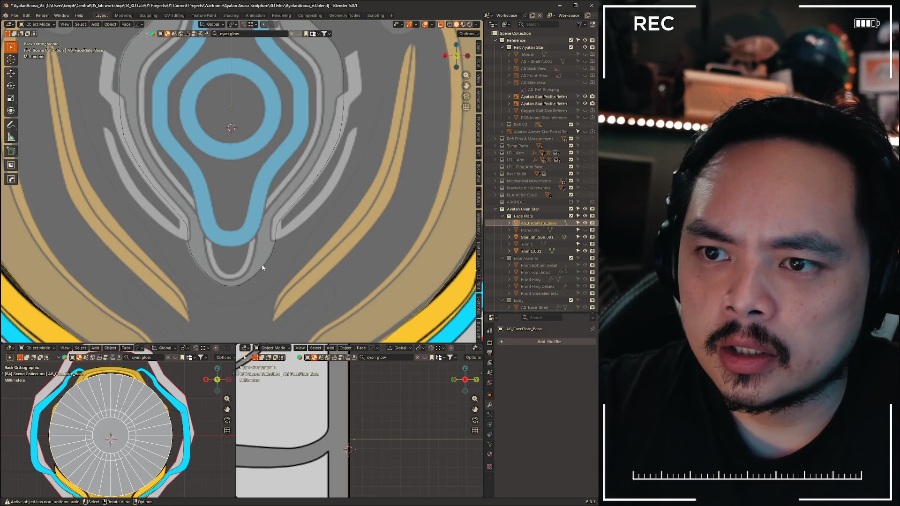
pyautogui.click(262, 269)
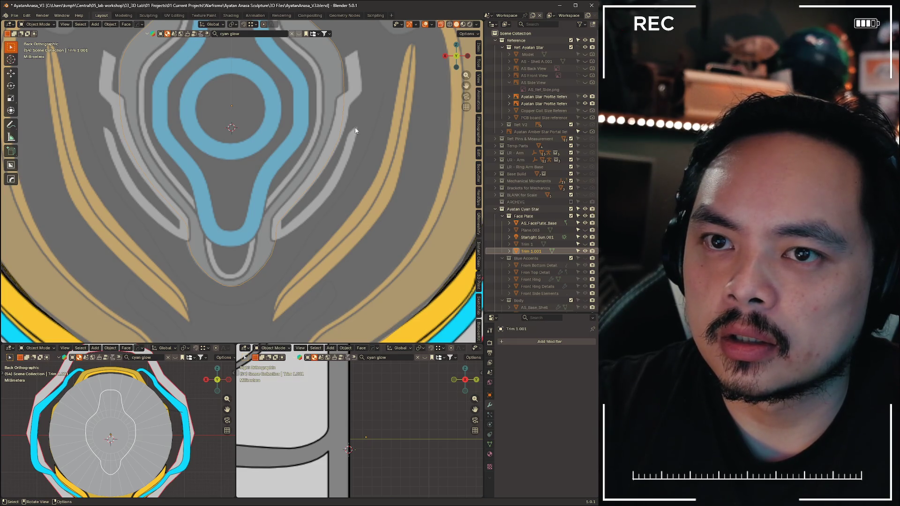
# Scale Trim 1.001 to 1.285 along X and move it along Z to match the reference
pyautogui.press('s')
pyautogui.press('x')
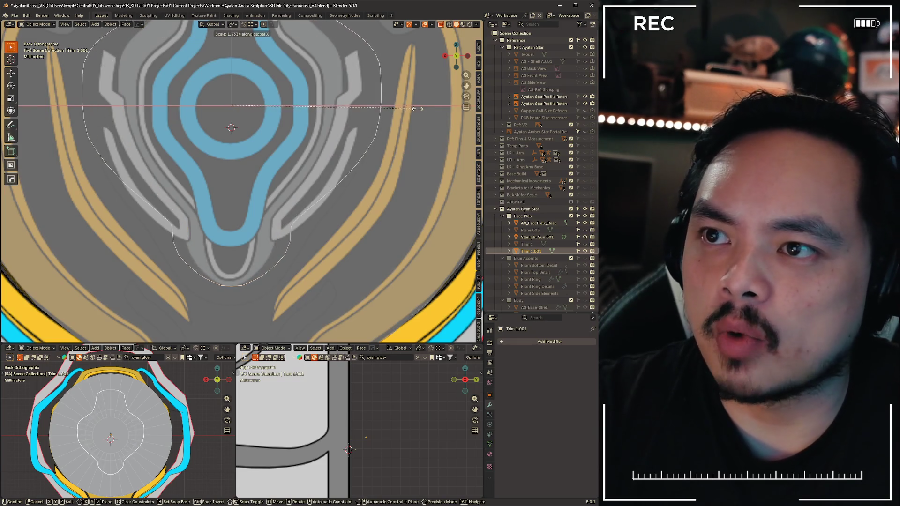
pyautogui.click(408, 110)
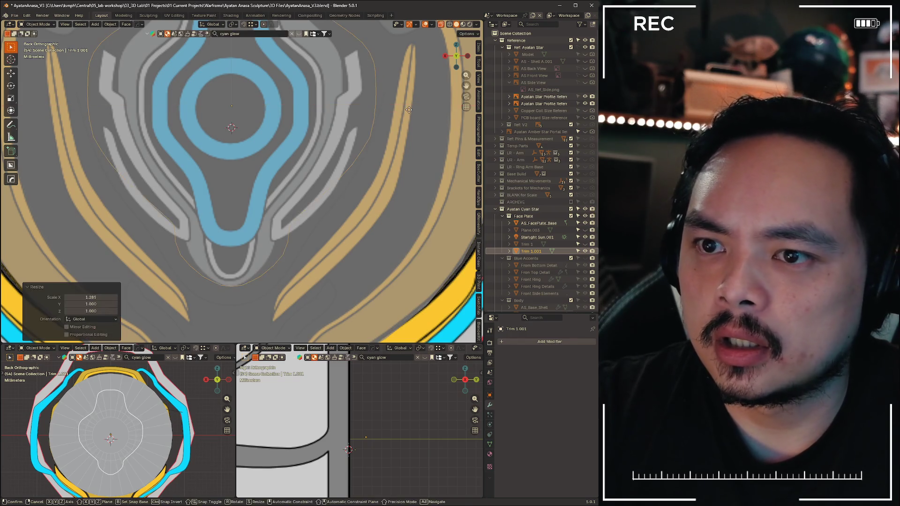
pyautogui.press('g')
pyautogui.press('z')
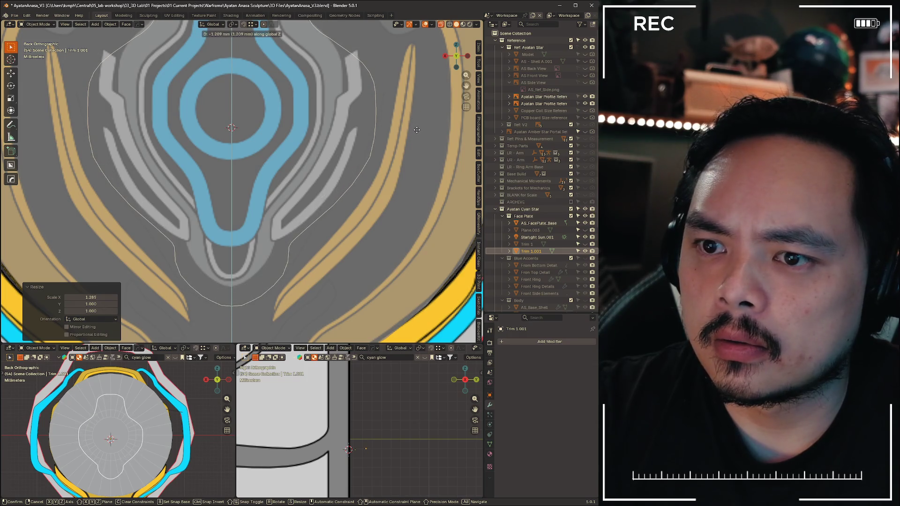
pyautogui.click(417, 133)
# Inspect Trim 1.001's vertices in Edit Mode against the V-shaped reference, return to Object Mode and start deleting it
pyautogui.keyDown('shift'); pyautogui.moveTo(394, 127); pyautogui.dragTo(331, 151, button='middle'); pyautogui.keyUp('shift')
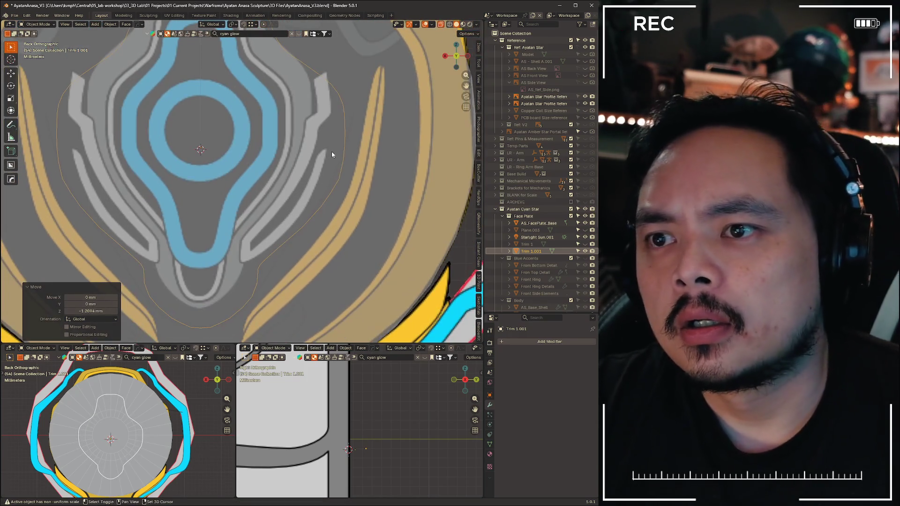
pyautogui.hotkey('ctrl', 'Tab')
pyautogui.click(331, 176)
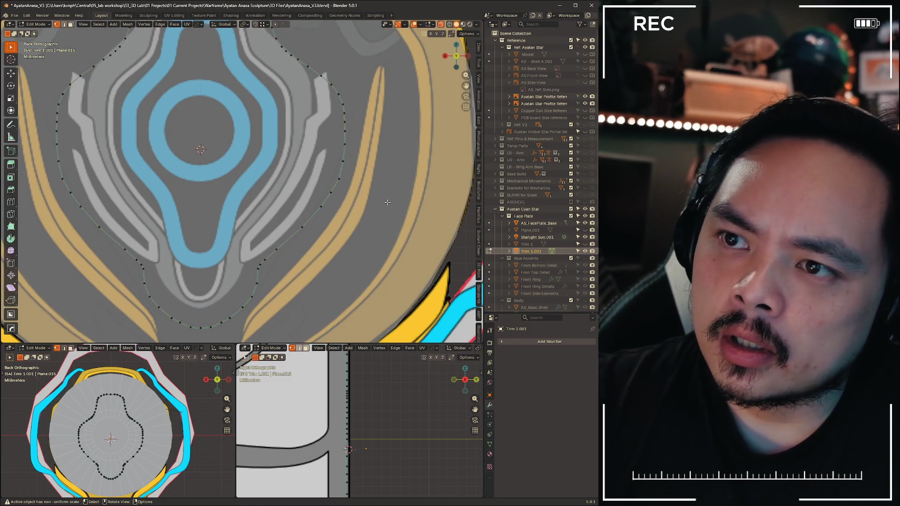
pyautogui.scroll(1, 343, 216)
pyautogui.scroll(-3, 342, 216)
pyautogui.scroll(3, 331, 246)
pyautogui.keyDown('shift'); pyautogui.moveTo(330, 246); pyautogui.dragTo(323, 271, button='middle'); pyautogui.keyUp('shift')
pyautogui.scroll(-2, 323, 270)
pyautogui.moveTo(210, 246)
pyautogui.keyDown('shift'); pyautogui.mouseDown(button='middle')
pyautogui.moveTo(310, 191)
pyautogui.moveTo(302, 281)
pyautogui.mouseUp(button='middle'); pyautogui.keyUp('shift')
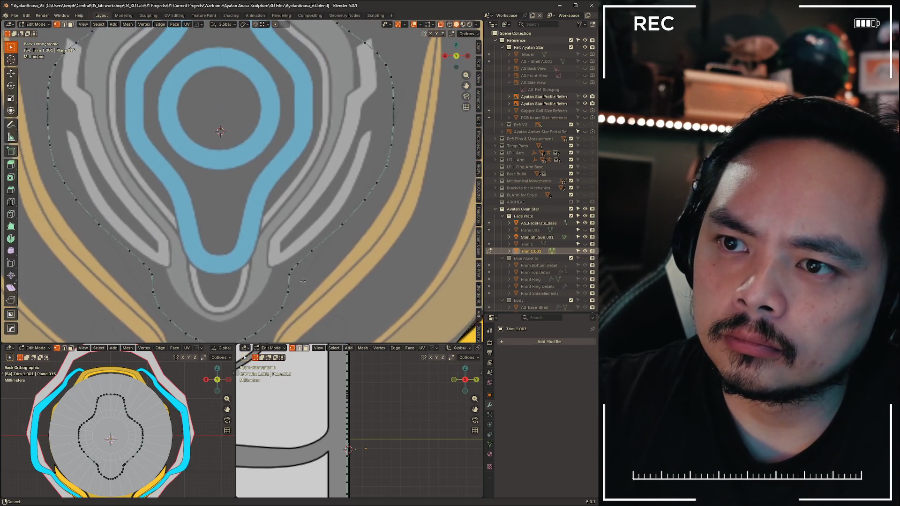
pyautogui.scroll(-5, 302, 281)
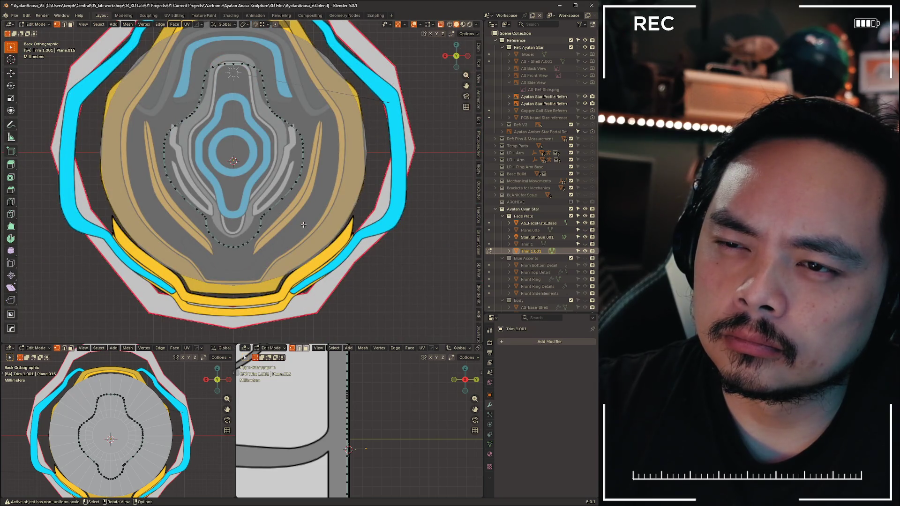
pyautogui.hotkey('ctrl', 'Tab')
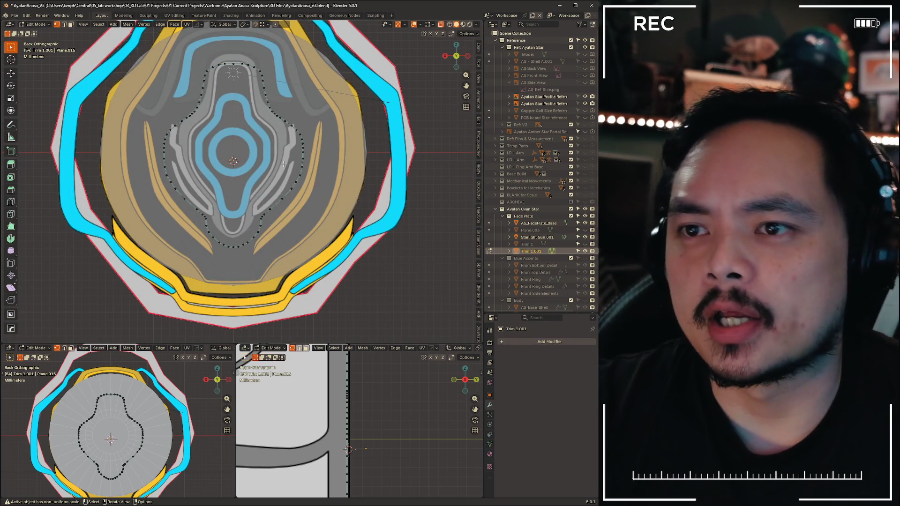
pyautogui.hotkey('ctrl', 'Tab')
pyautogui.click(226, 163)
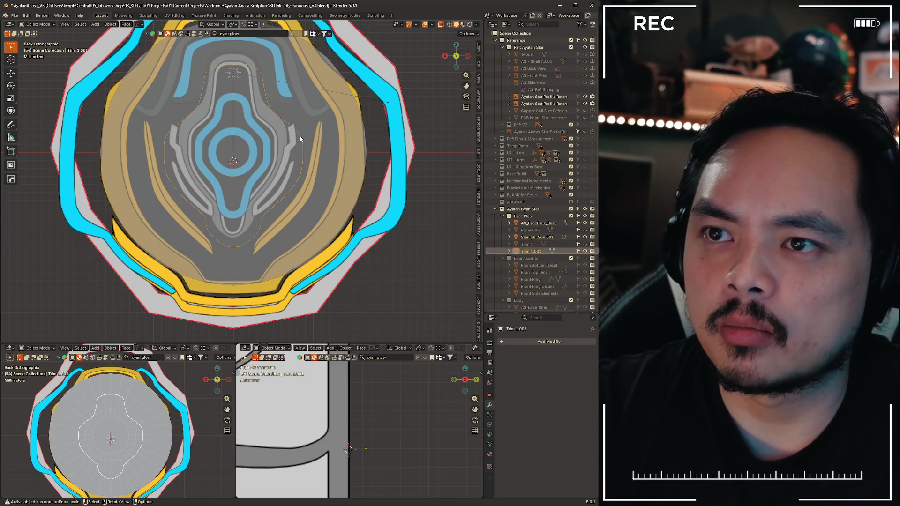
pyautogui.scroll(-3, 300, 136)
pyautogui.scroll(3, 304, 237)
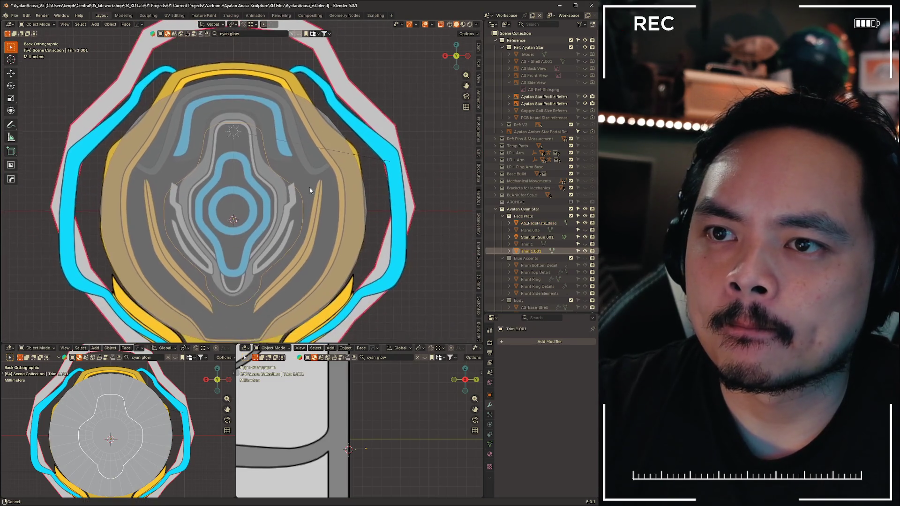
pyautogui.press('x')
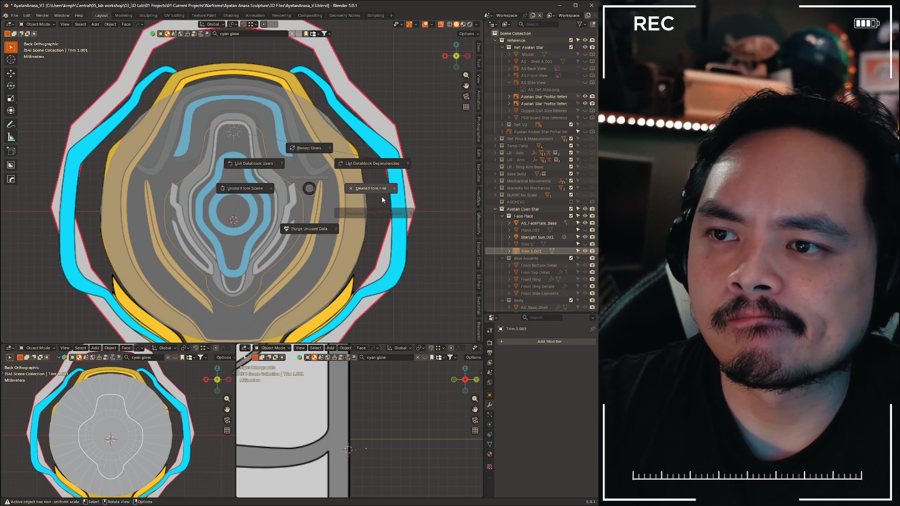
# Delete Trim 1.001, unhide the base disc as a solid surface and enter Edit Mode on AS_FacePlate_Base
pyautogui.click(382, 190)
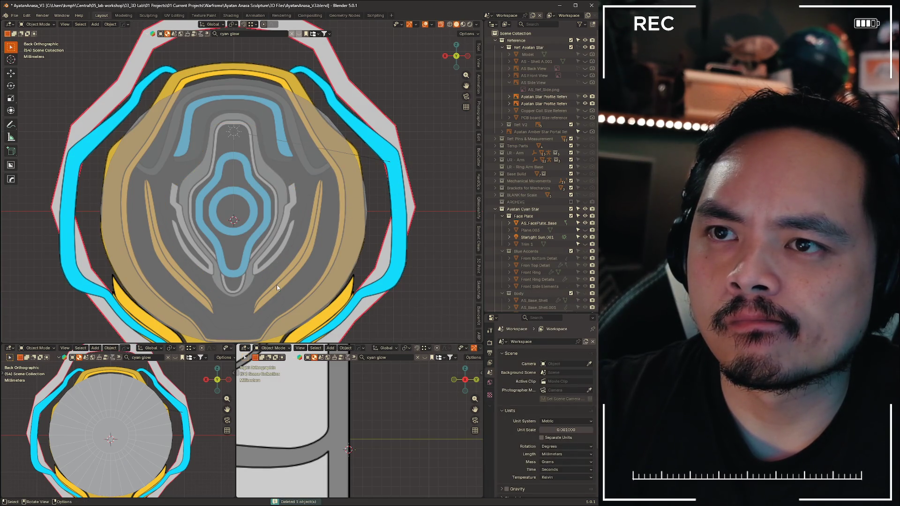
pyautogui.moveTo(277, 285)
pyautogui.keyDown('shift'); pyautogui.mouseDown(button='middle')
pyautogui.moveTo(291, 122)
pyautogui.moveTo(285, 236)
pyautogui.mouseUp(button='middle'); pyautogui.keyUp('shift')
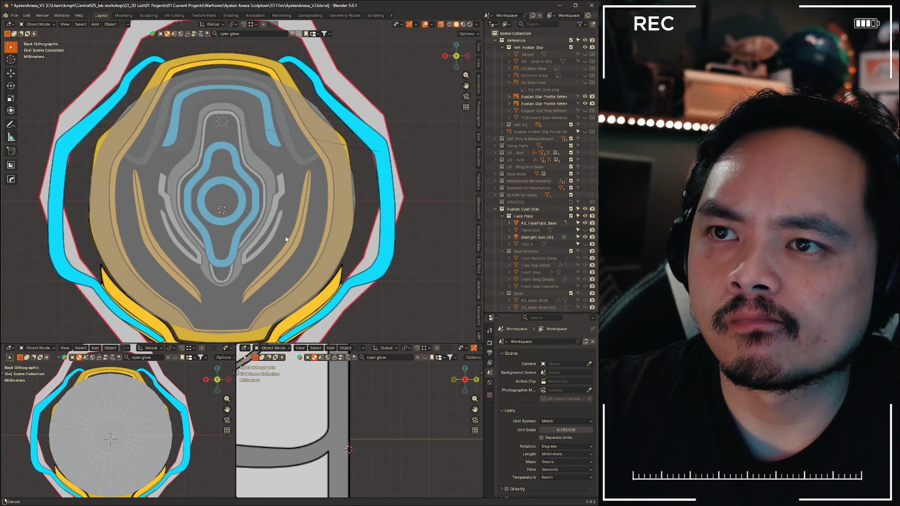
pyautogui.scroll(-3, 285, 239)
pyautogui.scroll(3, 284, 238)
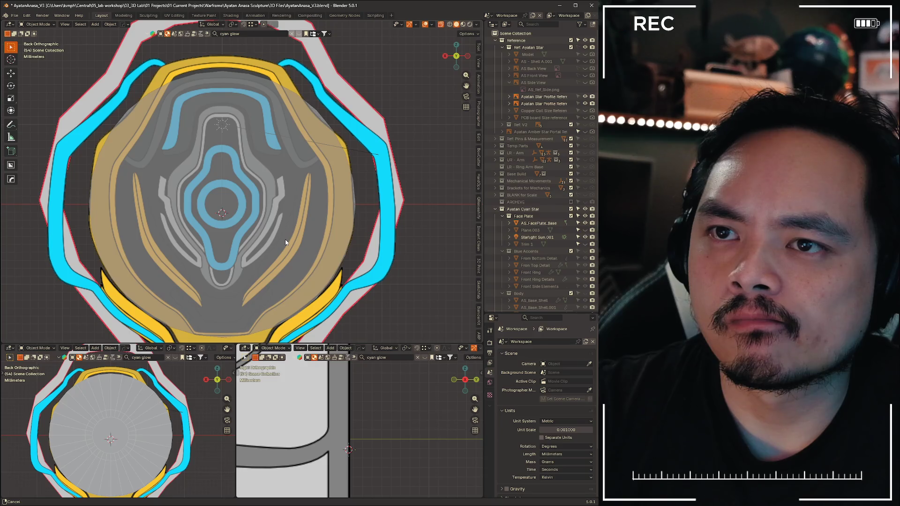
pyautogui.scroll(-1, 286, 243)
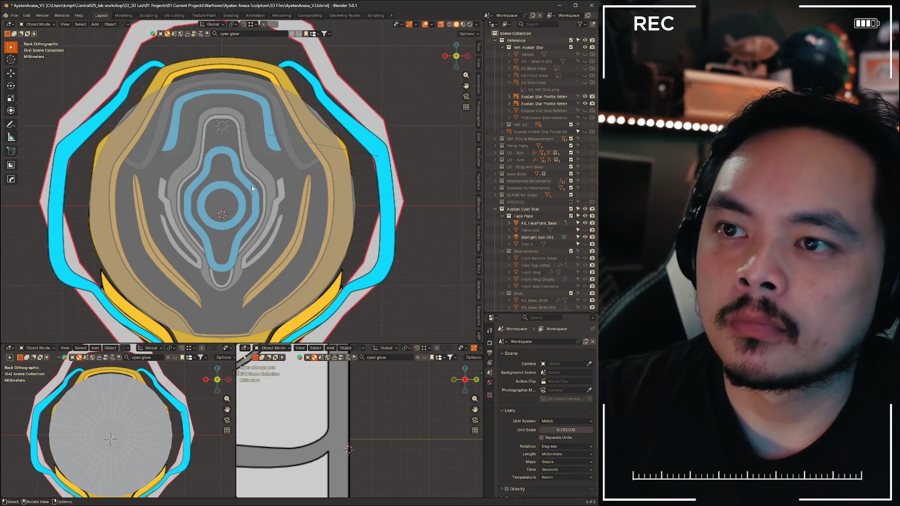
pyautogui.press('h')
pyautogui.click(265, 190)
pyautogui.press('Tab')
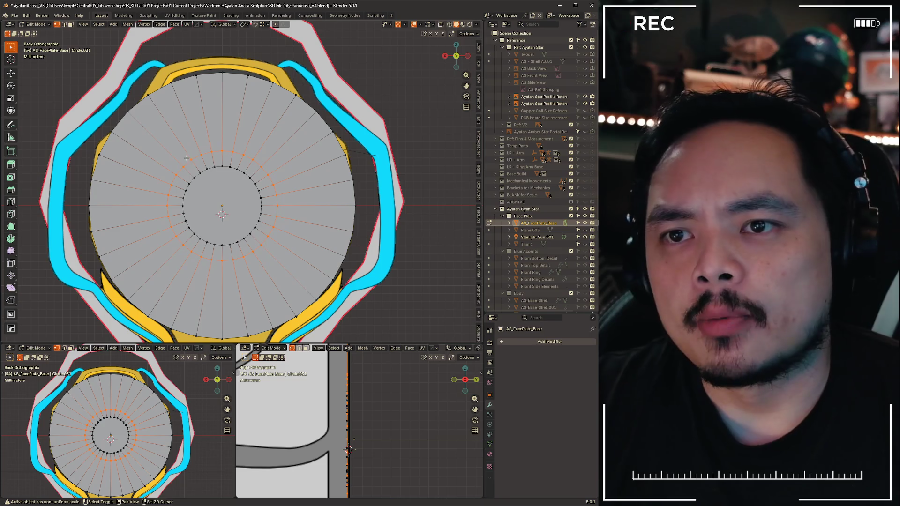
# Box-select and delete the disc's inner ring geometry, then return to Object Mode
pyautogui.moveTo(138, 133)
pyautogui.mouseDown()
pyautogui.moveTo(306, 283)
pyautogui.moveTo(220, 294)
pyautogui.mouseUp()
pyautogui.press('z')
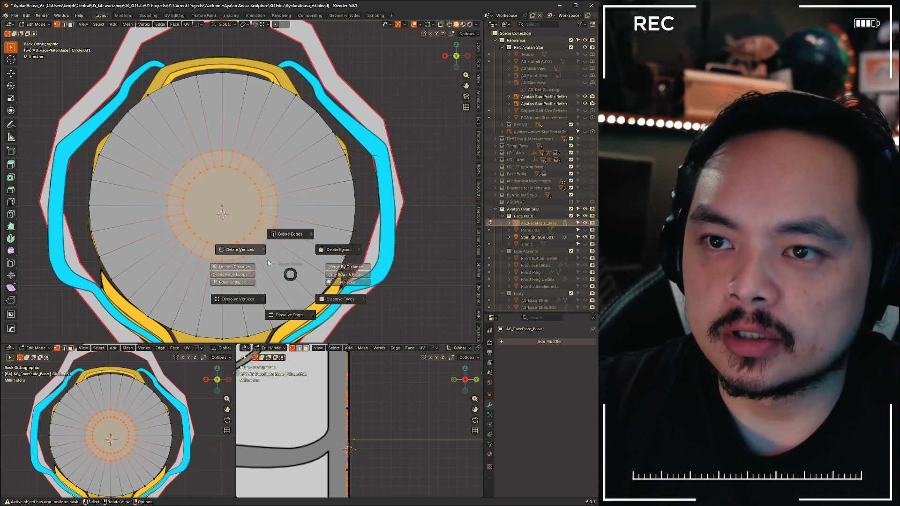
pyautogui.click(290, 211)
pyautogui.scroll(-2, 171, 110)
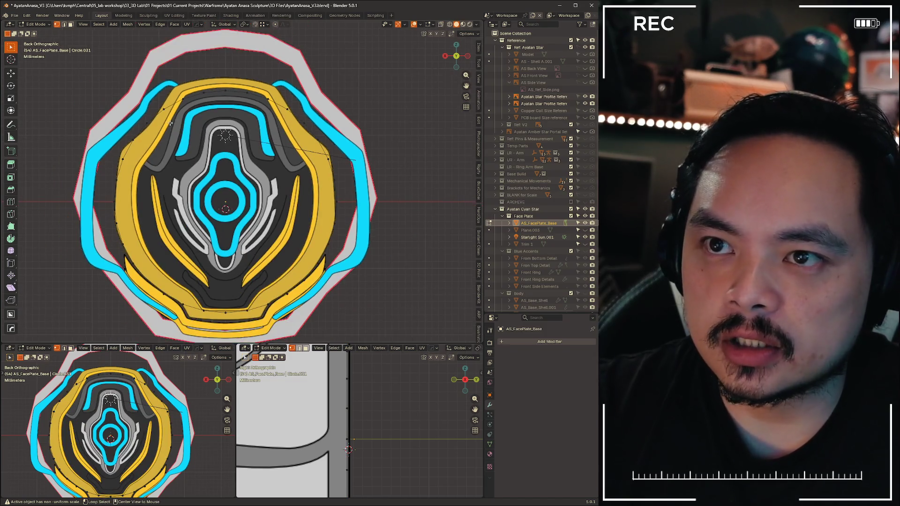
pyautogui.press('x')
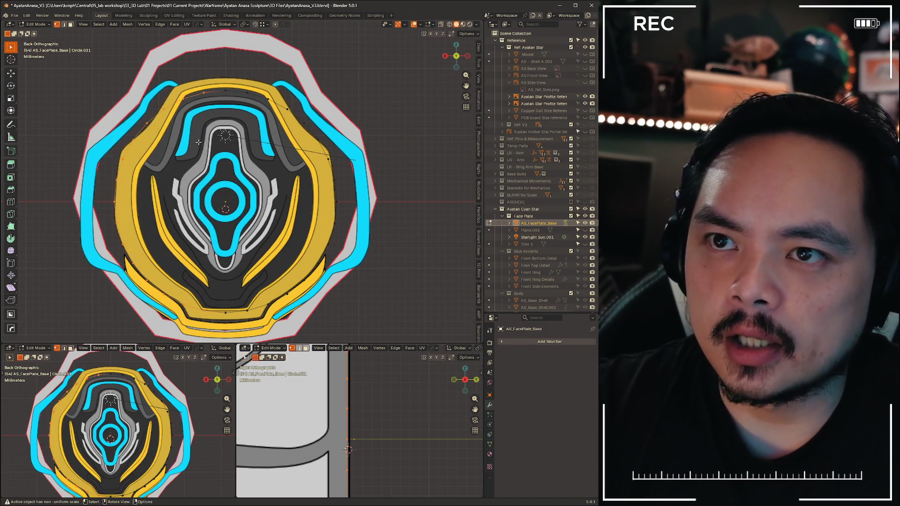
pyautogui.click(144, 106)
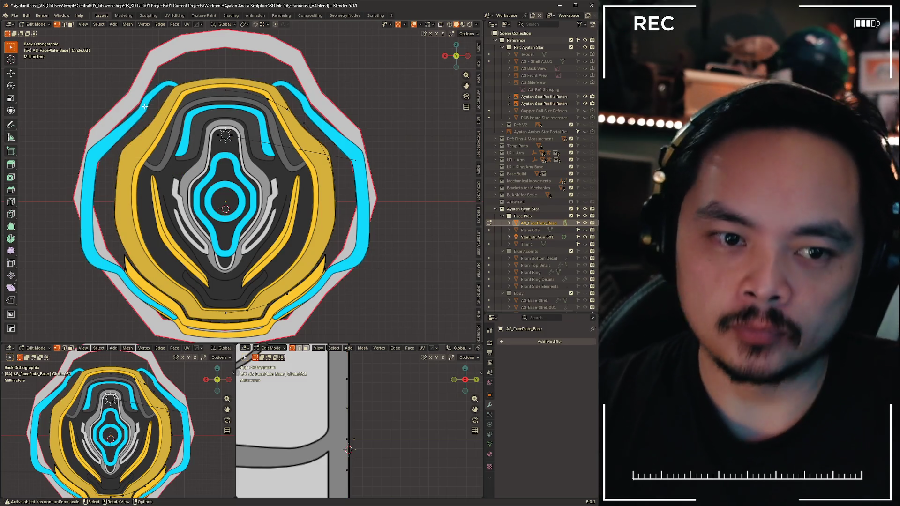
pyautogui.scroll(2, 167, 223)
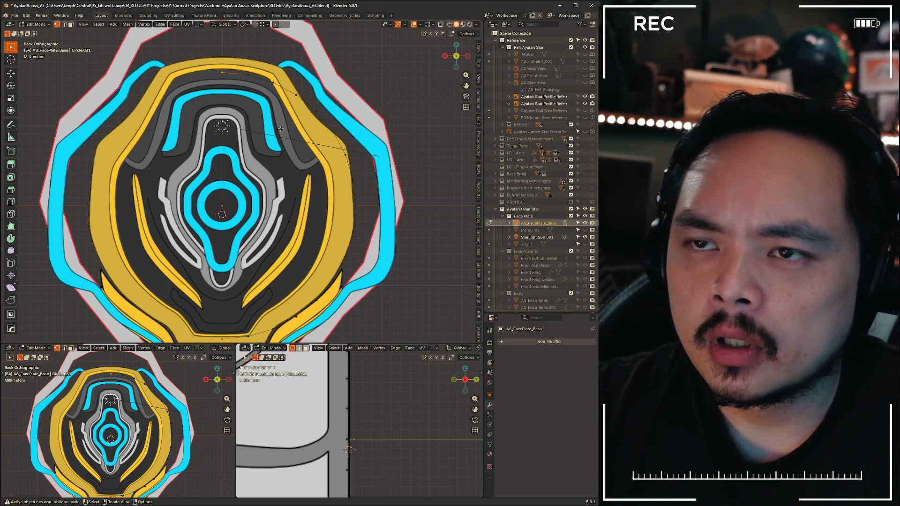
pyautogui.scroll(3, 283, 140)
pyautogui.scroll(-3, 284, 105)
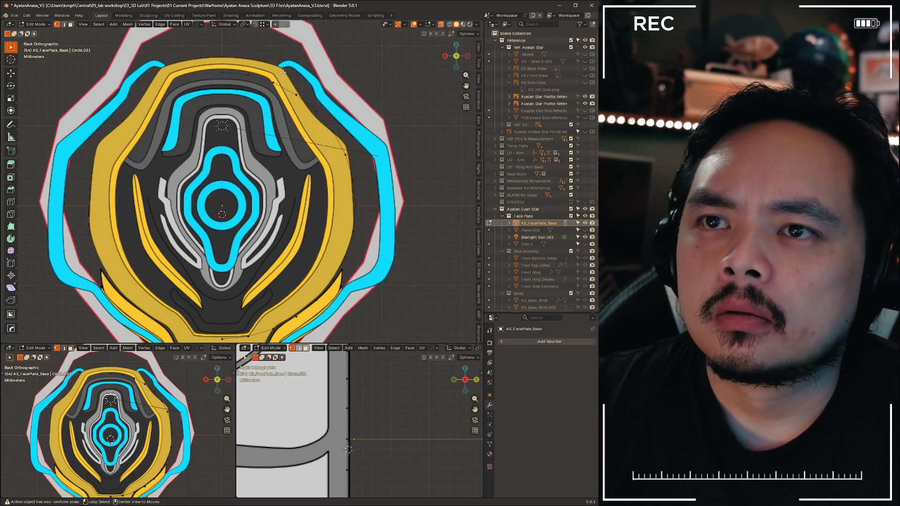
pyautogui.click(390, 90)
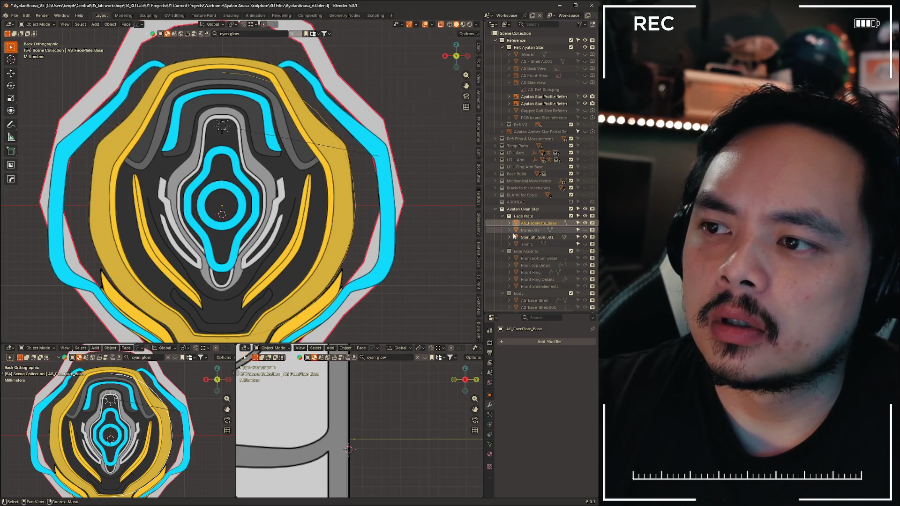
pyautogui.scroll(-2, 303, 246)
pyautogui.scroll(2, 304, 248)
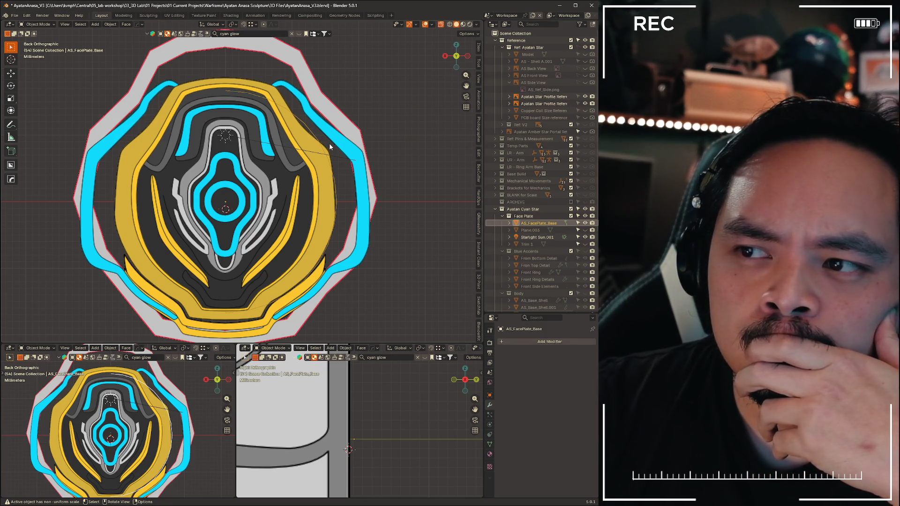
pyautogui.scroll(4, 328, 143)
pyautogui.scroll(-1, 318, 119)
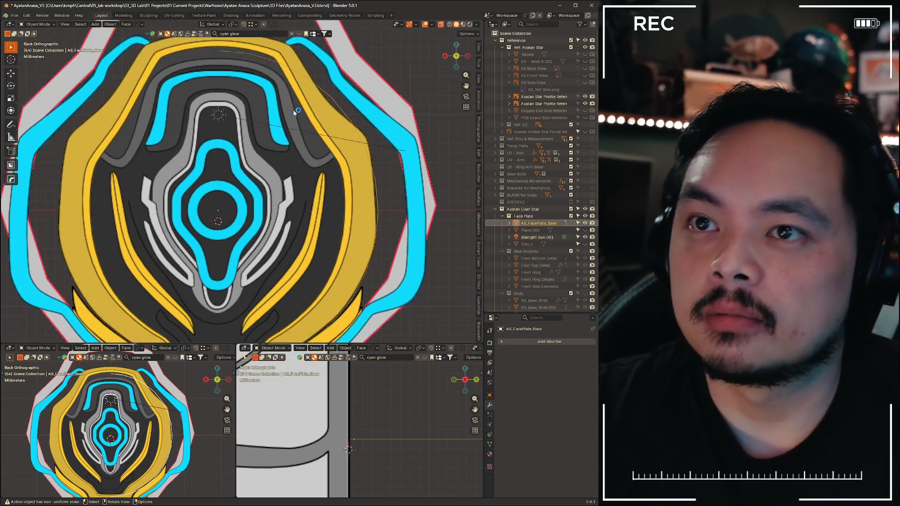
pyautogui.scroll(2, 282, 116)
# Save the project as AyatanAnasa_V3.blend and re-enter Edit Mode on the face plate
pyautogui.keyDown('shift'); pyautogui.moveTo(259, 113); pyautogui.dragTo(276, 184, button='middle'); pyautogui.keyUp('shift')
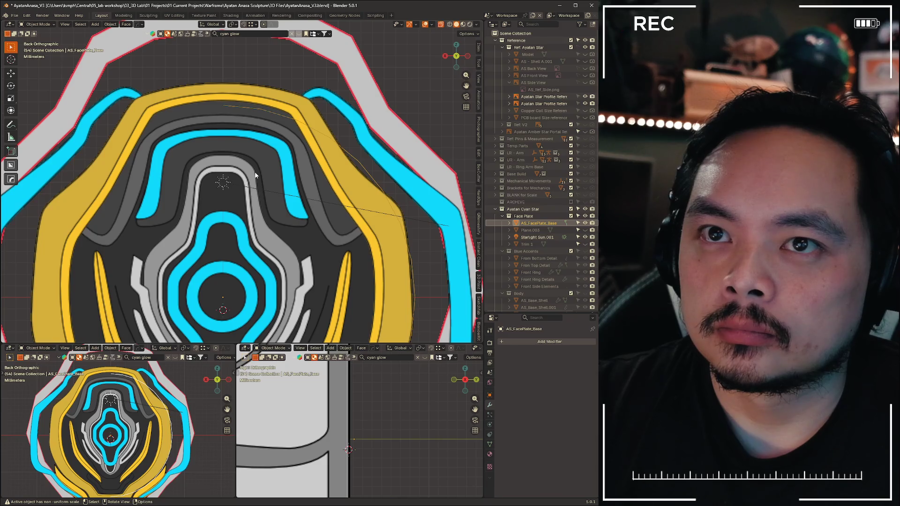
pyautogui.hotkey('ctrl', 's')
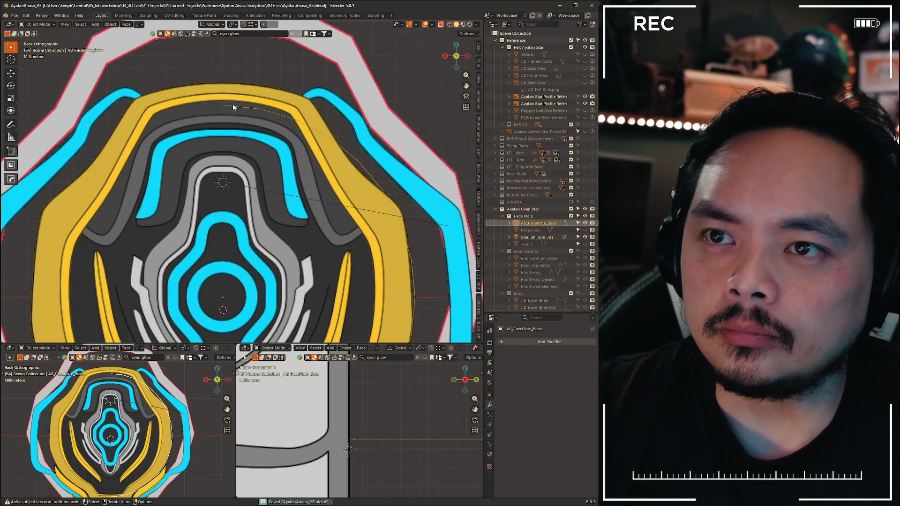
pyautogui.press('Tab')
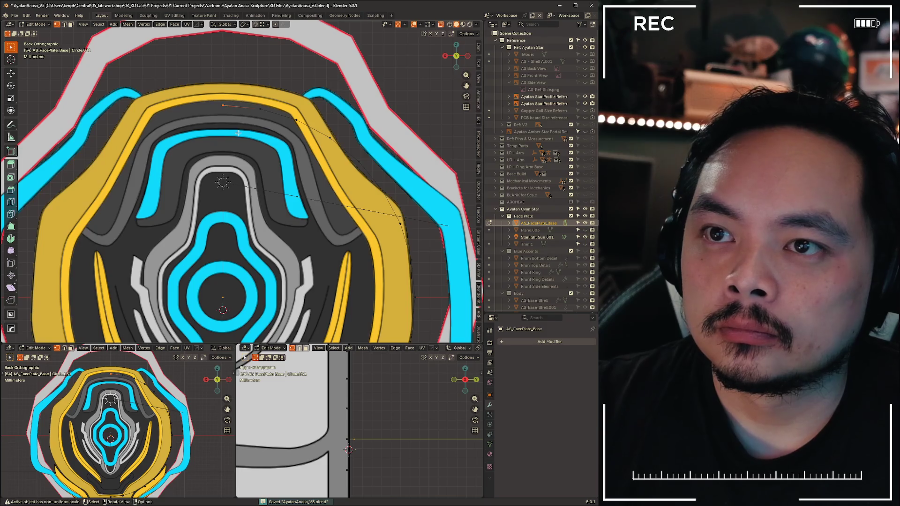
pyautogui.scroll(-4, 278, 168)
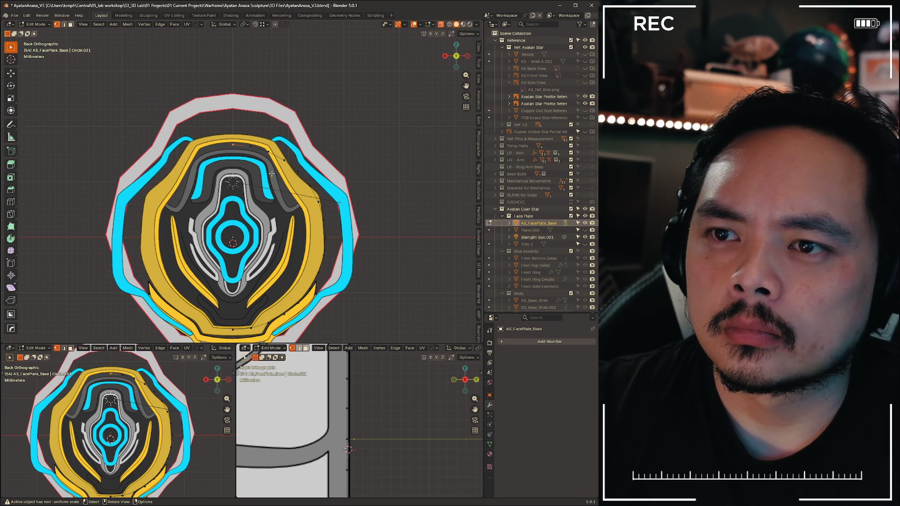
pyautogui.scroll(3, 271, 174)
pyautogui.scroll(3, 272, 173)
# Move the top strip's vertices along the Z axis and confirm the offset
pyautogui.keyDown('shift'); pyautogui.moveTo(264, 104); pyautogui.dragTo(263, 137, button='middle'); pyautogui.keyUp('shift')
pyautogui.press('g')
pyautogui.press('z')
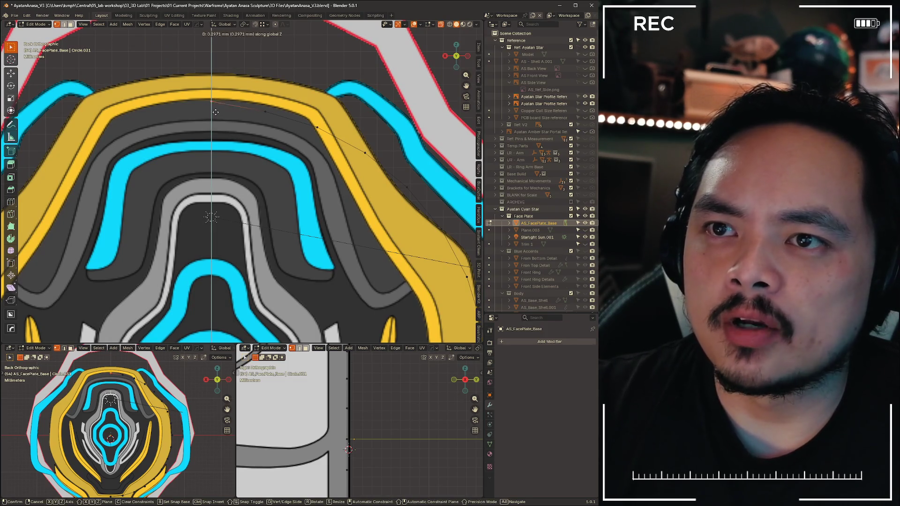
pyautogui.click(286, 122)
pyautogui.scroll(-5, 286, 121)
pyautogui.moveTo(281, 176)
pyautogui.keyDown('shift'); pyautogui.mouseDown(button='middle')
pyautogui.moveTo(281, 105)
pyautogui.moveTo(234, 126)
pyautogui.mouseUp(button='middle'); pyautogui.keyUp('shift')
pyautogui.scroll(-2, 239, 126)
pyautogui.scroll(6, 229, 124)
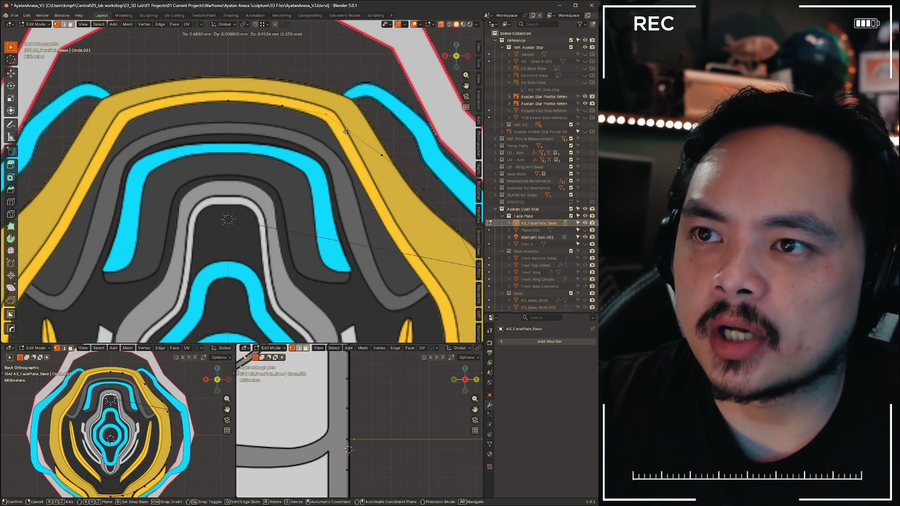
# Adjust a top-strip vertex along Z and extrude the region about 0.68 mm back along Z
pyautogui.press('g')
pyautogui.press('z')
pyautogui.click(248, 105)
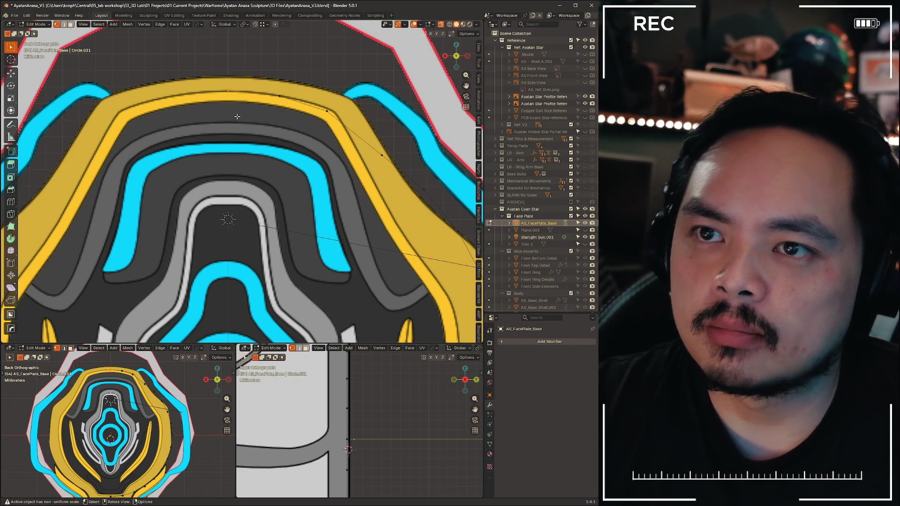
pyautogui.press('g')
pyautogui.press('z')
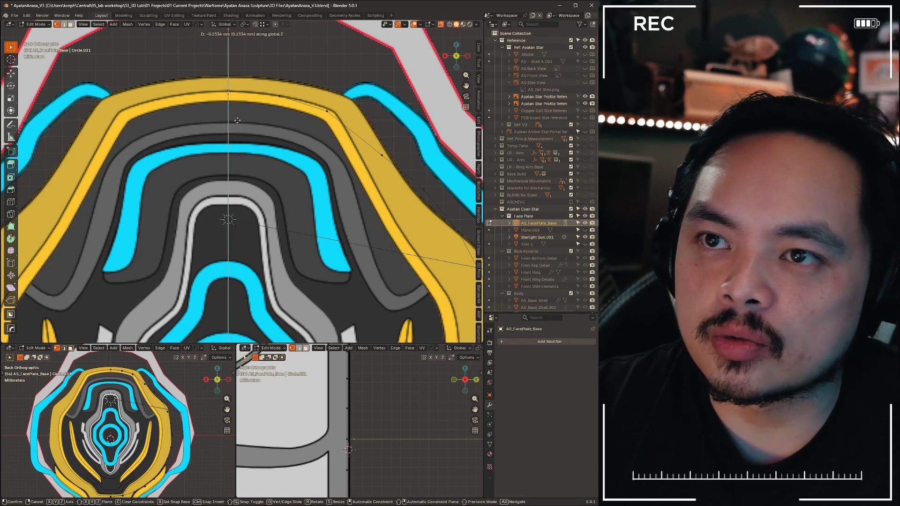
pyautogui.click(244, 149)
pyautogui.scroll(2, 239, 141)
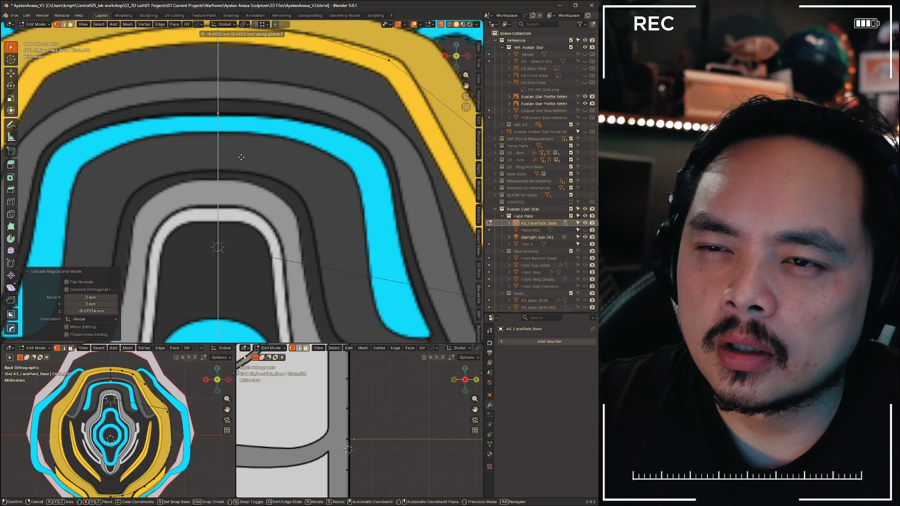
# Settle the pending transform and shift the strip geometry about 2 mm along Z
pyautogui.click(240, 157)
pyautogui.scroll(-3, 242, 157)
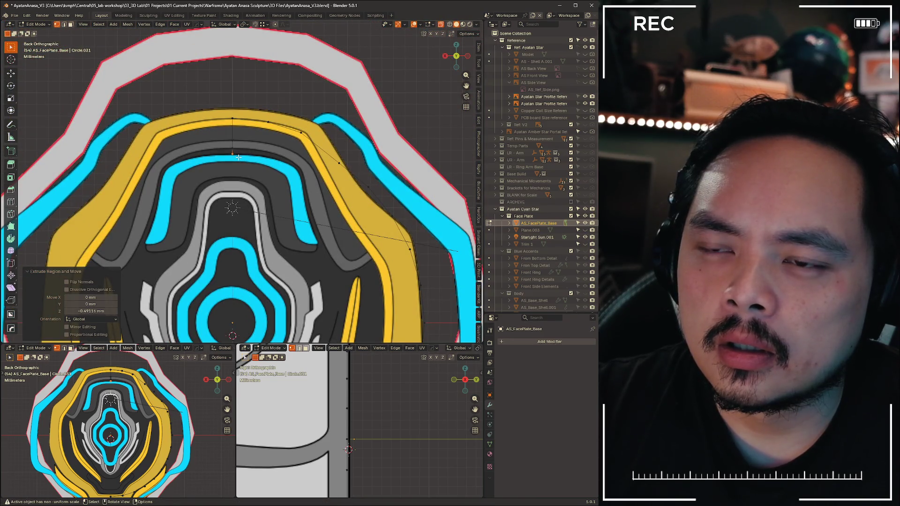
pyautogui.scroll(5, 242, 156)
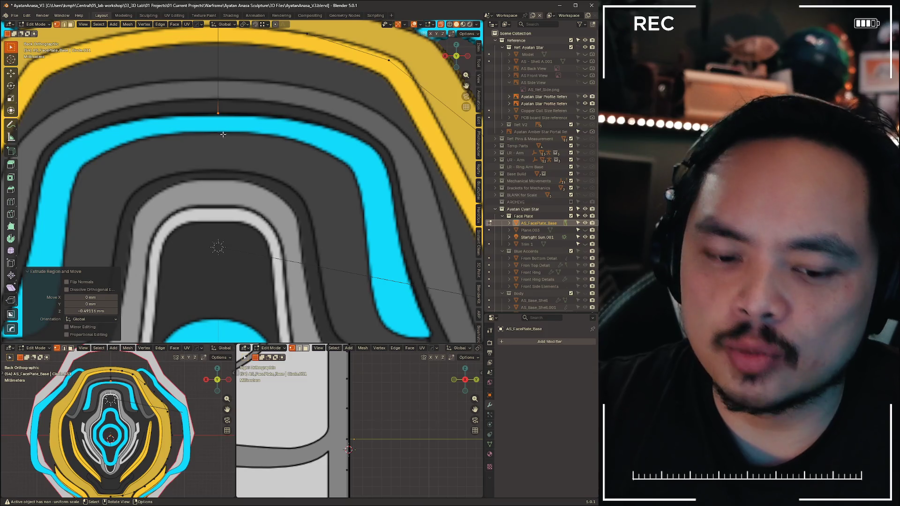
pyautogui.press('g')
pyautogui.press('z')
pyautogui.click(237, 193)
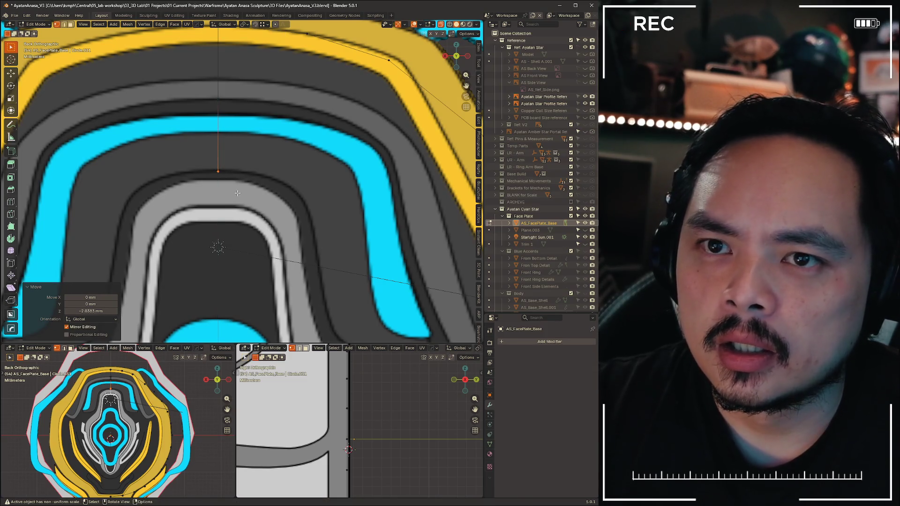
pyautogui.scroll(-4, 237, 194)
pyautogui.scroll(-3, 281, 155)
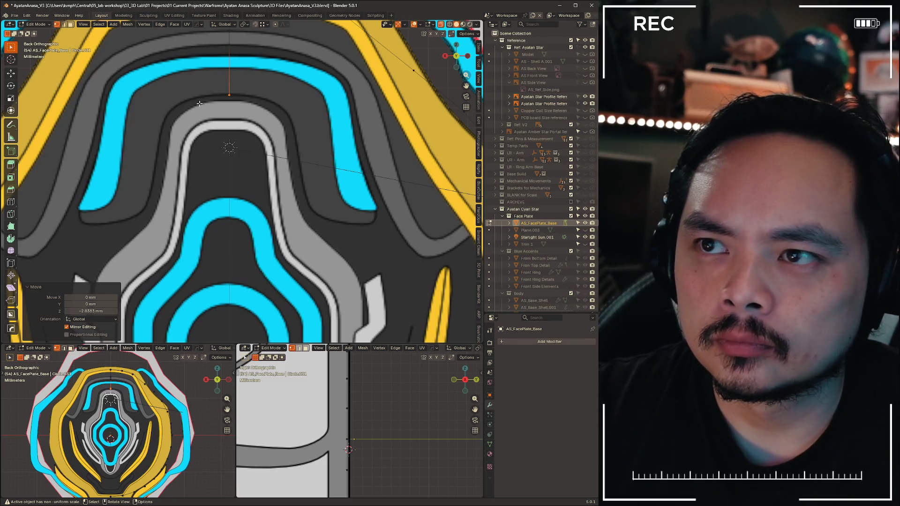
pyautogui.keyDown('shift'); pyautogui.moveTo(168, 110); pyautogui.dragTo(211, 232, button='middle'); pyautogui.keyUp('shift')
pyautogui.scroll(3, 242, 155)
pyautogui.scroll(2, 242, 155)
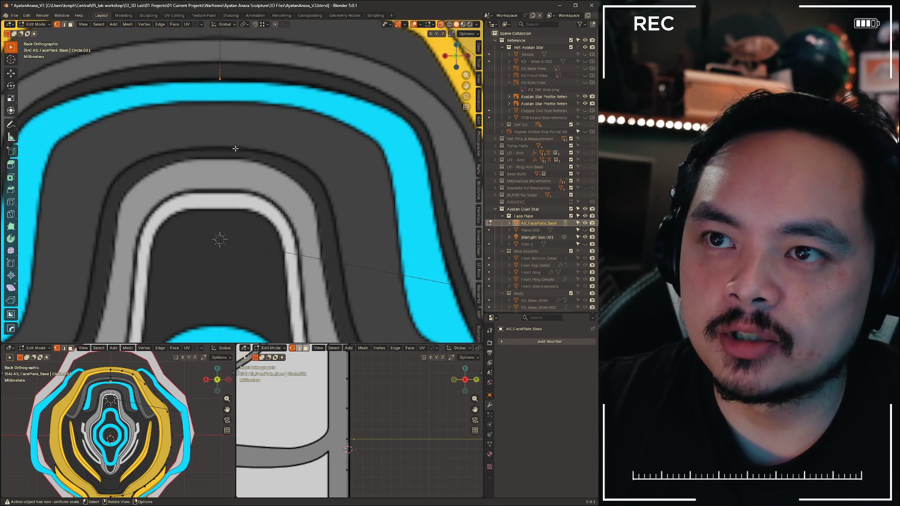
# Set the top-arch strip about 0.94 mm back along Z, extrude another piece, and begin a vertical move at the centre
pyautogui.press('g')
pyautogui.press('z')
pyautogui.click(224, 180)
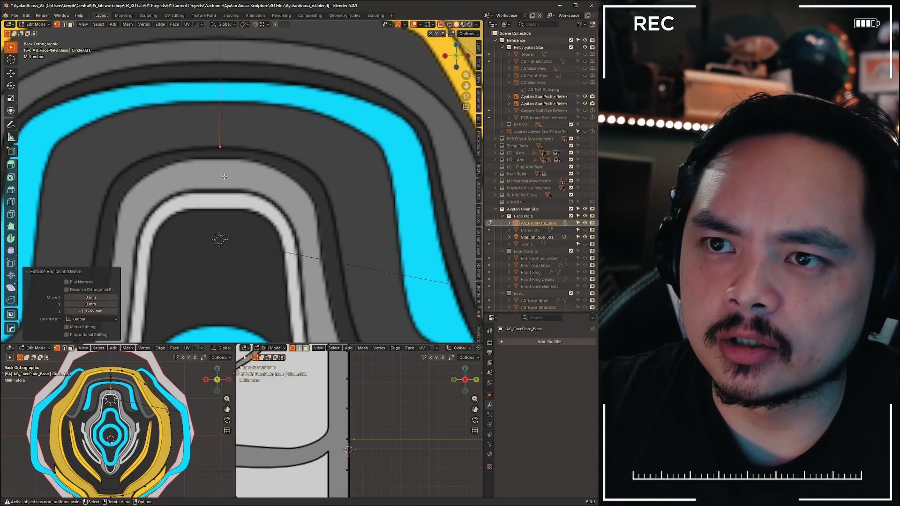
pyautogui.press('e')
pyautogui.press('z')
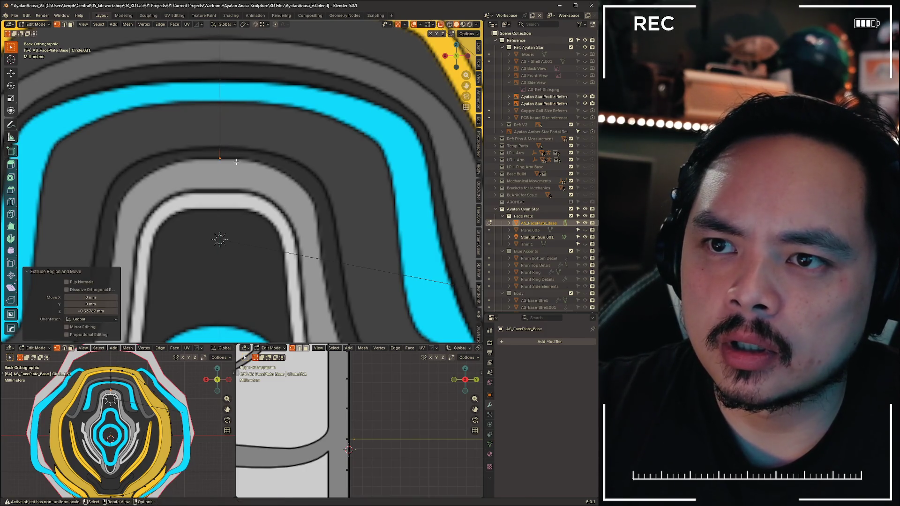
pyautogui.click(236, 195)
pyautogui.scroll(-5, 236, 195)
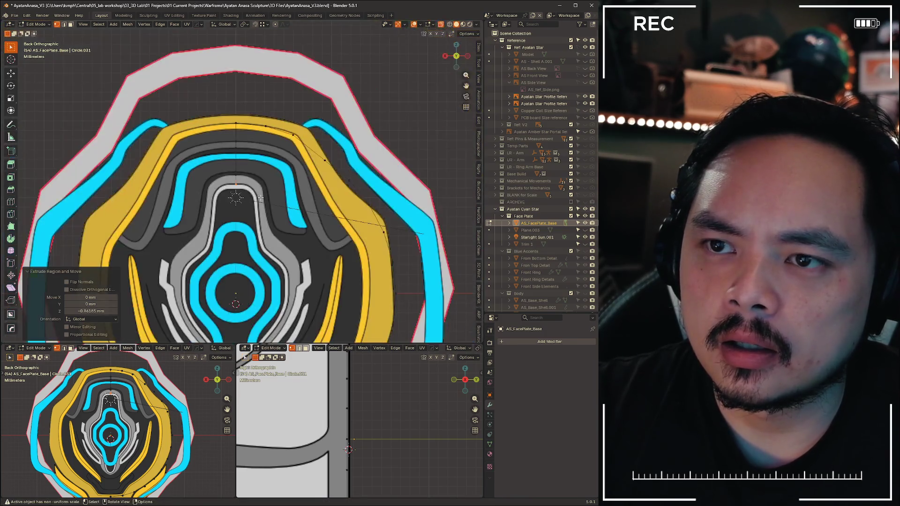
pyautogui.scroll(2, 225, 176)
pyautogui.scroll(2, 224, 155)
pyautogui.scroll(5, 231, 140)
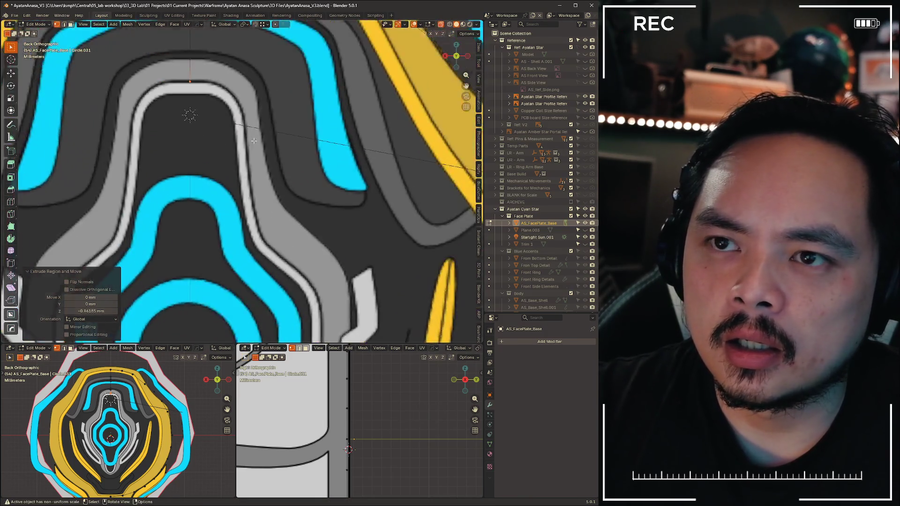
pyautogui.scroll(2, 230, 120)
pyautogui.scroll(-4, 231, 92)
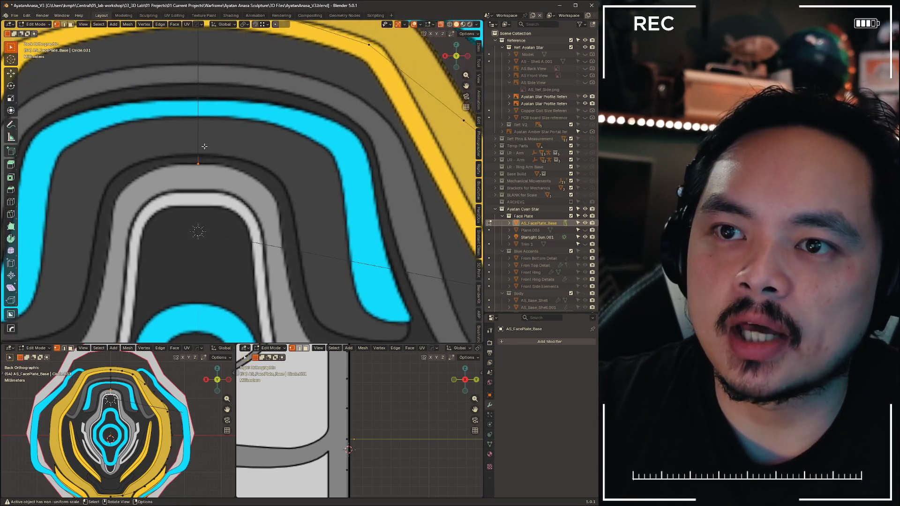
pyautogui.scroll(-3, 234, 252)
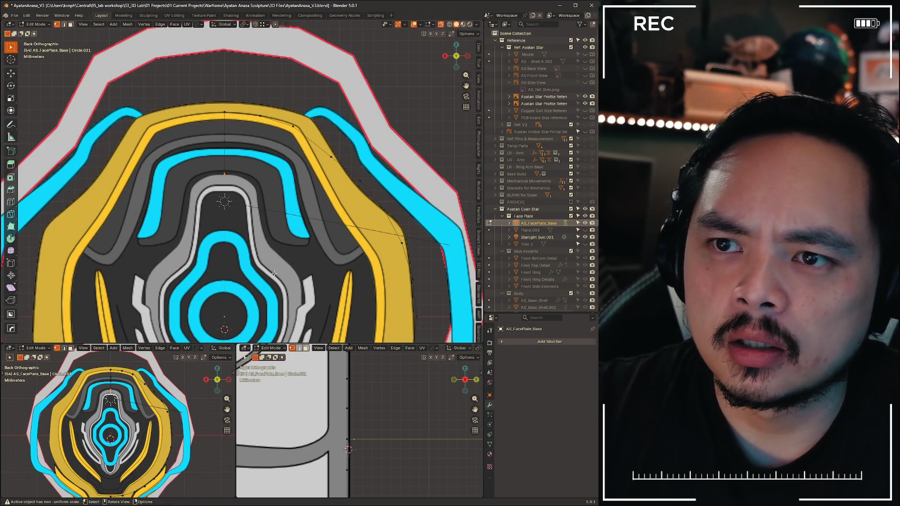
pyautogui.keyDown('shift'); pyautogui.moveTo(271, 268); pyautogui.dragTo(270, 105, button='middle'); pyautogui.keyUp('shift')
pyautogui.press('g')
pyautogui.press('z')
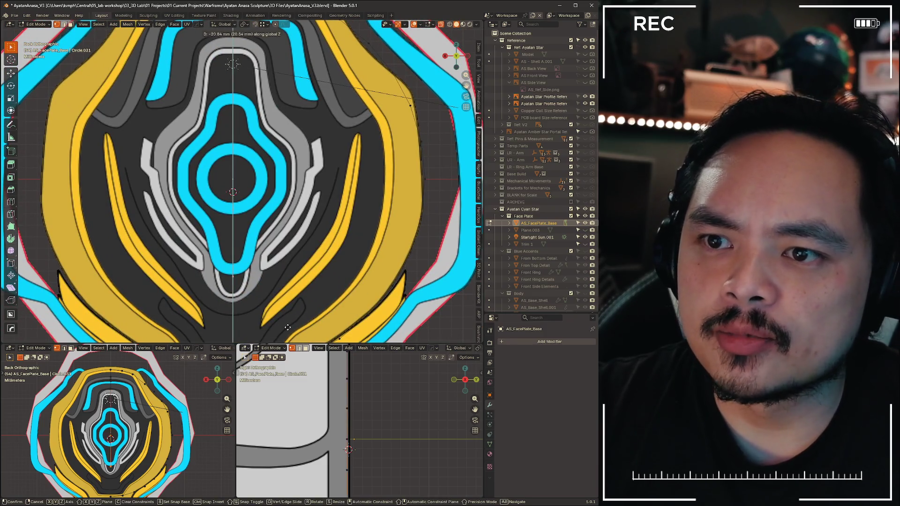
# Finish lowering the point and extrude the bottom-centre vertex downward along Z
pyautogui.click(270, 244)
pyautogui.keyDown('shift'); pyautogui.moveTo(271, 253); pyautogui.dragTo(271, 140, button='middle'); pyautogui.keyUp('shift')
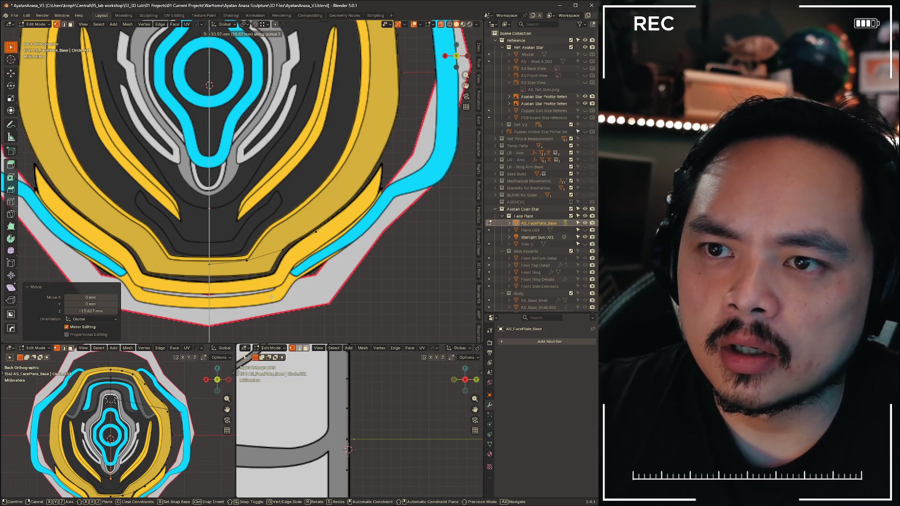
pyautogui.scroll(3, 271, 296)
pyautogui.scroll(3, 211, 176)
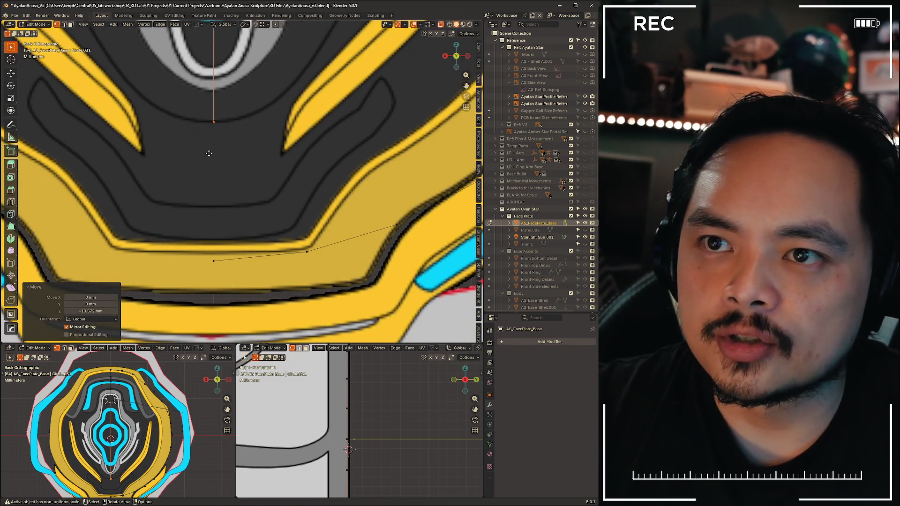
pyautogui.press('e')
pyautogui.press('z')
pyautogui.click(234, 199)
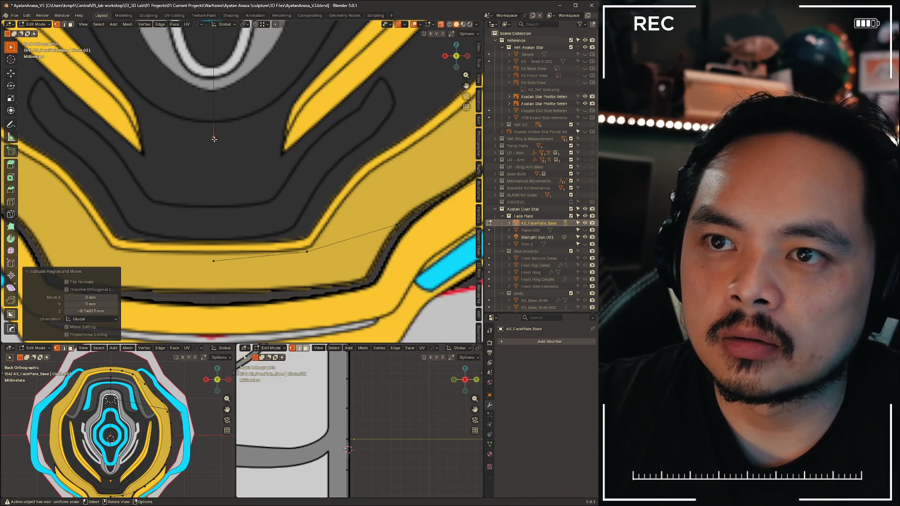
pyautogui.scroll(-1, 236, 172)
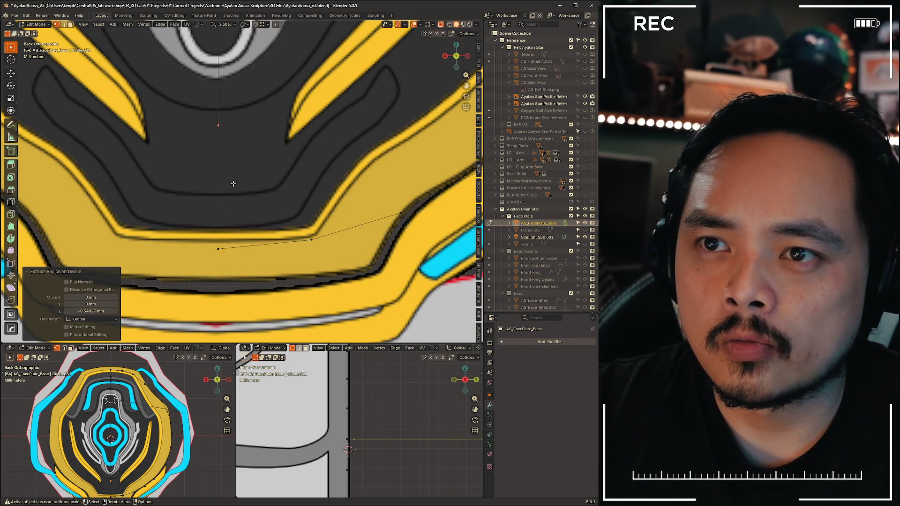
# Reset the new vertex's extrusion to about 0.54 mm back along Z
pyautogui.press('e')
pyautogui.press('z')
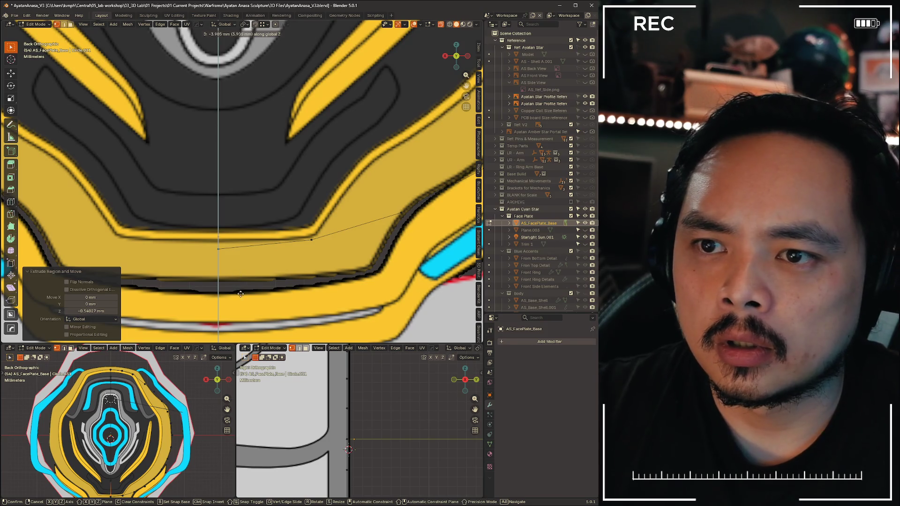
pyautogui.click(241, 256)
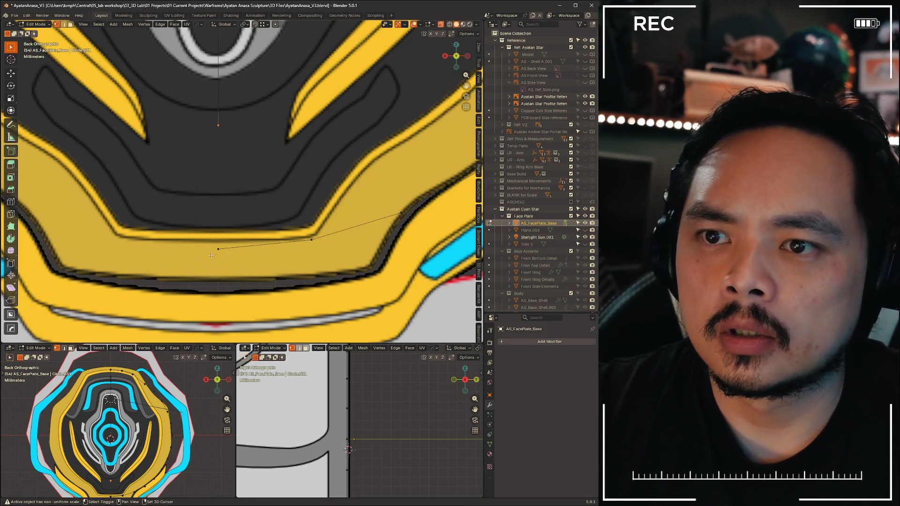
pyautogui.scroll(-5, 272, 273)
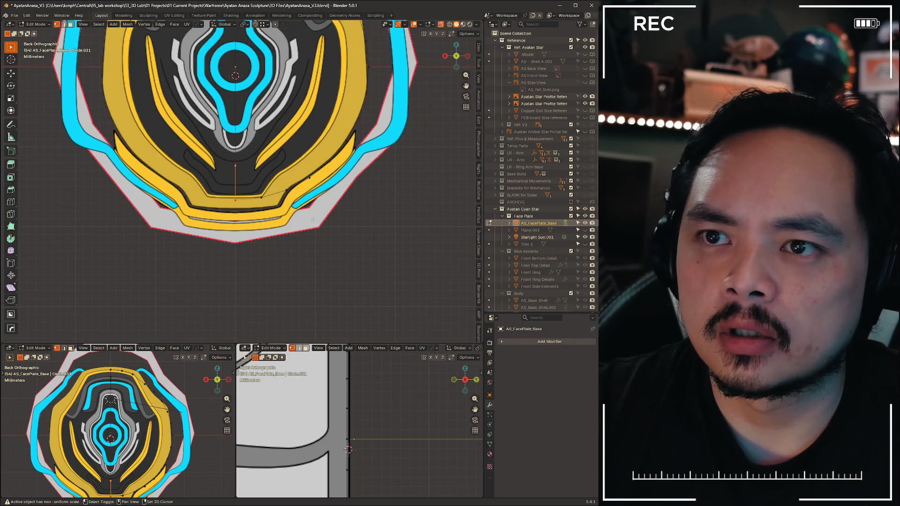
pyautogui.scroll(-4, 316, 226)
pyautogui.scroll(3, 281, 211)
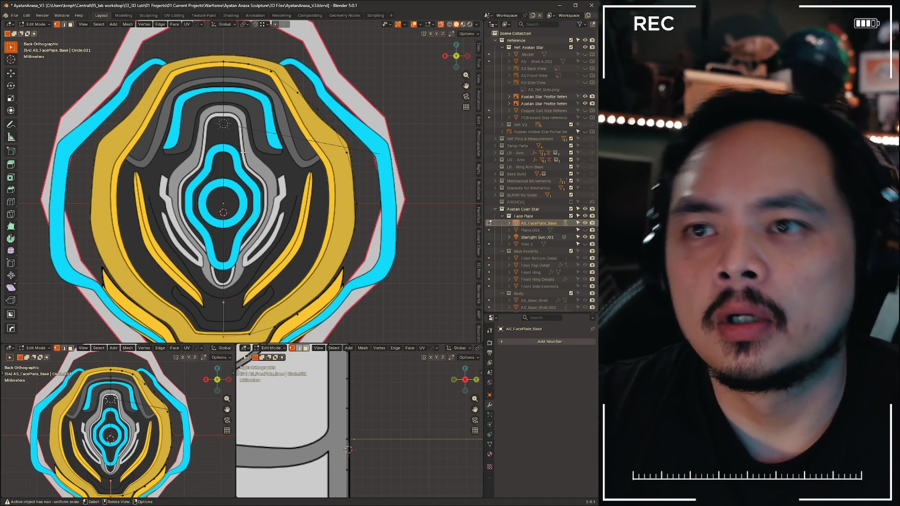
pyautogui.keyDown('shift'); pyautogui.moveTo(247, 101); pyautogui.dragTo(393, 133, button='middle'); pyautogui.keyUp('shift')
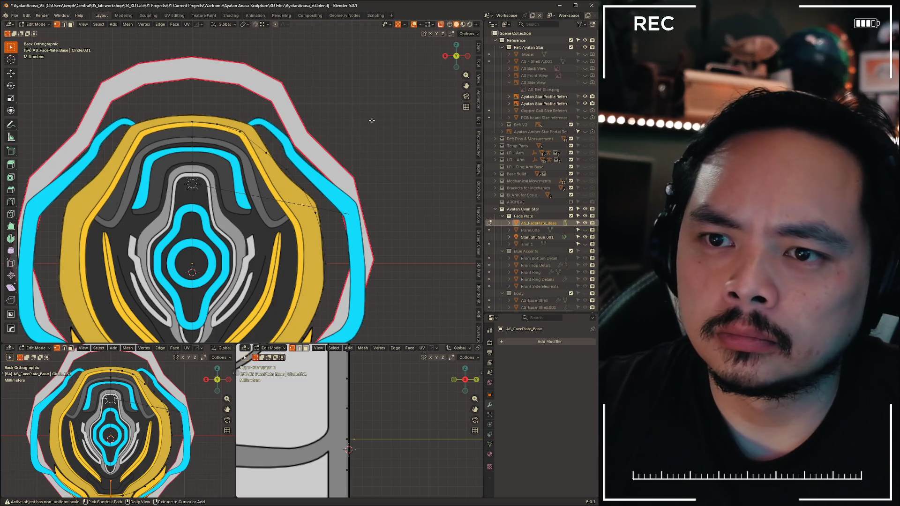
# Reselect the face plate object and bring it back into mesh editing via the mode pie
pyautogui.press('Tab')
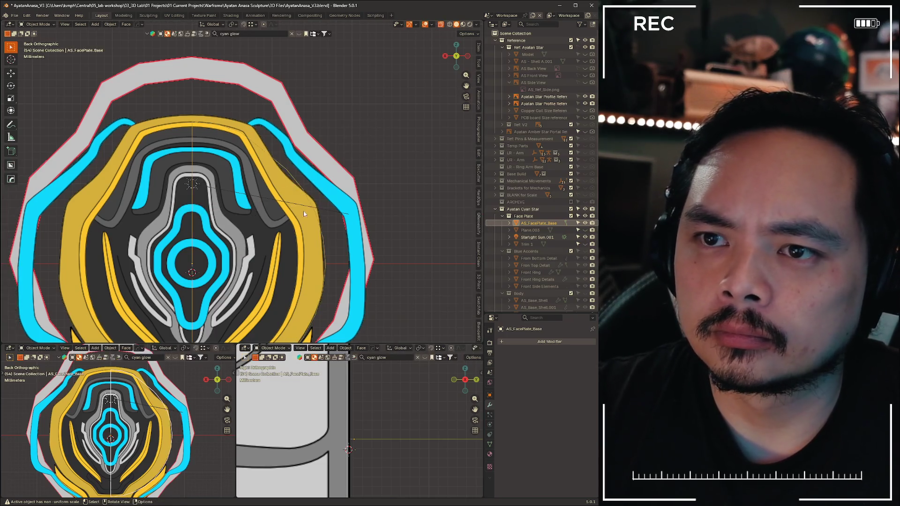
pyautogui.keyDown('shift'); pyautogui.moveTo(282, 267); pyautogui.dragTo(318, 143, button='middle'); pyautogui.keyUp('shift')
pyautogui.scroll(-3, 318, 142)
pyautogui.scroll(6, 251, 74)
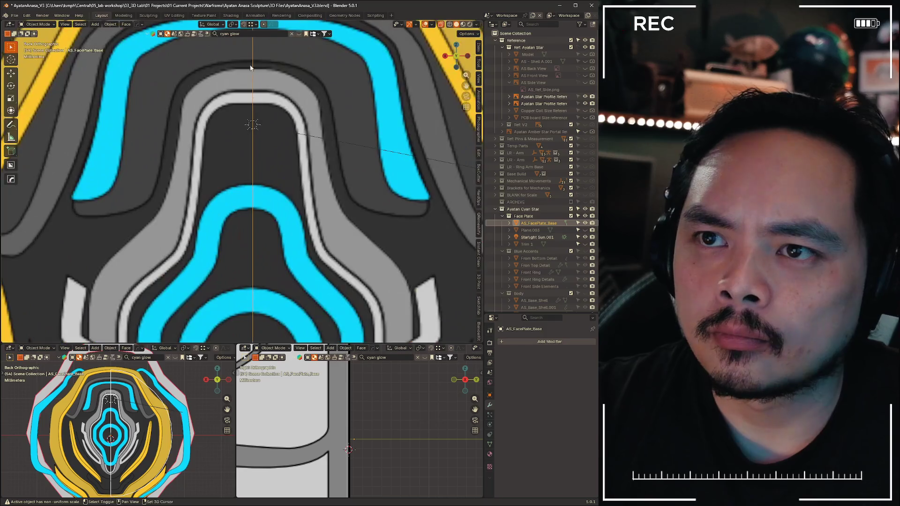
pyautogui.keyDown('shift'); pyautogui.moveTo(282, 74); pyautogui.dragTo(223, 119, button='middle'); pyautogui.keyUp('shift')
pyautogui.click(218, 126)
pyautogui.press('Tab')
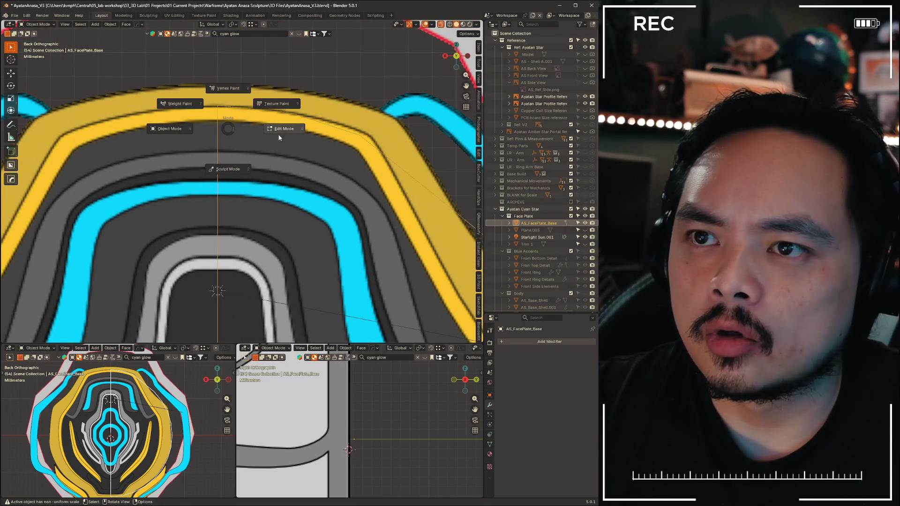
pyautogui.click(276, 134)
# Select the grey strip's end at the top centre of the arch and start extruding a new piece
pyautogui.keyDown('shift'); pyautogui.moveTo(271, 151); pyautogui.dragTo(82, 144, button='middle'); pyautogui.keyUp('shift')
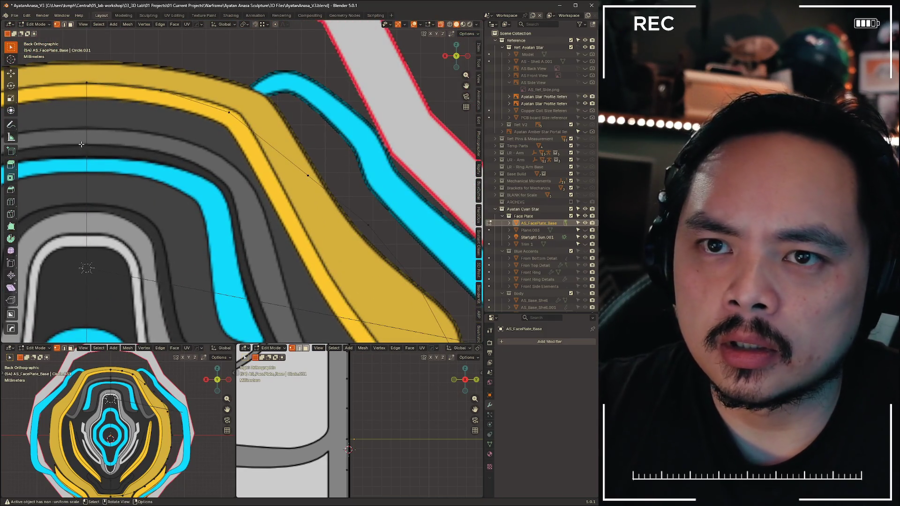
pyautogui.scroll(-4, 135, 145)
pyautogui.scroll(4, 136, 145)
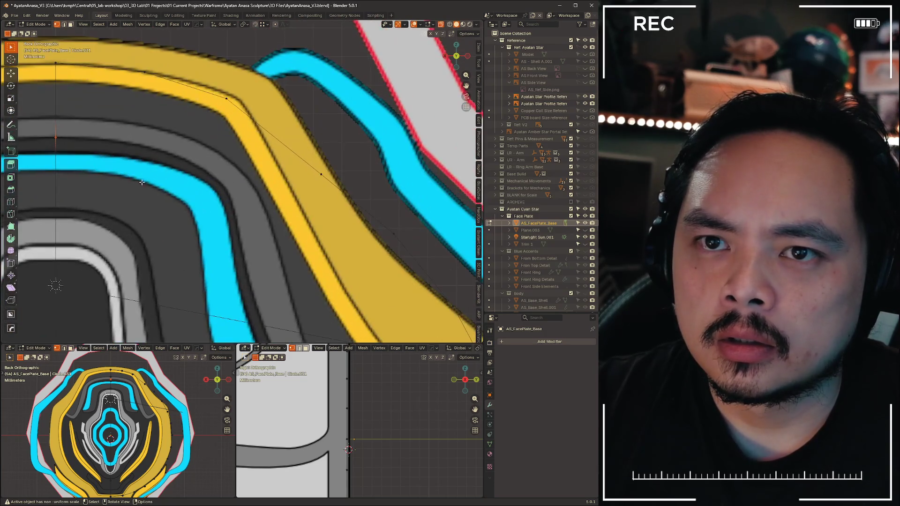
pyautogui.keyDown('shift'); pyautogui.moveTo(106, 183); pyautogui.dragTo(275, 187, button='middle'); pyautogui.keyUp('shift')
pyautogui.moveTo(228, 85); pyautogui.dragTo(295, 159)
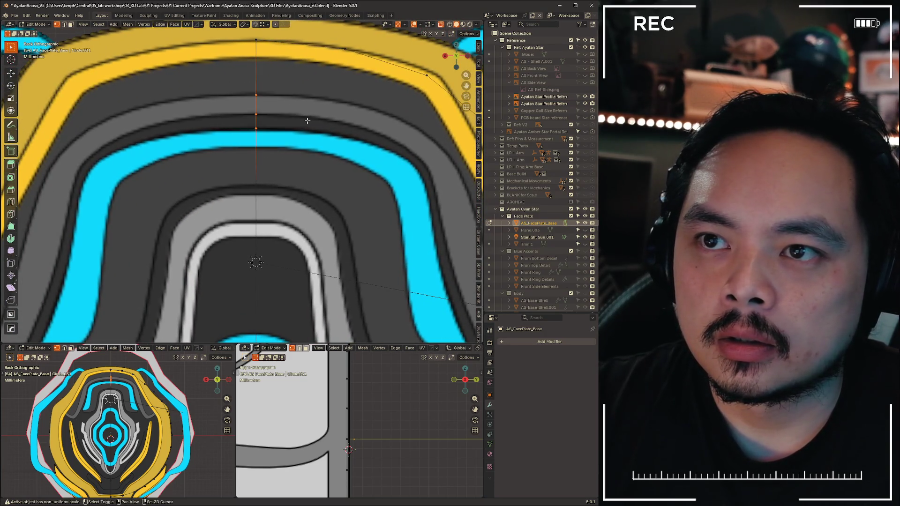
pyautogui.keyDown('shift'); pyautogui.moveTo(274, 187); pyautogui.dragTo(168, 151, button='middle'); pyautogui.keyUp('shift')
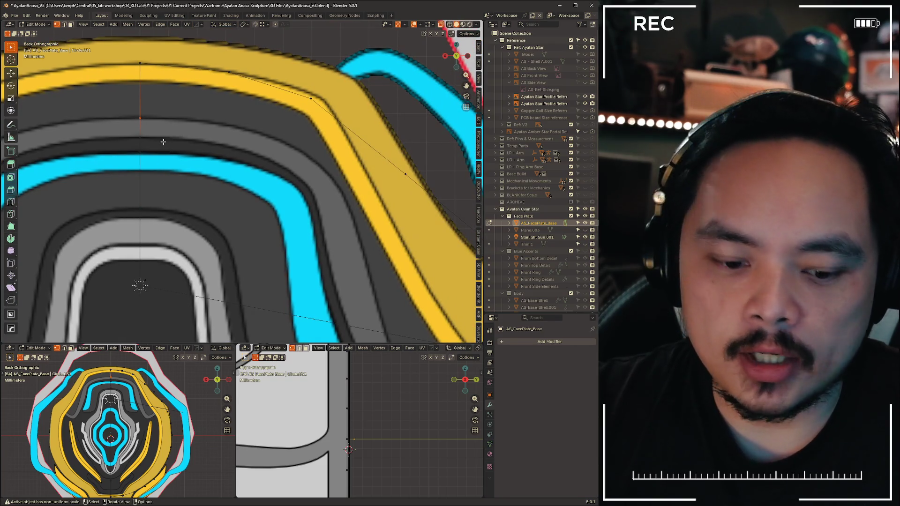
pyautogui.press('e')
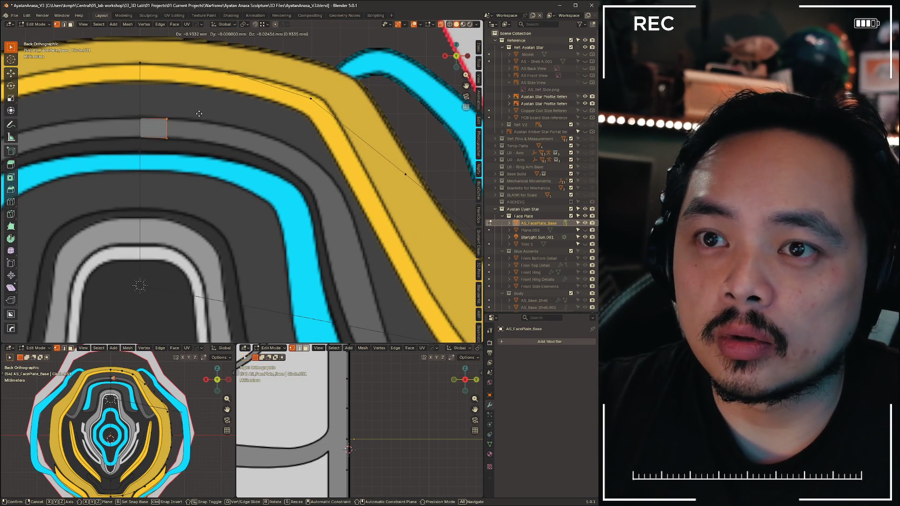
# Place the first extruded strip segments along the top arch, rotated to follow its curve
pyautogui.click(201, 114)
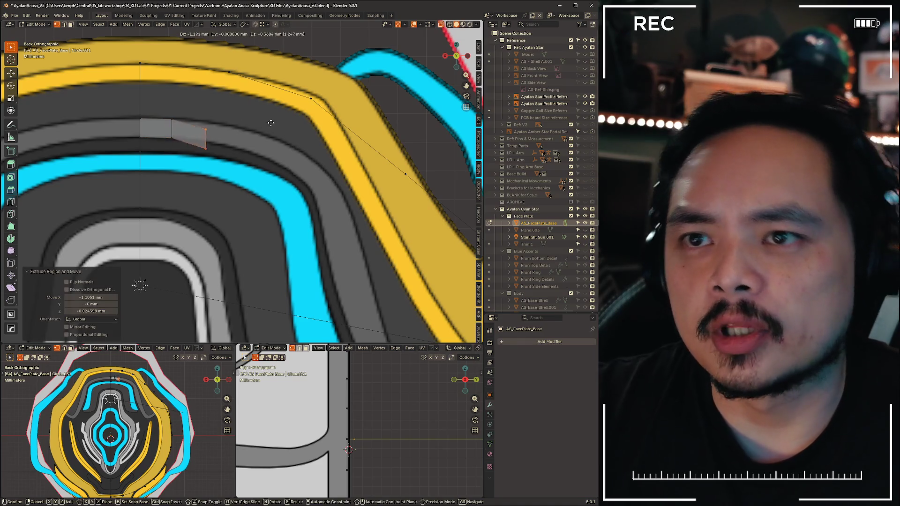
pyautogui.click(327, 130)
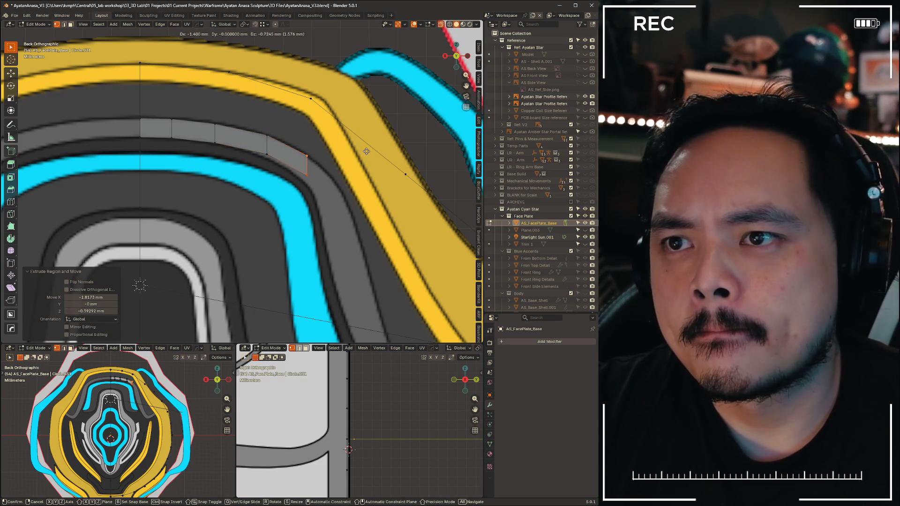
pyautogui.press('r')
pyautogui.click(386, 163)
pyautogui.press('g')
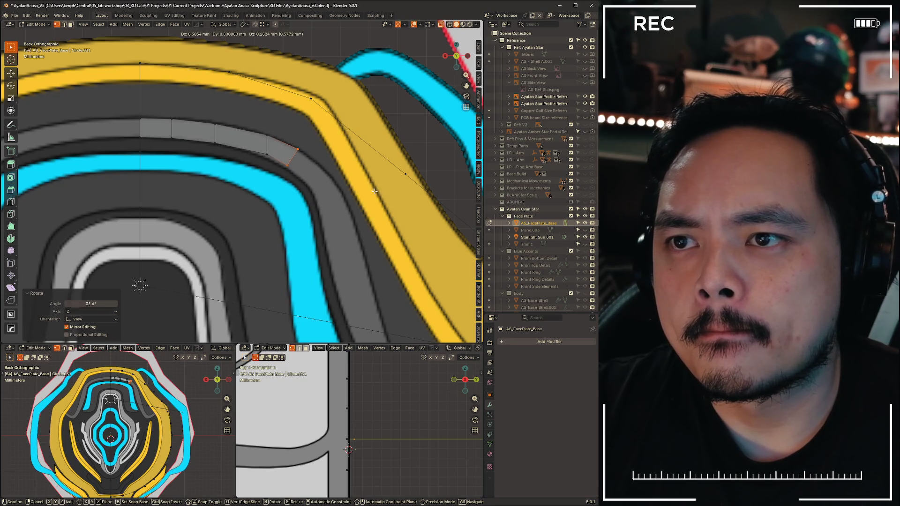
pyautogui.click(376, 190)
# Add further angled segments carrying the strip around the upper right curve
pyautogui.press('g')
pyautogui.click(400, 187)
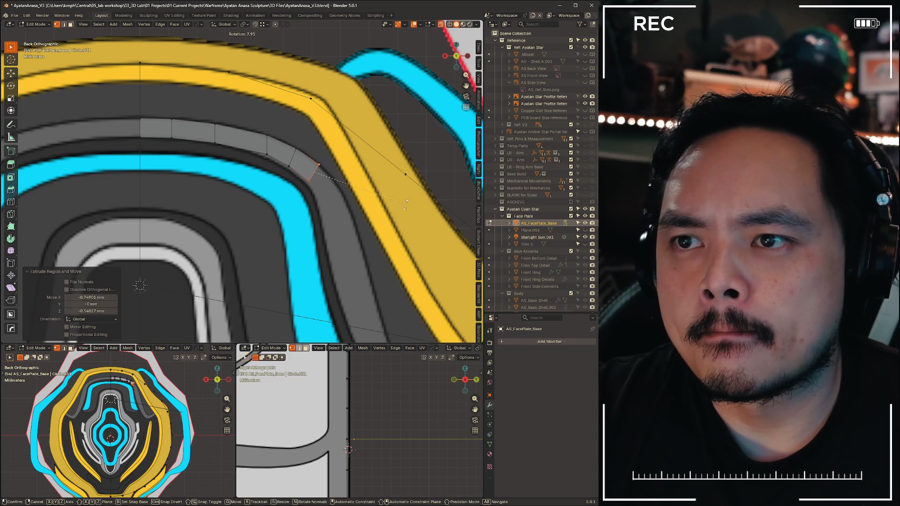
pyautogui.click(406, 204)
pyautogui.press('r')
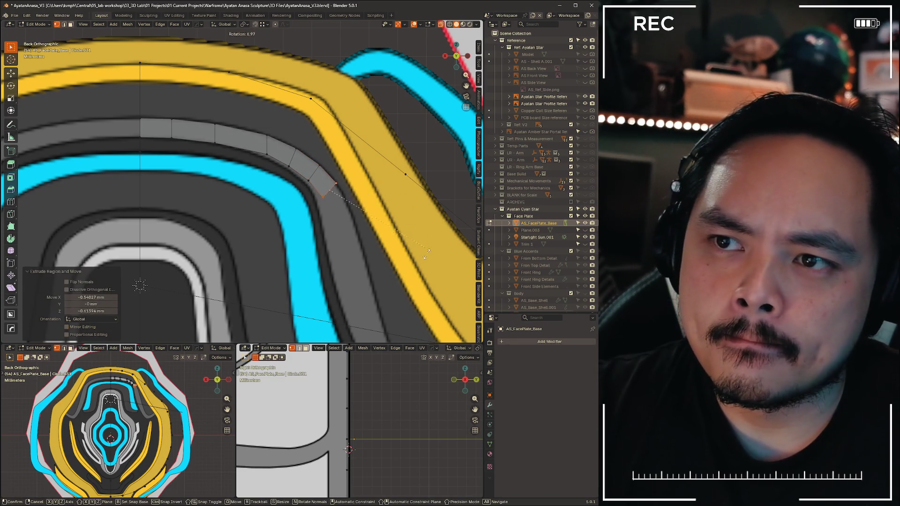
pyautogui.click(426, 253)
pyautogui.moveTo(422, 246); pyautogui.dragTo(280, 199, button='middle')
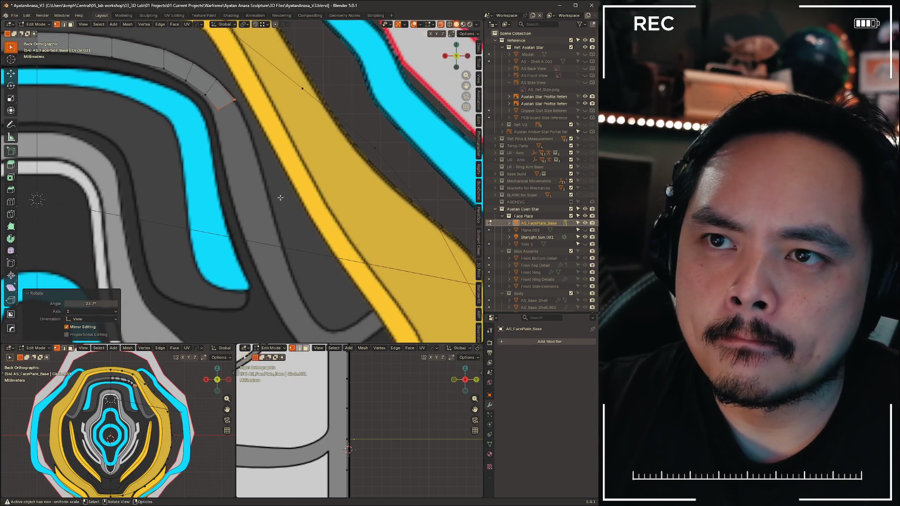
# Extrude and rotate several strip segments descending into the dark channel
pyautogui.press('e')
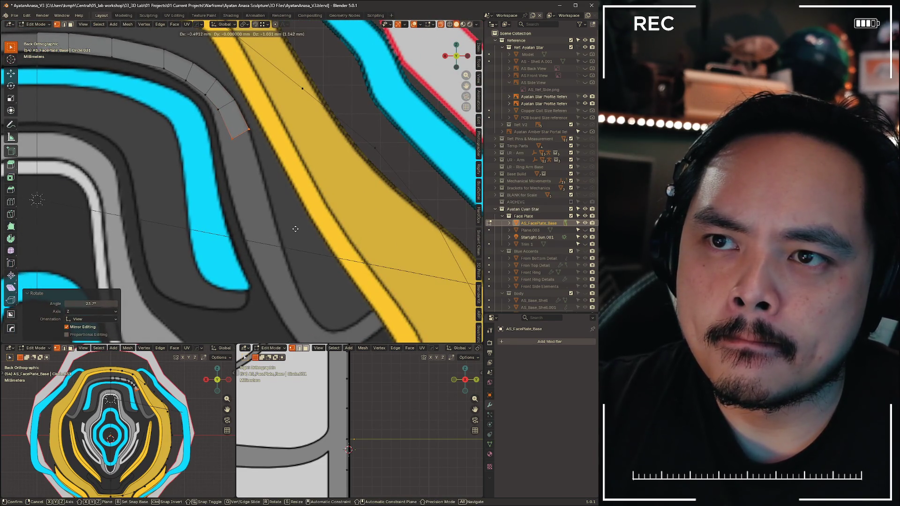
pyautogui.click(295, 230)
pyautogui.press('r')
pyautogui.click(276, 241)
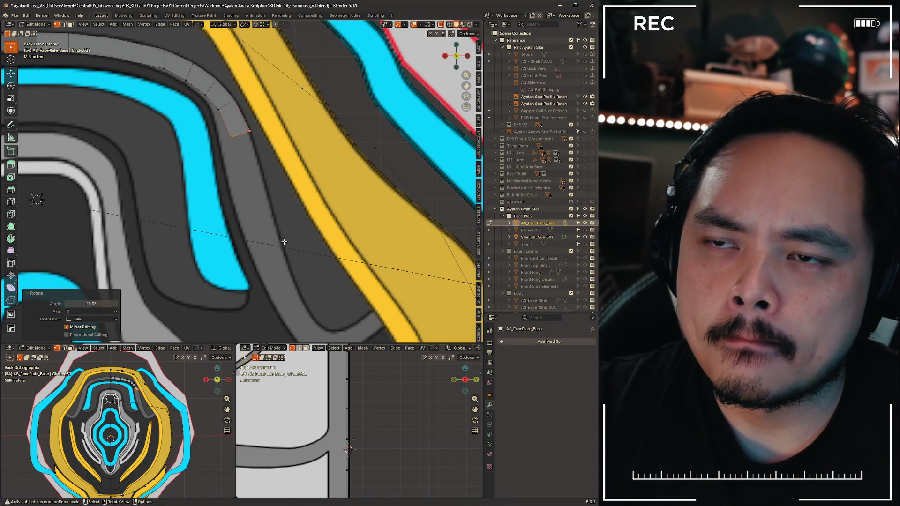
pyautogui.press('e')
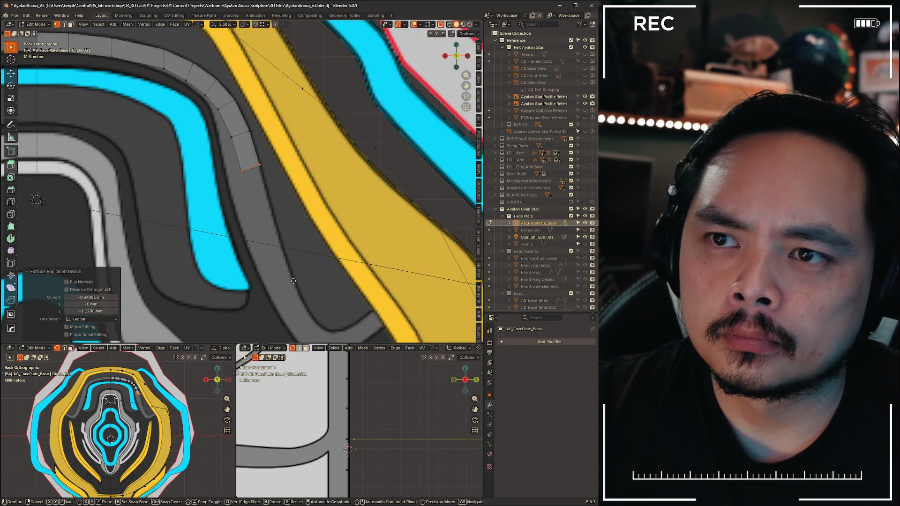
pyautogui.click(293, 276)
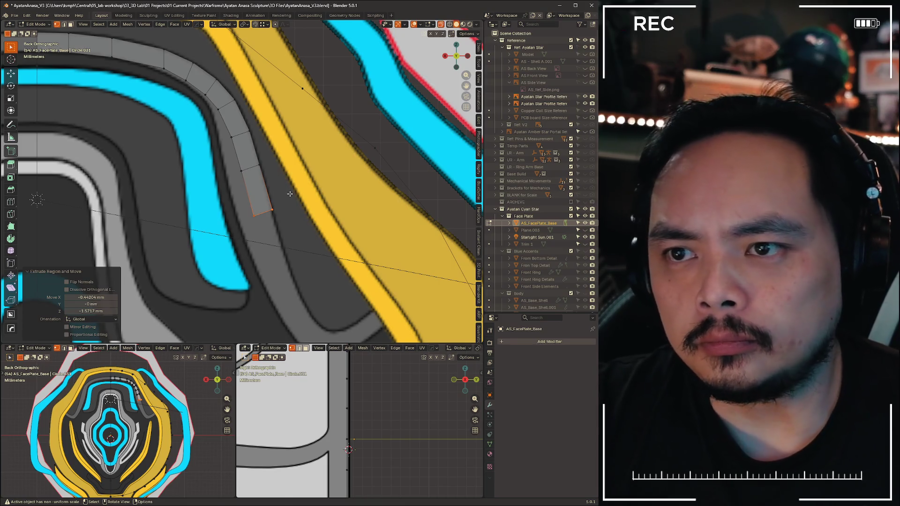
pyautogui.press('g')
pyautogui.press('g')
pyautogui.click(283, 188)
pyautogui.press('e')
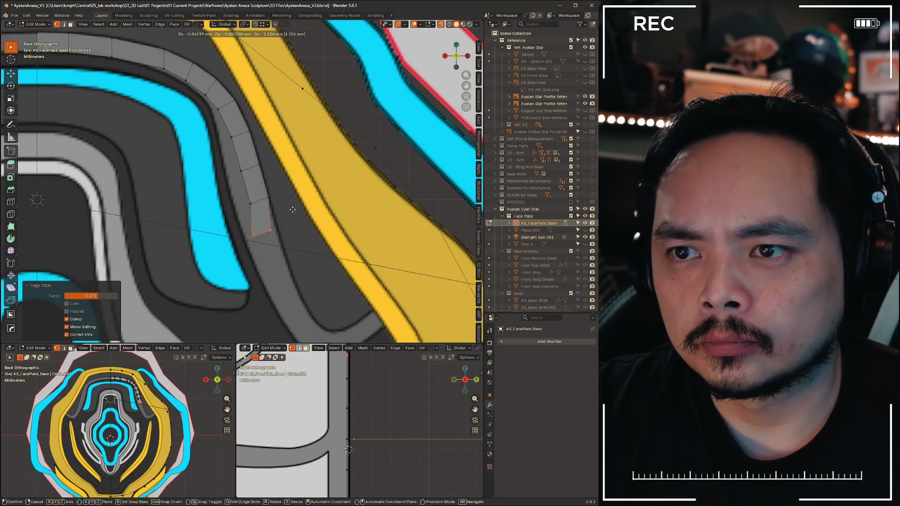
pyautogui.click(299, 209)
pyautogui.press('e')
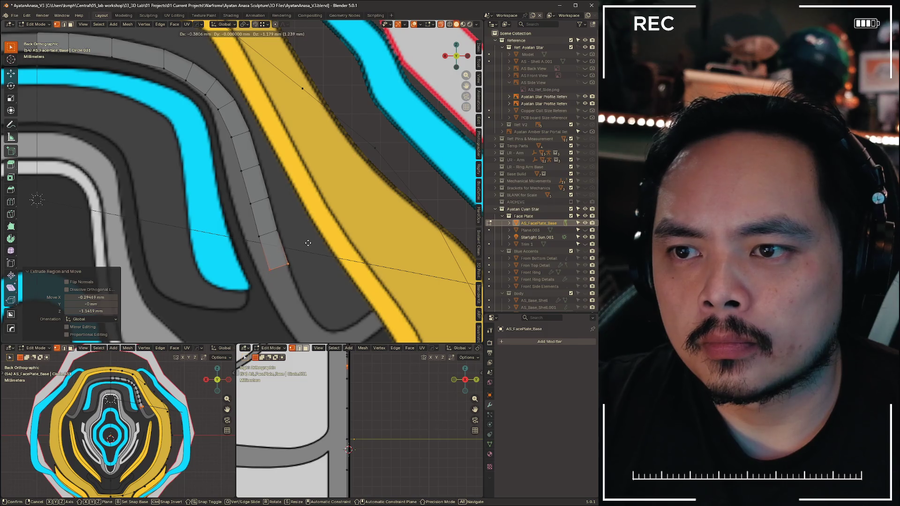
pyautogui.click(307, 243)
# Continue the strip with more segments placed along the channel's path
pyautogui.keyDown('shift'); pyautogui.moveTo(308, 243); pyautogui.dragTo(239, 182, button='middle'); pyautogui.keyUp('shift')
pyautogui.press('e')
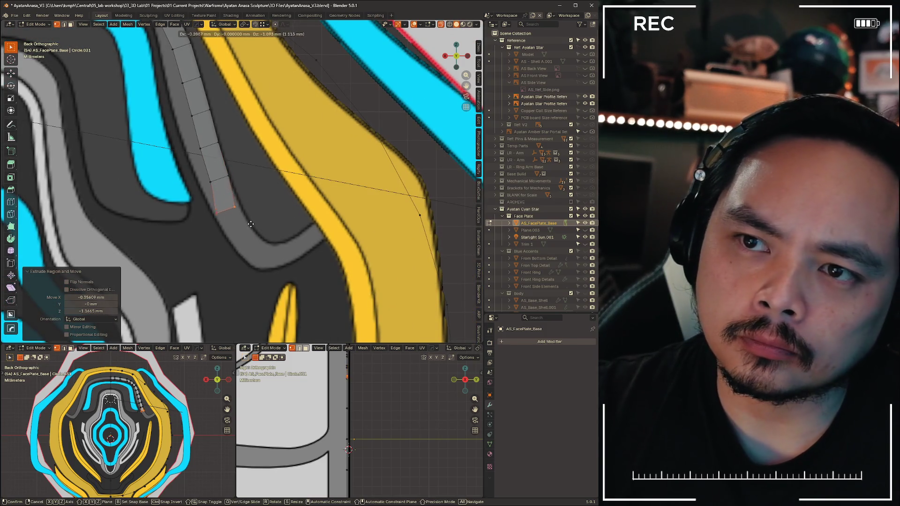
pyautogui.click(250, 224)
pyautogui.press('r')
pyautogui.click(299, 175)
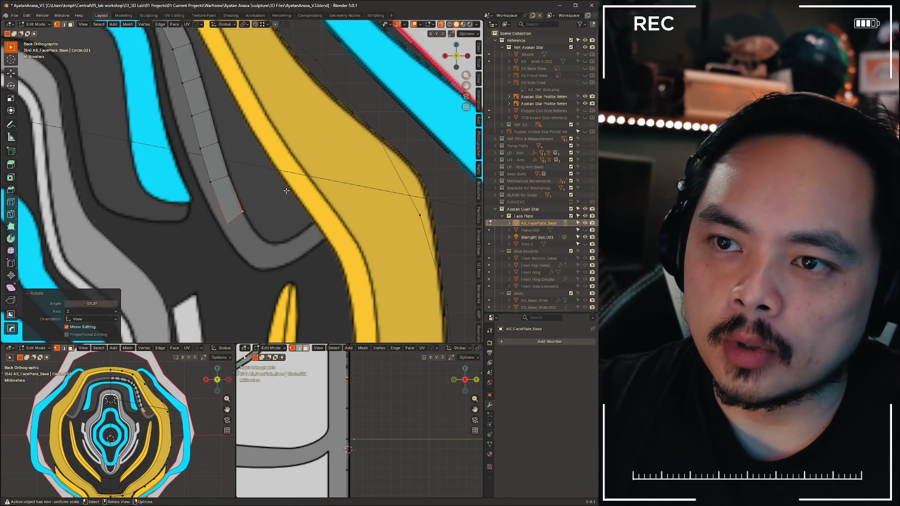
pyautogui.press('e')
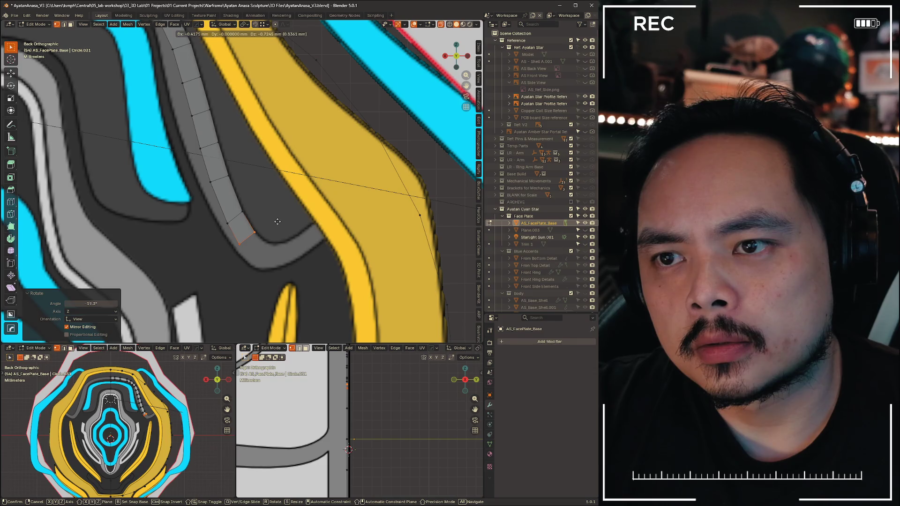
pyautogui.click(278, 222)
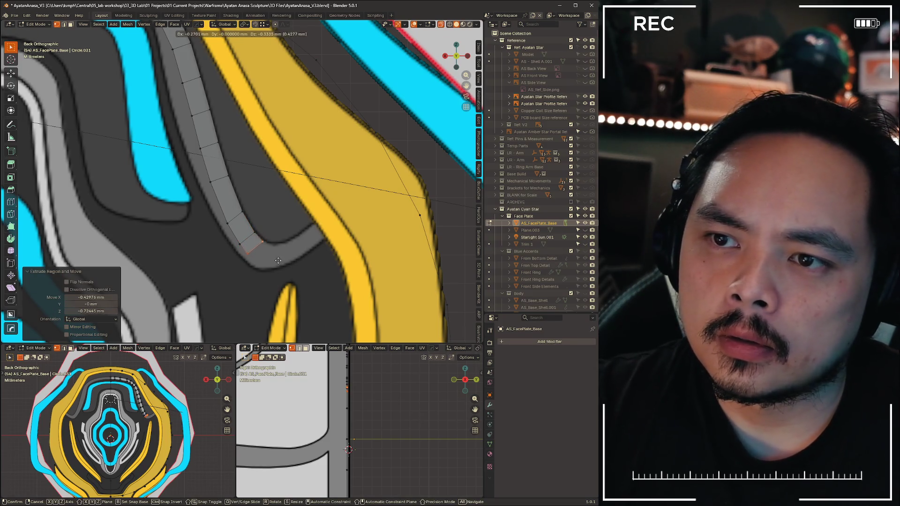
pyautogui.click(279, 259)
# Turn the strip end around the channel's bend with rotated, repositioned segments
pyautogui.press('r')
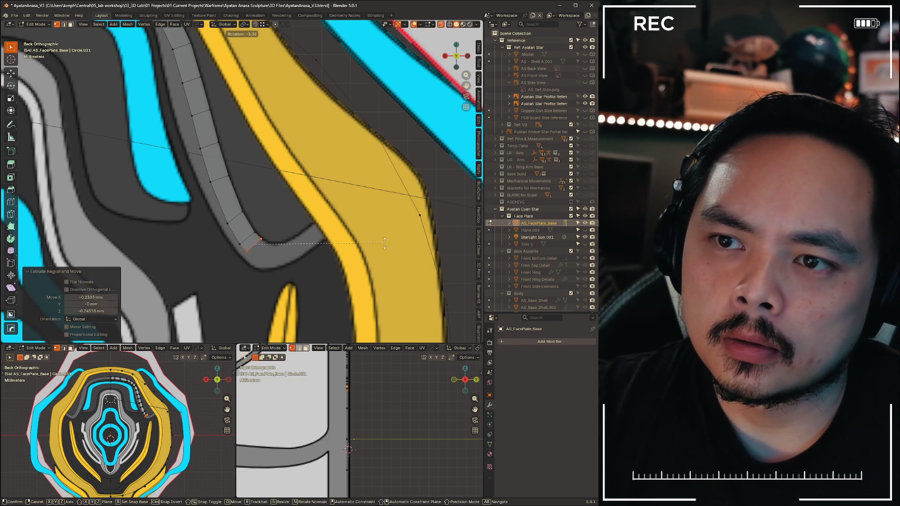
pyautogui.click(279, 258)
pyautogui.press('g')
pyautogui.press('r')
pyautogui.click(277, 258)
pyautogui.press('g')
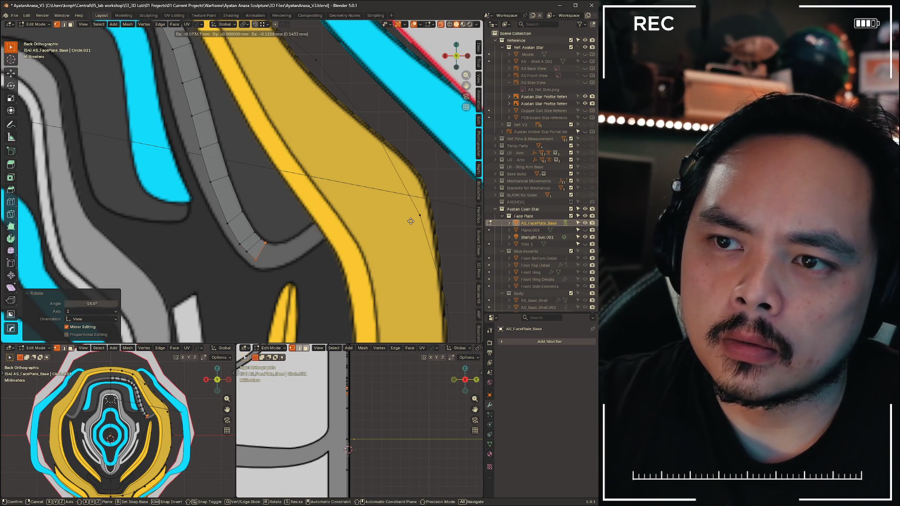
pyautogui.click(409, 221)
pyautogui.press('r')
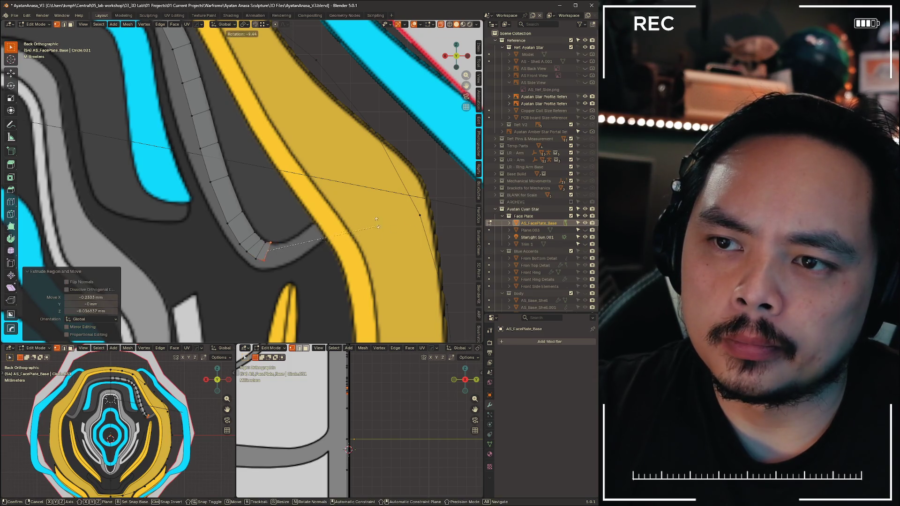
pyautogui.click(372, 207)
pyautogui.press('g')
pyautogui.click(375, 206)
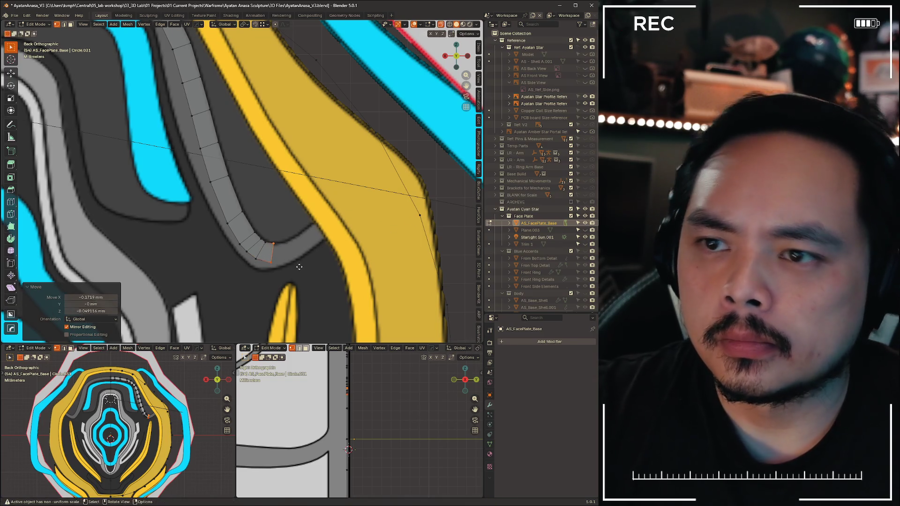
# Extrude angled segments heading back up toward the yellow band
pyautogui.press('e')
pyautogui.press('r')
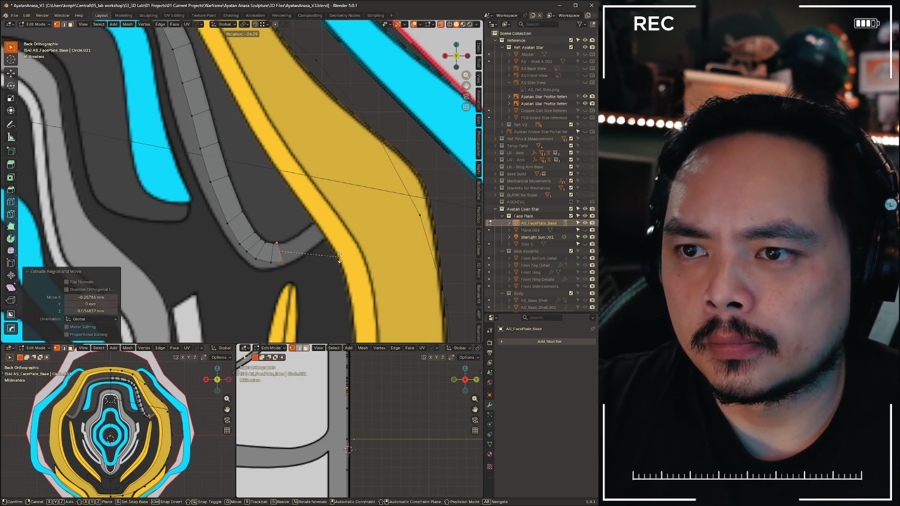
pyautogui.click(339, 256)
pyautogui.press('e')
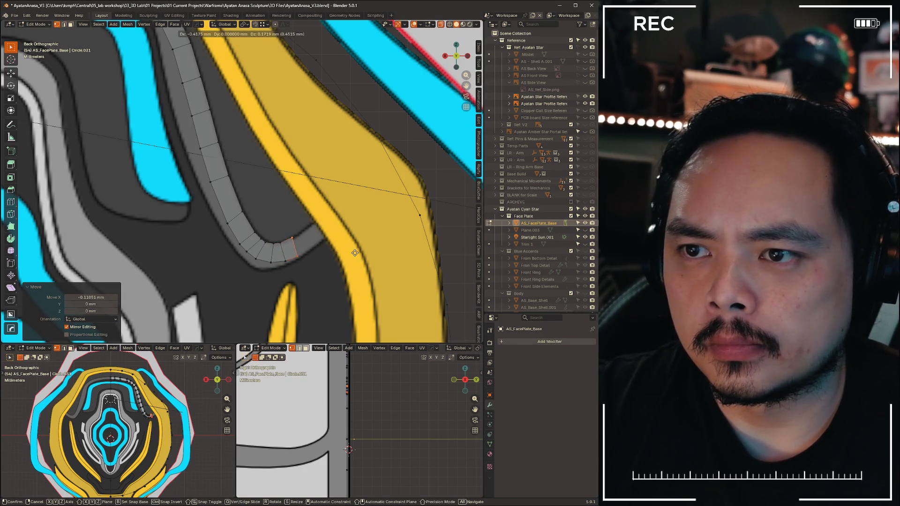
pyautogui.click(342, 257)
pyautogui.press('r')
pyautogui.click(355, 223)
pyautogui.press('g')
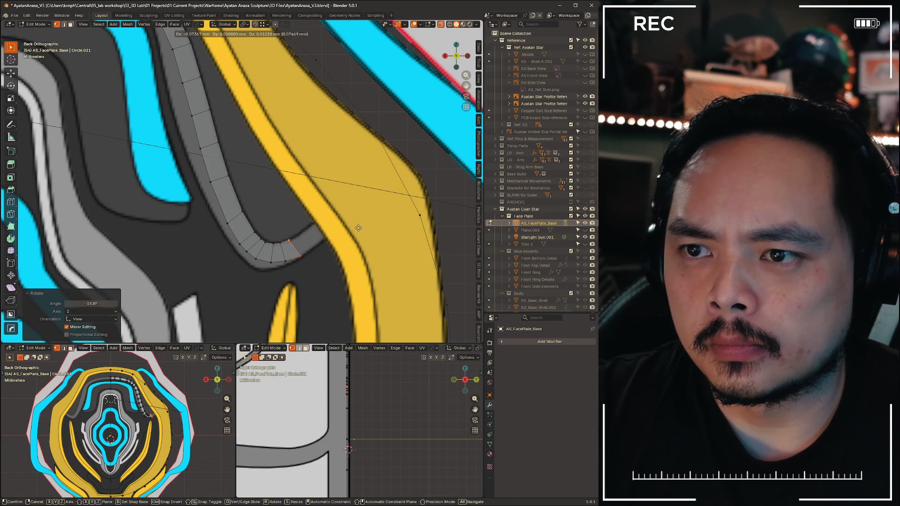
pyautogui.click(360, 225)
# Carry the strip across the yellow band, ending with a long segment up and right
pyautogui.press('g')
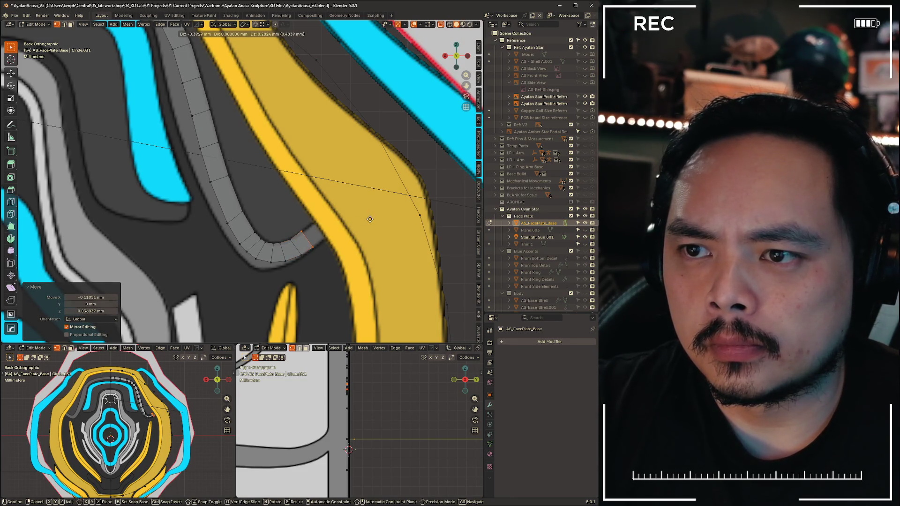
pyautogui.click(369, 220)
pyautogui.press('e')
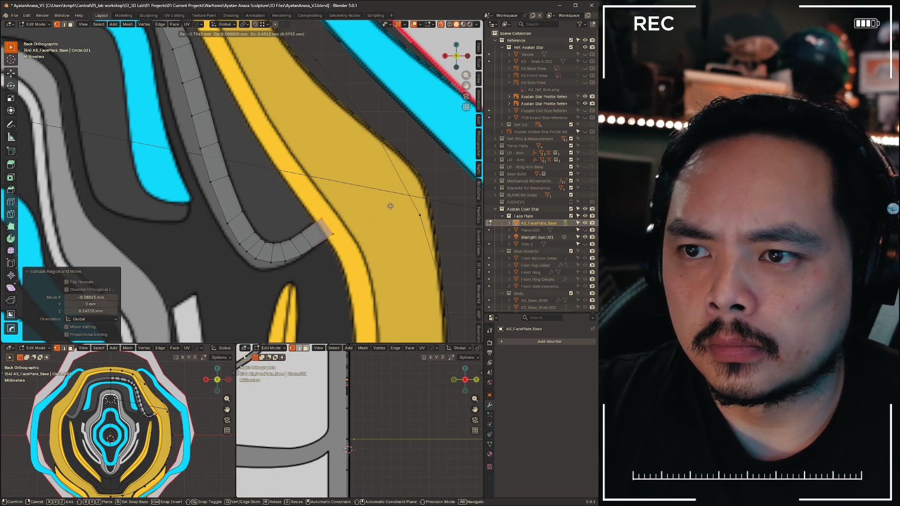
pyautogui.click(388, 204)
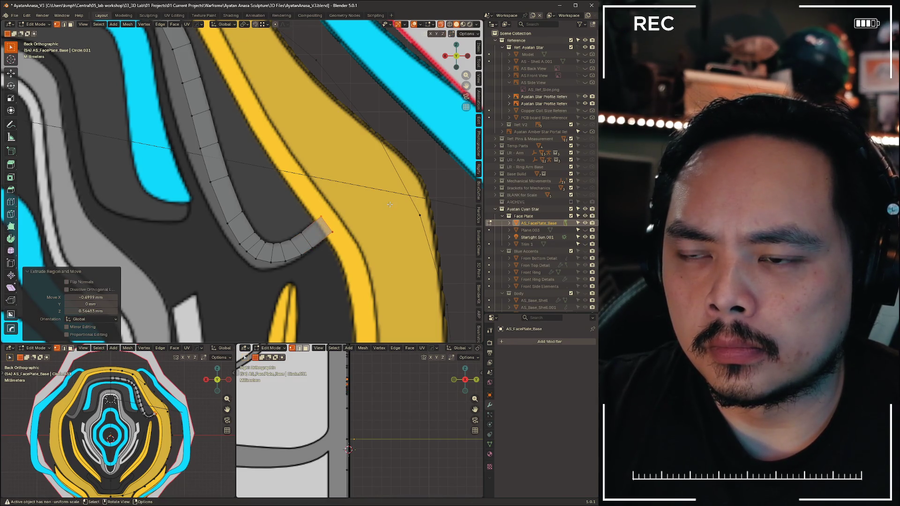
pyautogui.press('e')
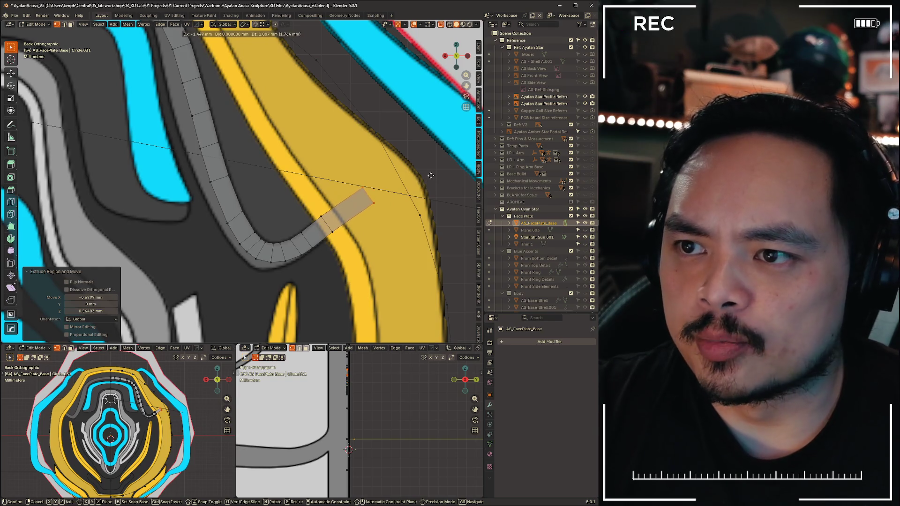
pyautogui.click(431, 175)
pyautogui.rightClick(366, 176)
pyautogui.press('Escape')
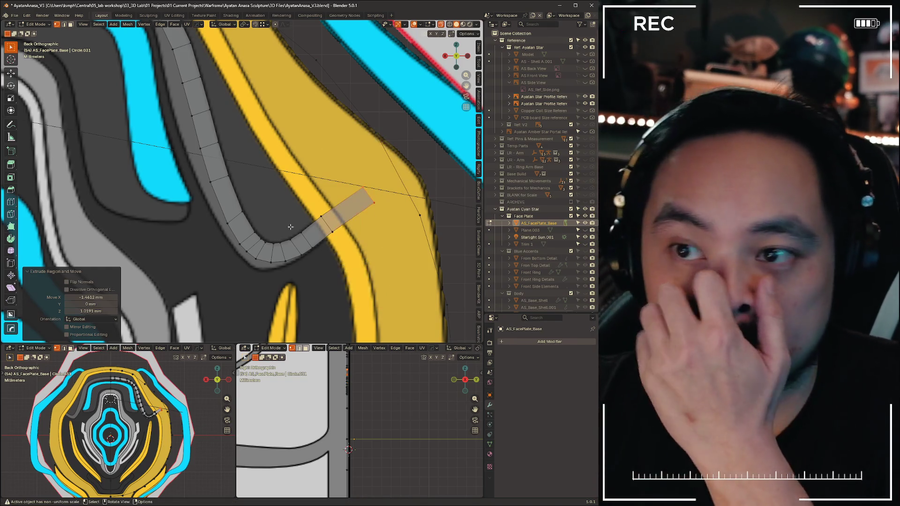
pyautogui.scroll(3, 278, 237)
pyautogui.scroll(2, 278, 236)
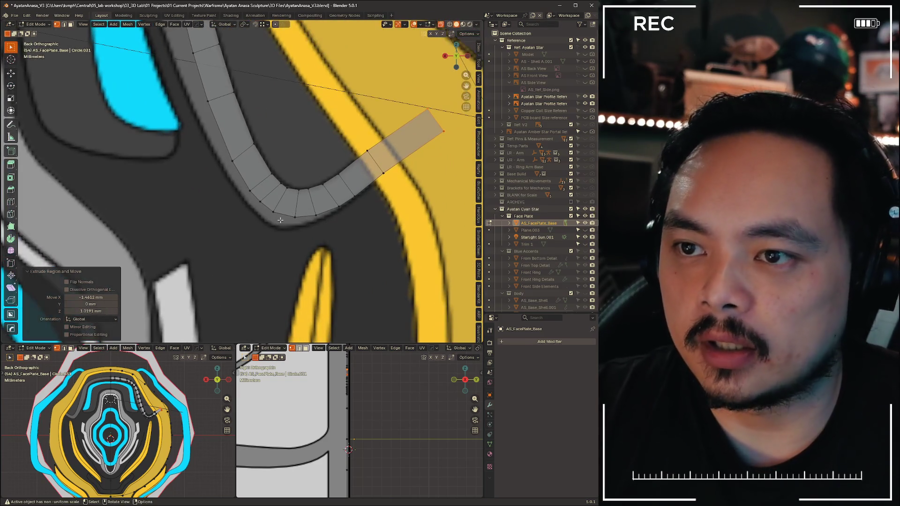
# Nudge an inner corner vertex at the strip's bend into a smoother position
pyautogui.click(277, 238)
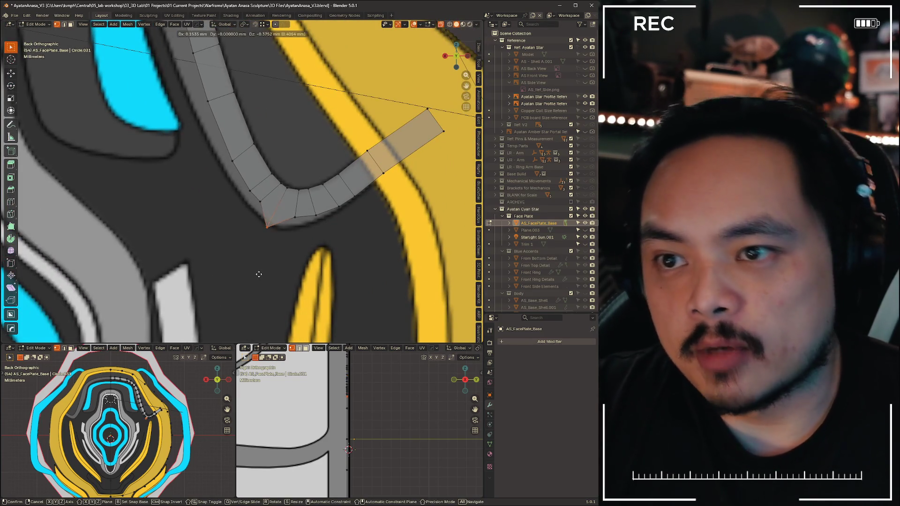
pyautogui.press('g')
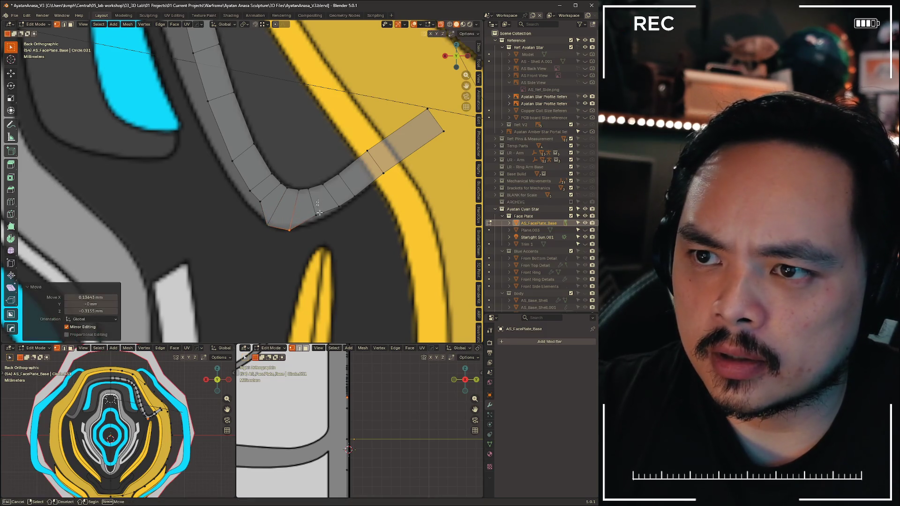
pyautogui.click(328, 244)
pyautogui.press('g')
pyautogui.click(357, 204)
pyautogui.press('g')
pyautogui.rightClick(369, 212)
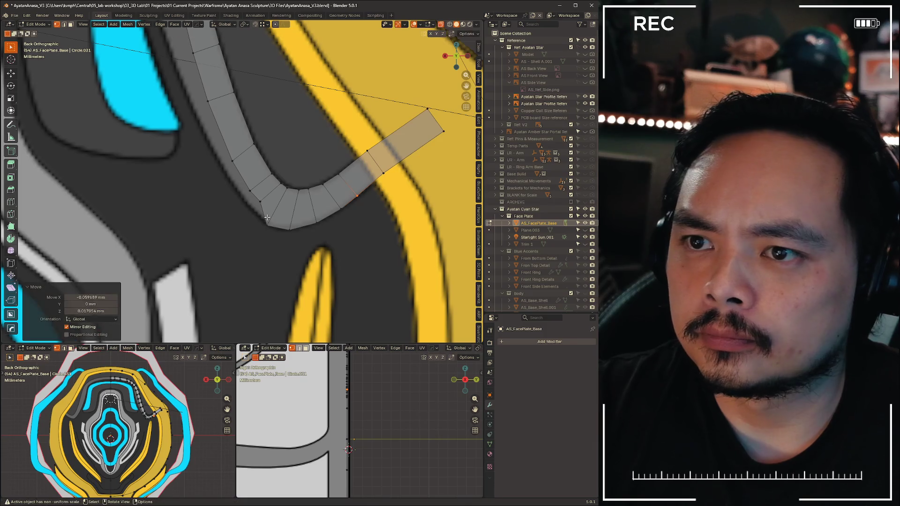
# Move the outer corner vertices of the bend into a smoother curve and start on a vertex higher up
pyautogui.press('g')
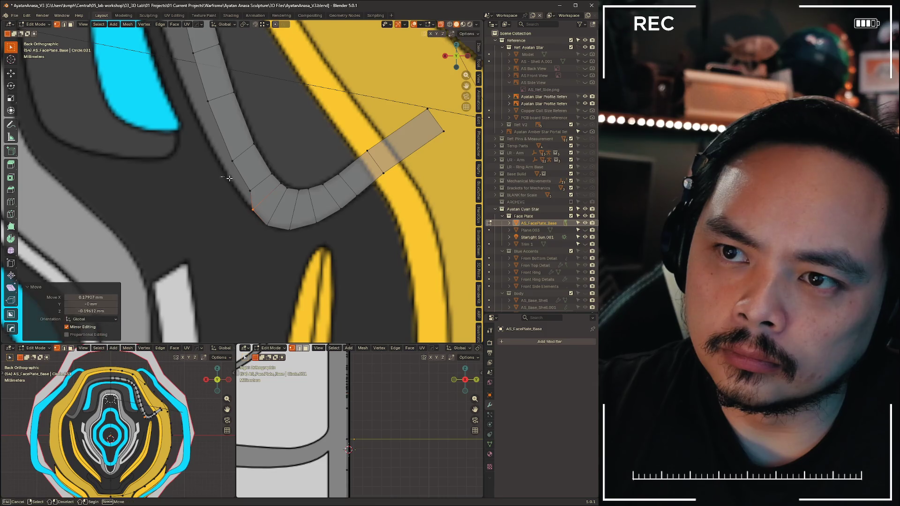
pyautogui.click(254, 200)
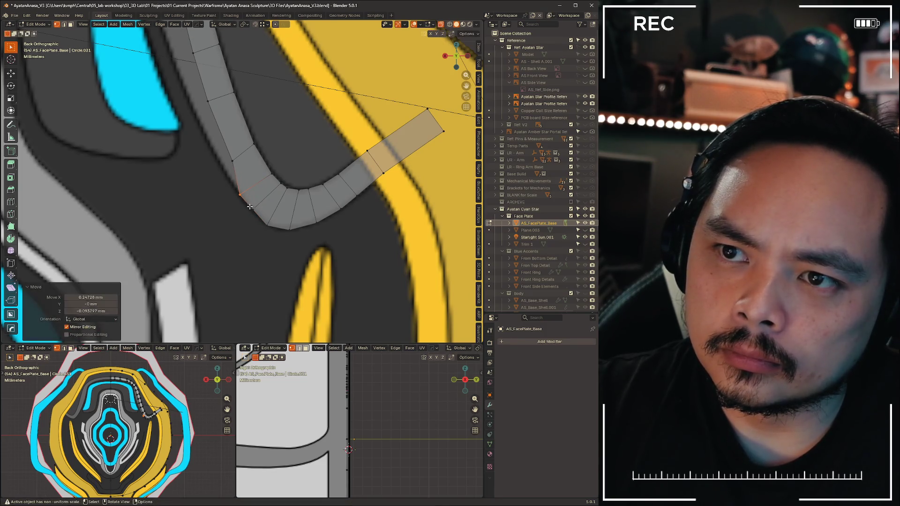
pyautogui.press('g')
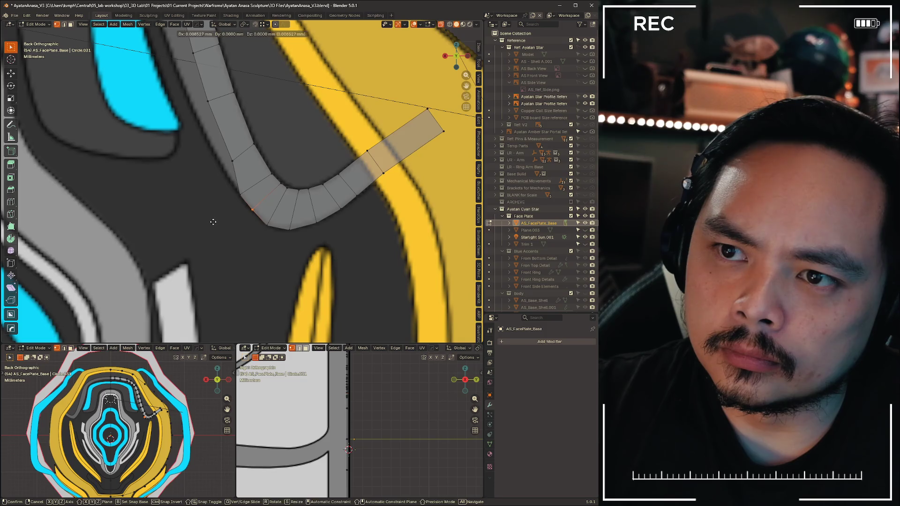
pyautogui.click(213, 221)
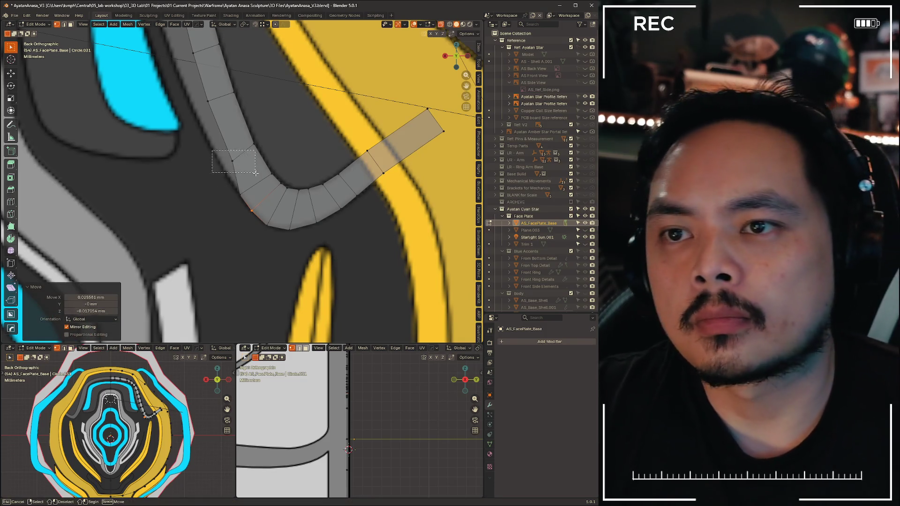
pyautogui.press('g')
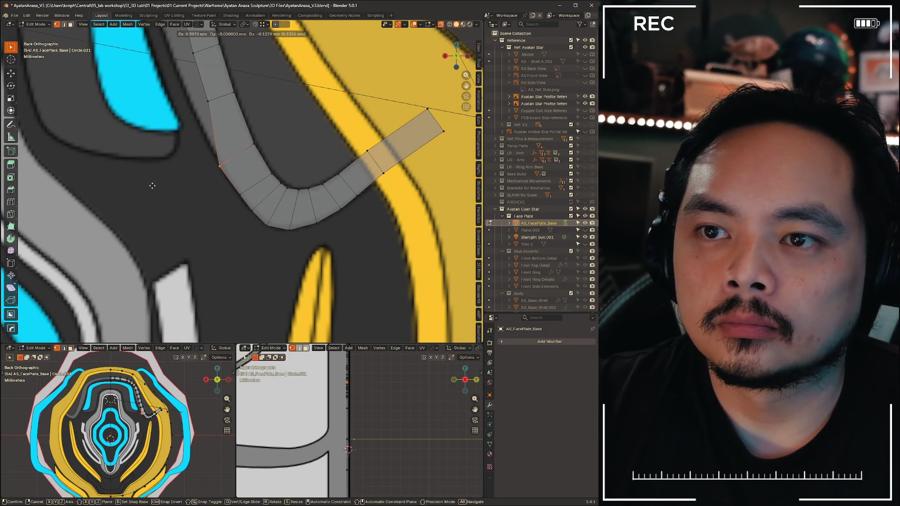
pyautogui.click(158, 186)
pyautogui.keyDown('shift'); pyautogui.moveTo(158, 186); pyautogui.dragTo(277, 274, button='middle'); pyautogui.keyUp('shift')
pyautogui.press('g')
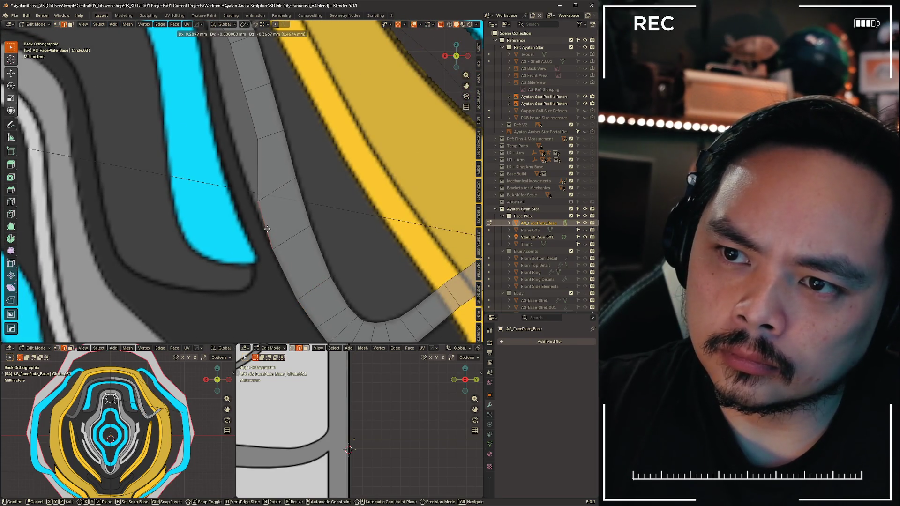
# Place the first bend vertices to remove the kink in the strip's edge
pyautogui.click(268, 228)
pyautogui.press('g')
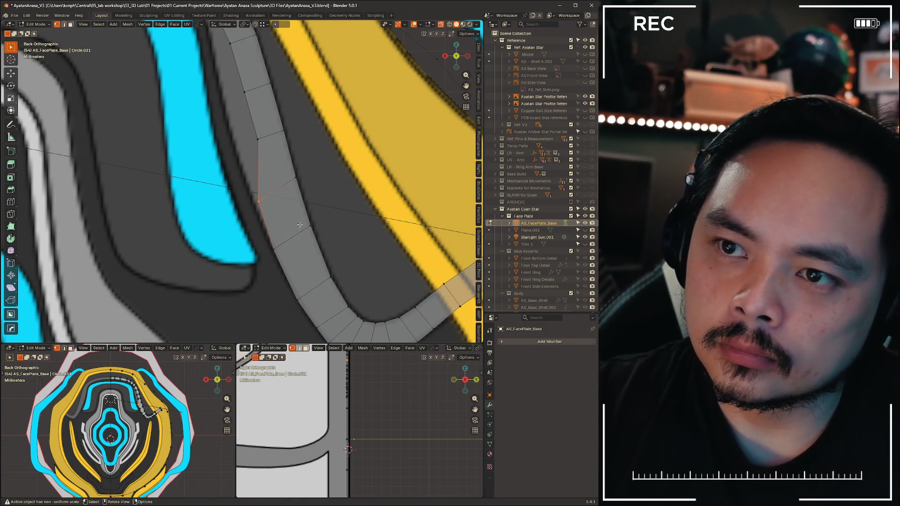
pyautogui.click(250, 200)
pyautogui.press('g')
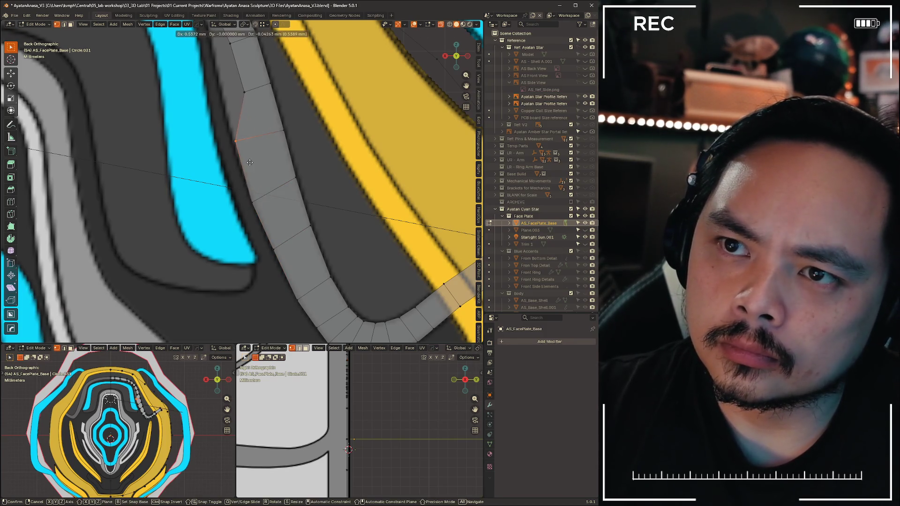
pyautogui.click(243, 140)
pyautogui.keyDown('shift'); pyautogui.moveTo(243, 140); pyautogui.dragTo(318, 300, button='middle'); pyautogui.keyUp('shift')
# Reposition the next vertices along the strip's inner edge into the curve
pyautogui.press('g')
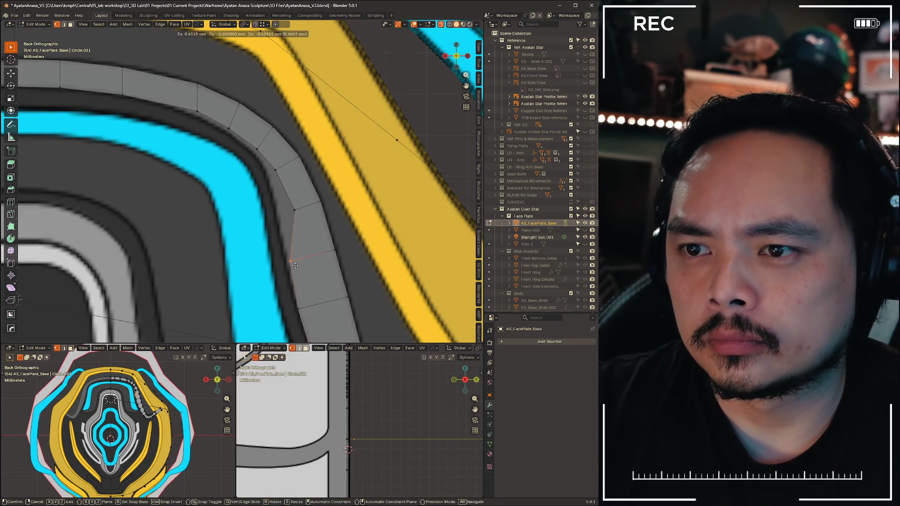
pyautogui.click(294, 265)
pyautogui.press('g')
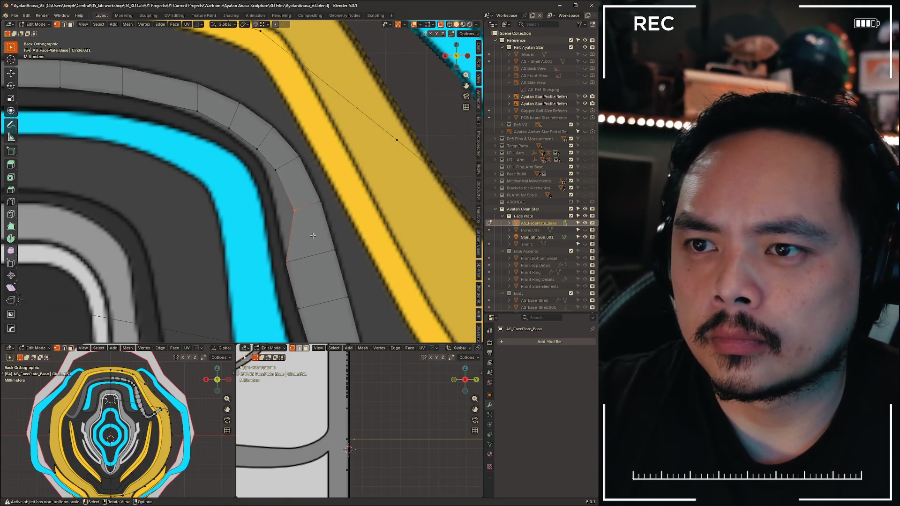
pyautogui.click(294, 241)
pyautogui.click(278, 211)
pyautogui.press('g')
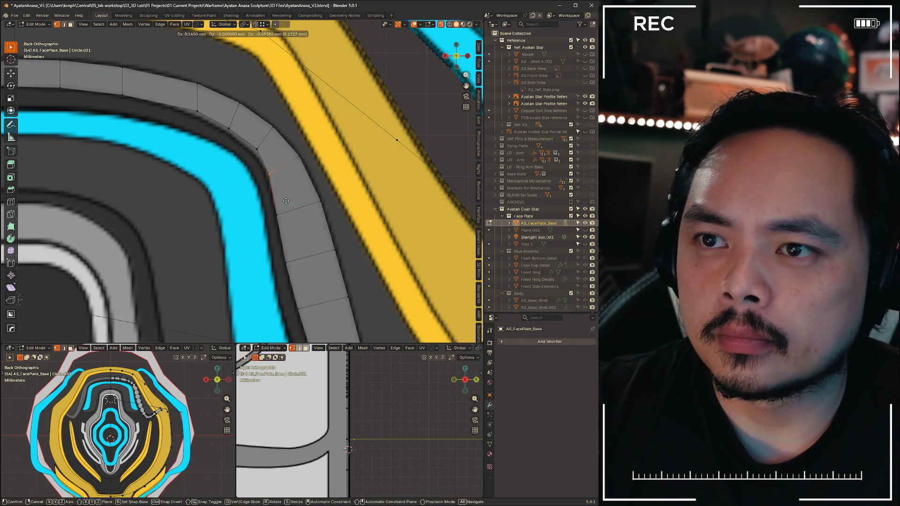
pyautogui.click(266, 174)
pyautogui.press('g')
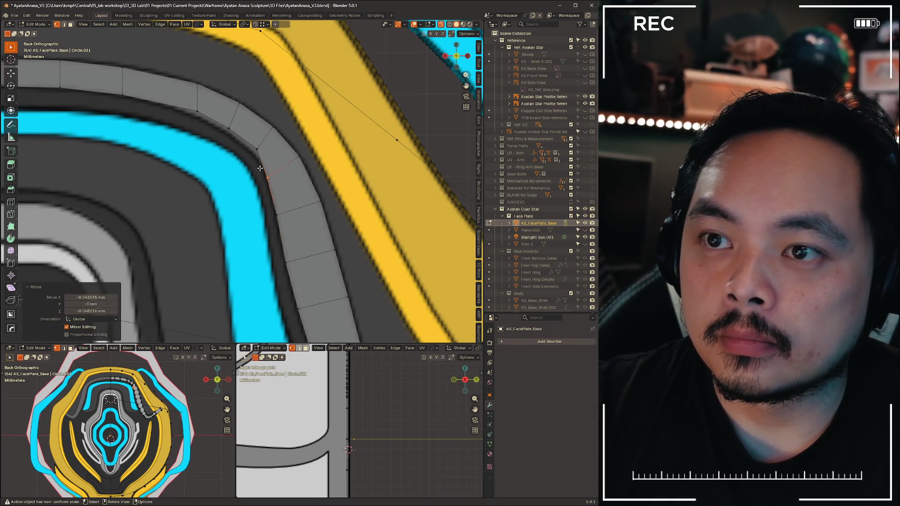
pyautogui.click(262, 162)
# Nudge the remaining vertices further up the bend into a smooth arc
pyautogui.press('g')
pyautogui.click(264, 151)
pyautogui.click(246, 134)
pyautogui.press('g')
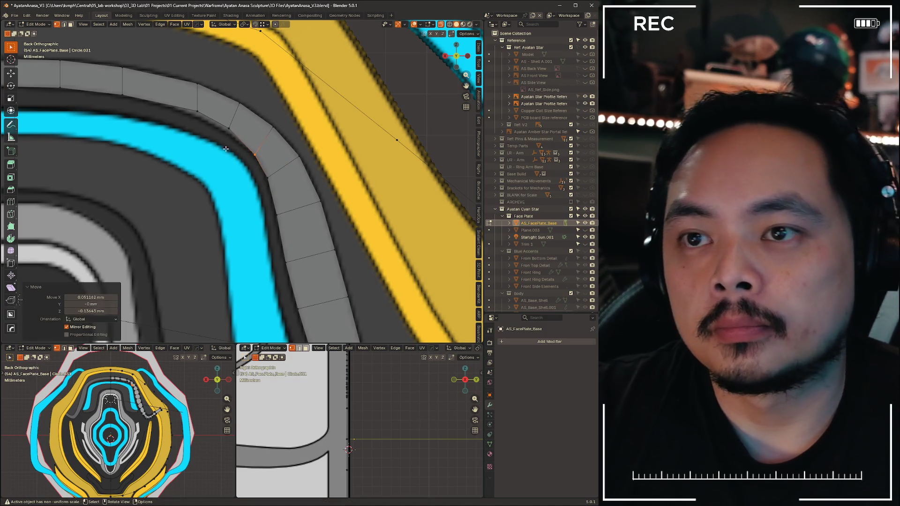
pyautogui.click(240, 128)
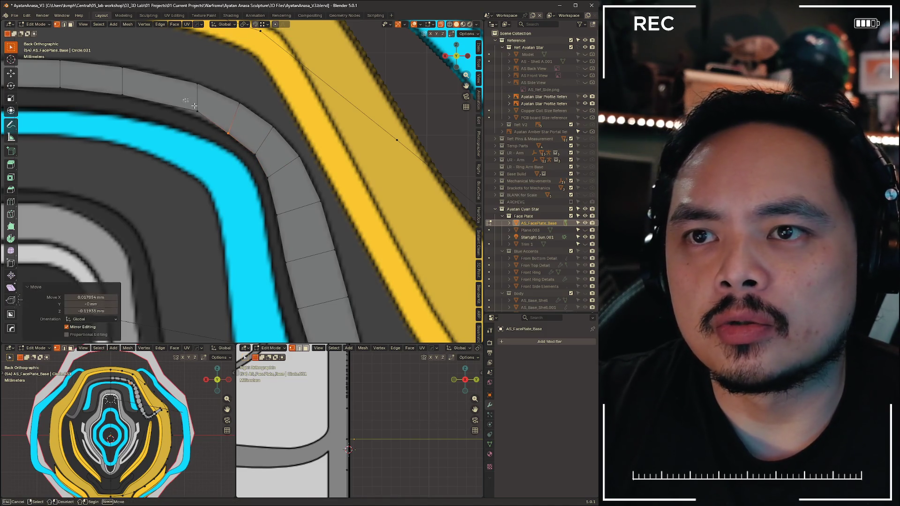
pyautogui.click(211, 123)
pyautogui.press('g')
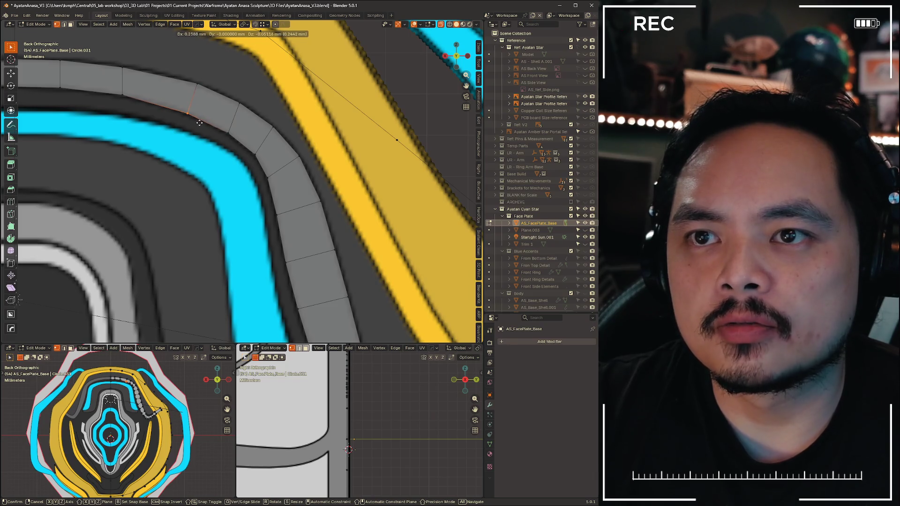
pyautogui.click(199, 124)
pyautogui.scroll(-4, 200, 141)
pyautogui.scroll(3, 305, 168)
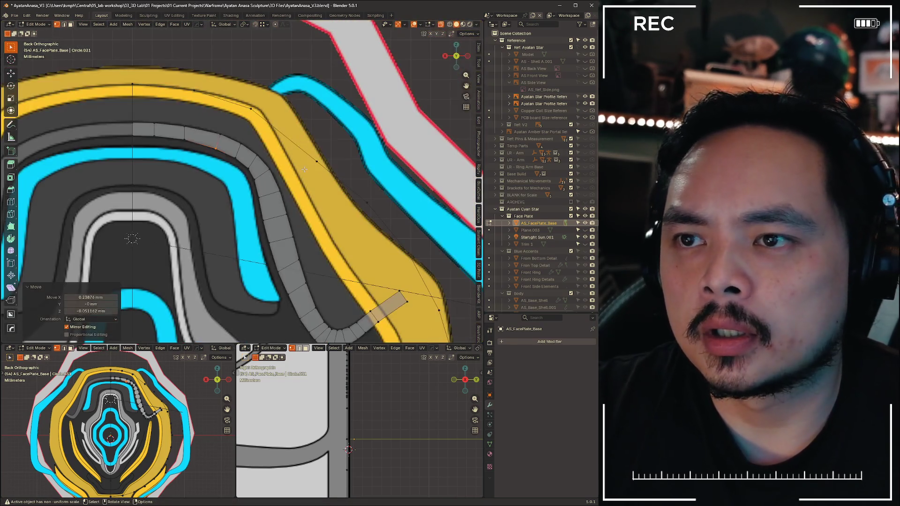
pyautogui.scroll(4, 284, 213)
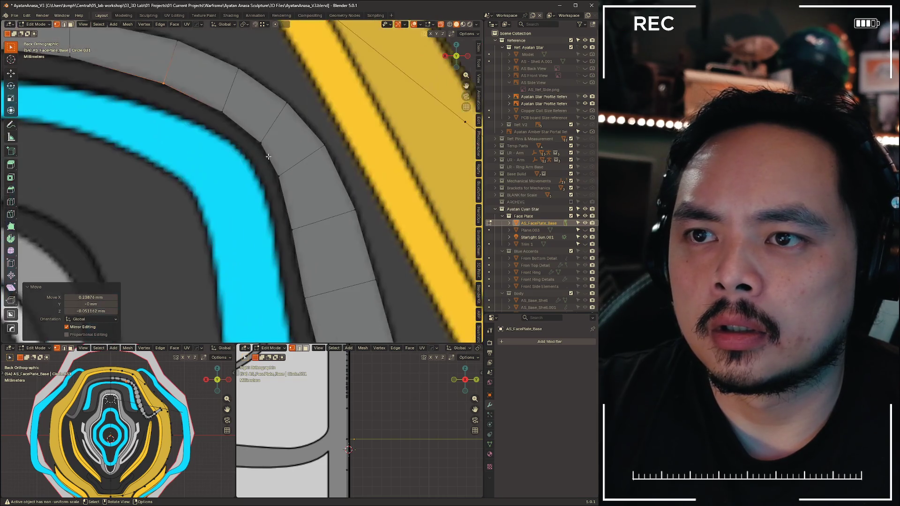
pyautogui.scroll(-6, 277, 124)
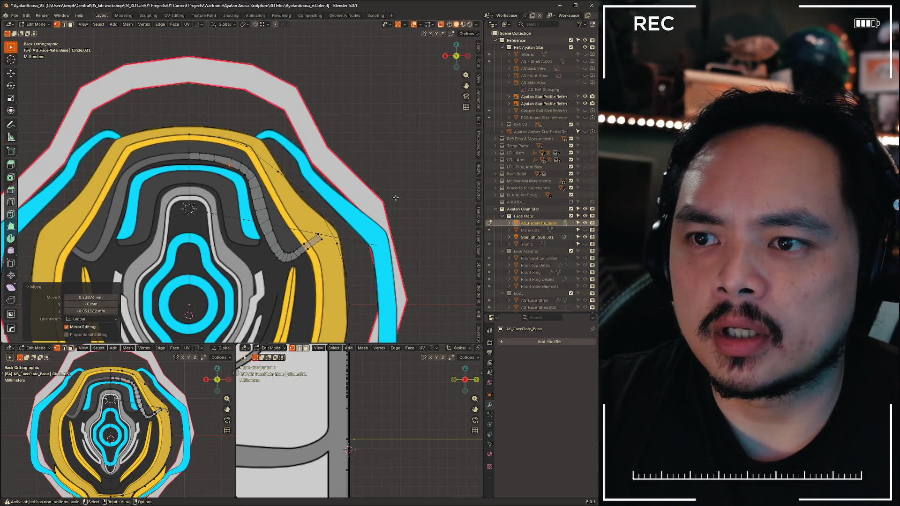
pyautogui.scroll(5, 325, 277)
pyautogui.scroll(3, 310, 232)
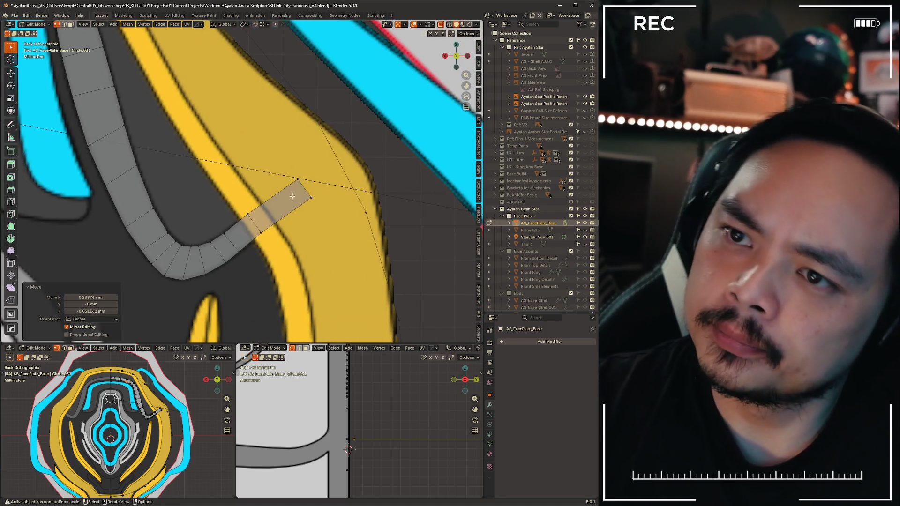
# In edge select mode, move the strip tail's end edge further across the yellow band
pyautogui.press('2')
pyautogui.press('g')
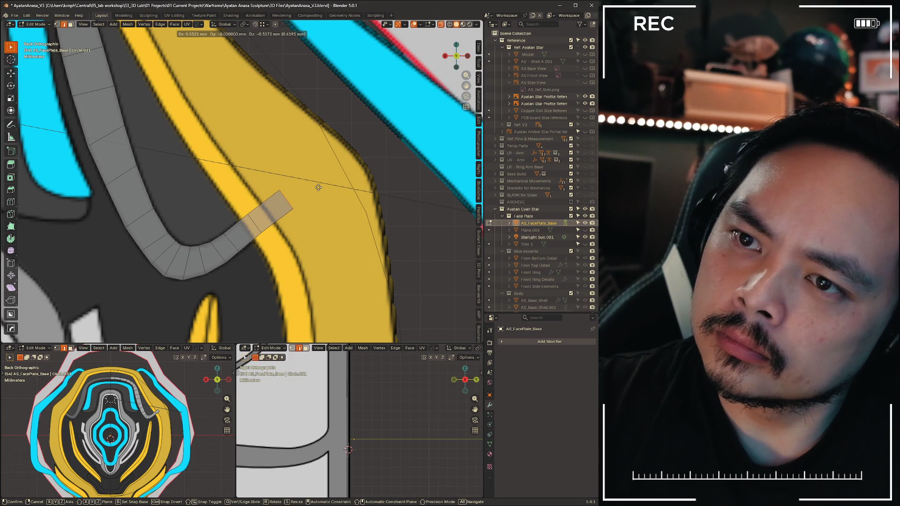
pyautogui.click(316, 190)
pyautogui.keyDown('shift'); pyautogui.moveTo(281, 211); pyautogui.dragTo(415, 141, button='middle'); pyautogui.keyUp('shift')
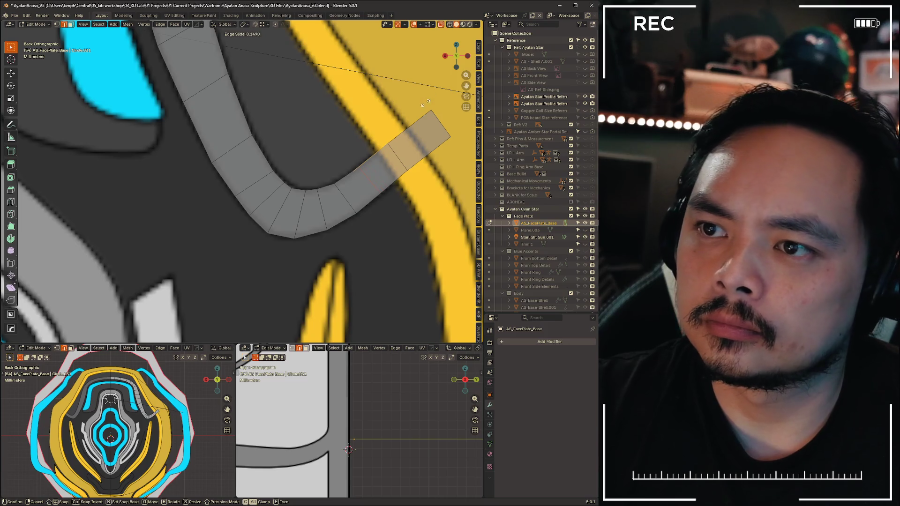
# Edge-slide the loop at the grey strip's tail so it sits along the yellow band
pyautogui.press('g')
pyautogui.press('g')
pyautogui.press('g')
pyautogui.press('g')
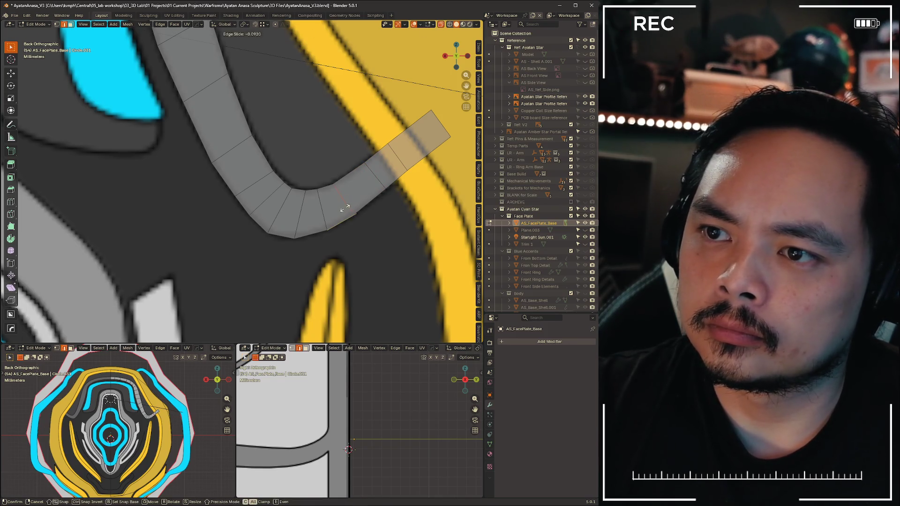
pyautogui.click(342, 209)
pyautogui.press('g')
# Nudge two tail vertices into place so the strip segments follow the band
pyautogui.click(370, 174)
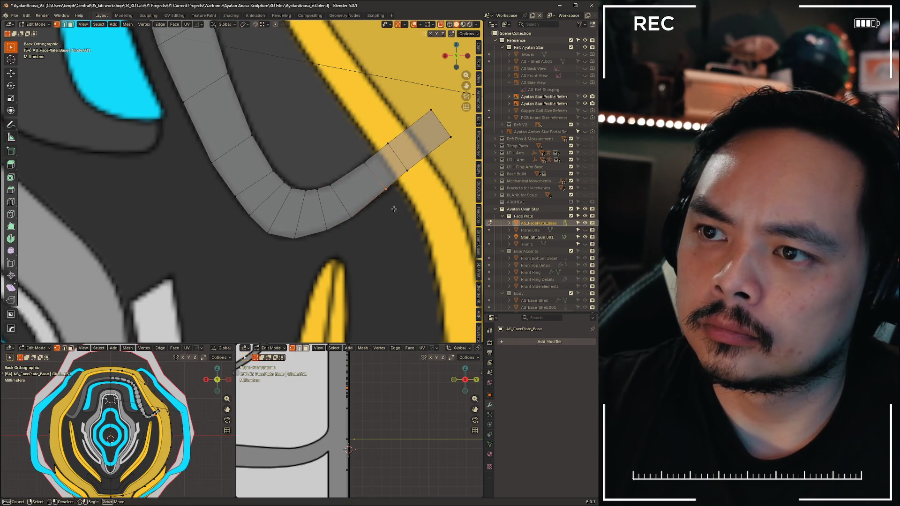
pyautogui.press('g')
pyautogui.press('g')
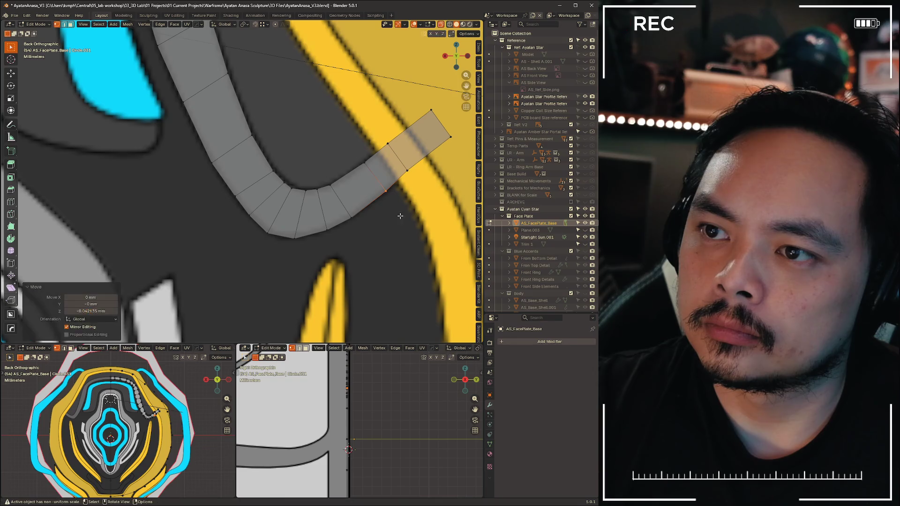
pyautogui.click(386, 240)
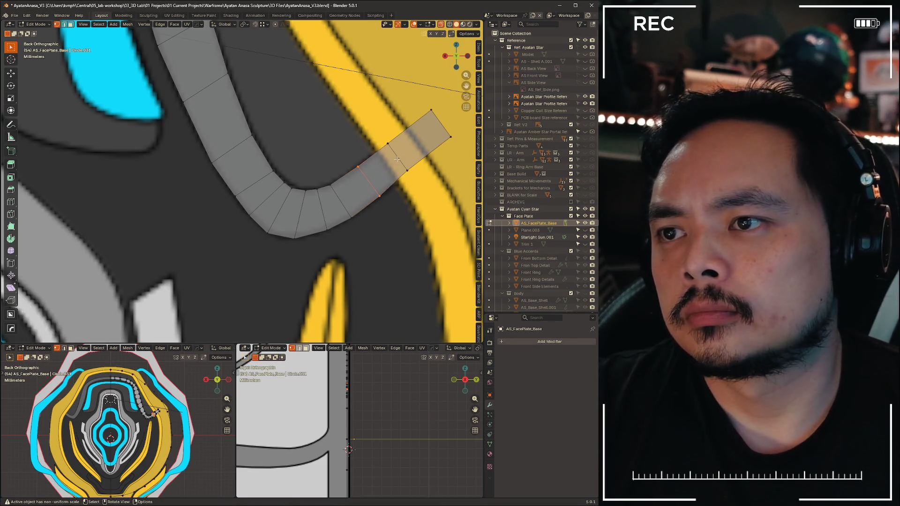
pyautogui.press('g')
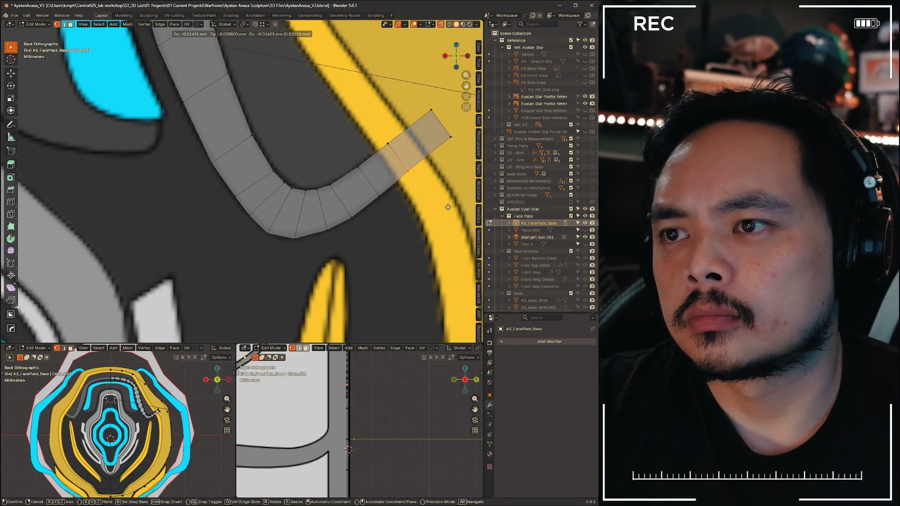
pyautogui.click(447, 207)
pyautogui.scroll(-3, 448, 207)
# Frame the strip's upper arc and select a vertex on its outer edge
pyautogui.keyDown('shift'); pyautogui.moveTo(282, 176); pyautogui.dragTo(345, 247, button='middle'); pyautogui.keyUp('shift')
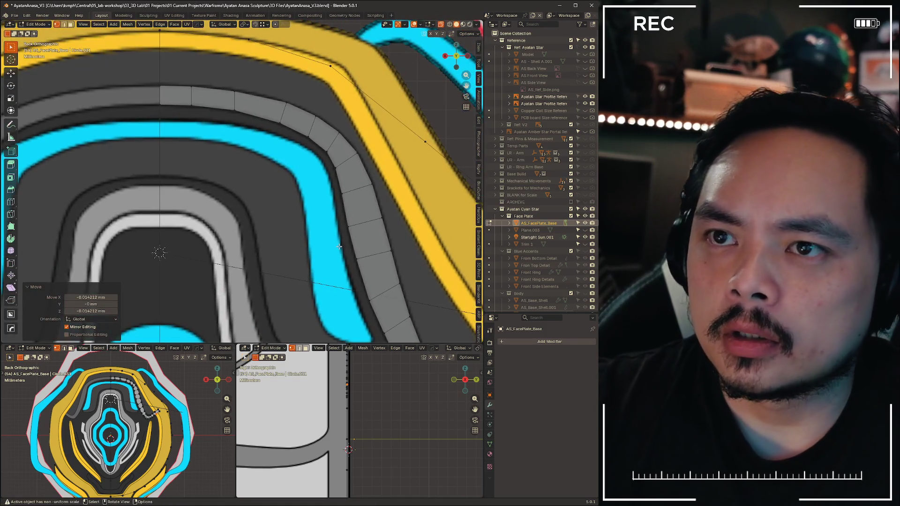
pyautogui.scroll(3, 302, 213)
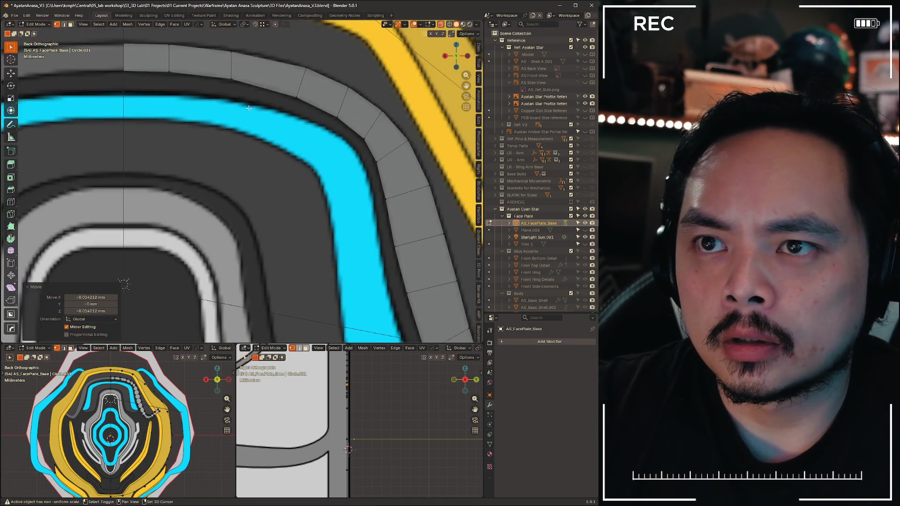
pyautogui.keyDown('shift'); pyautogui.moveTo(302, 213); pyautogui.dragTo(268, 129, button='middle'); pyautogui.keyUp('shift')
pyautogui.click(271, 107)
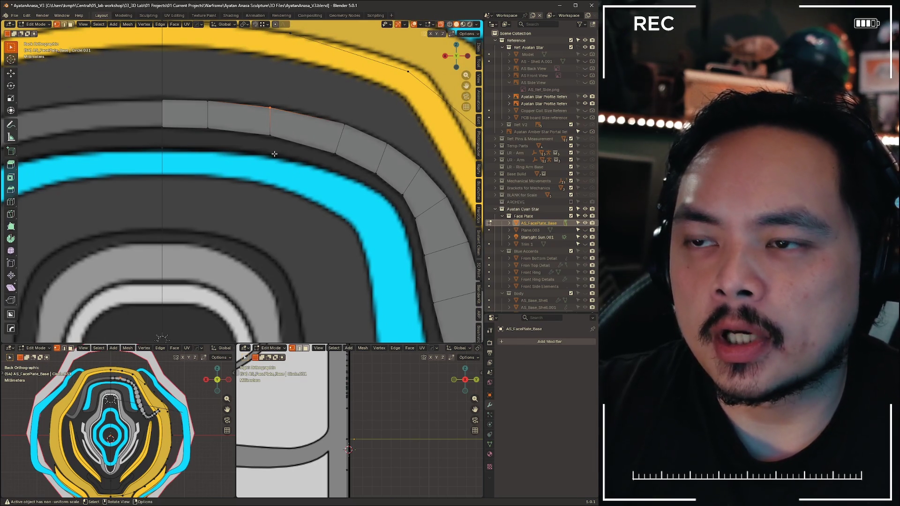
pyautogui.hotkey('ctrl', 'v')
pyautogui.press('Escape')
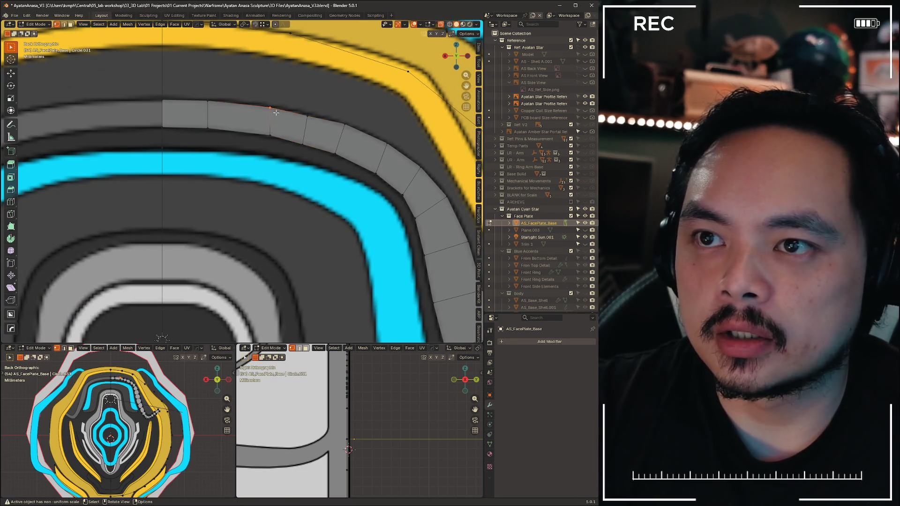
# Slide that outer-edge vertex along the arc to even the curve, then begin a free move
pyautogui.press('g')
pyautogui.press('g')
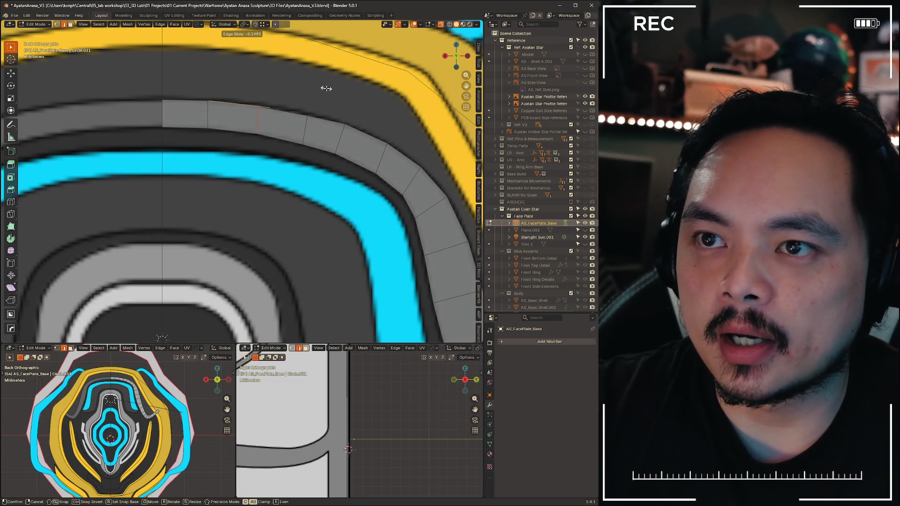
pyautogui.click(326, 88)
pyautogui.press('g')
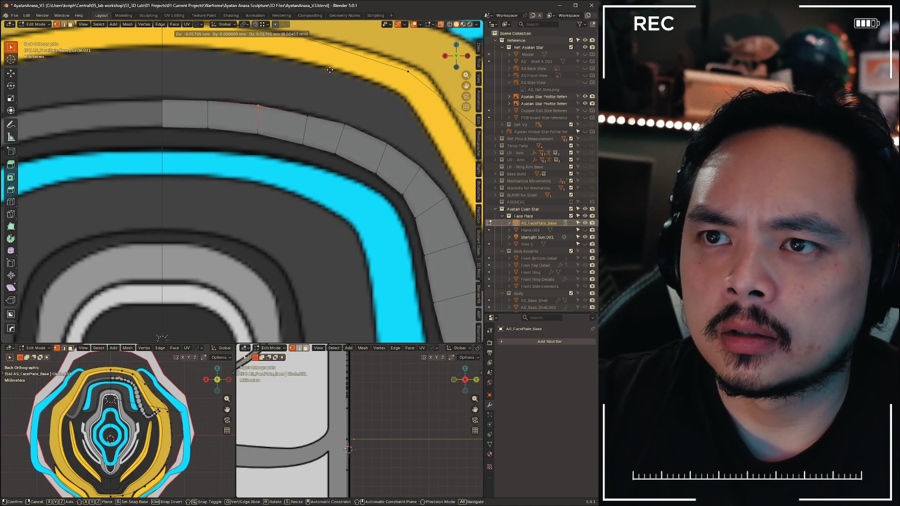